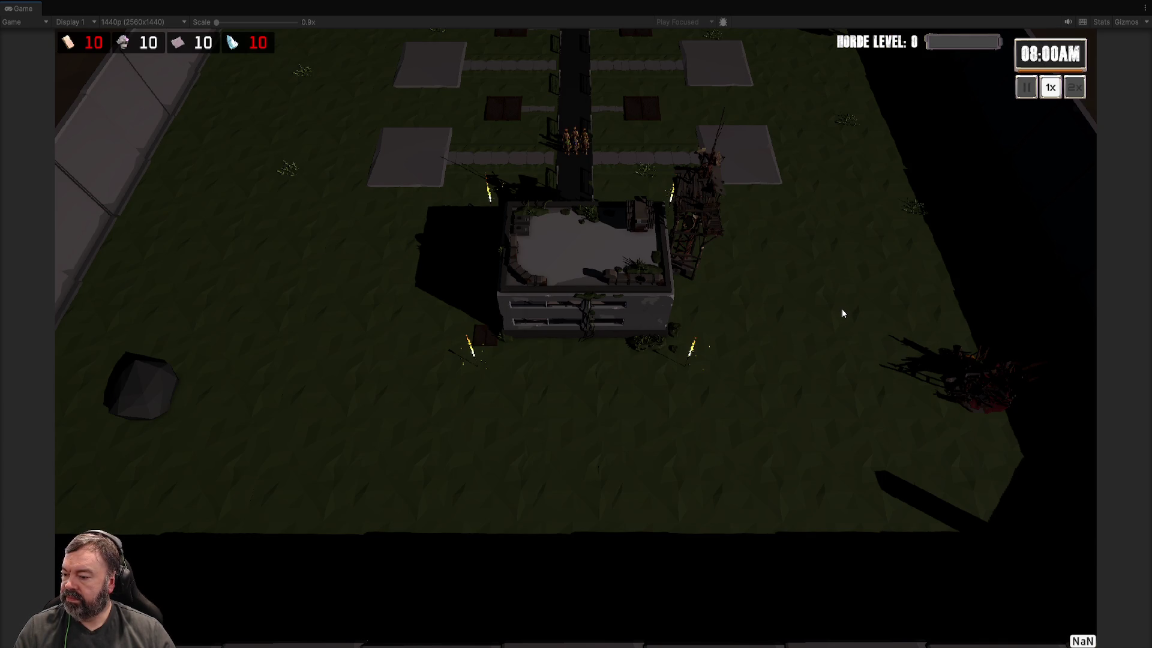
# Step: Pan over the map to the base and buy a Farm on the left plot
pyautogui.press('w')
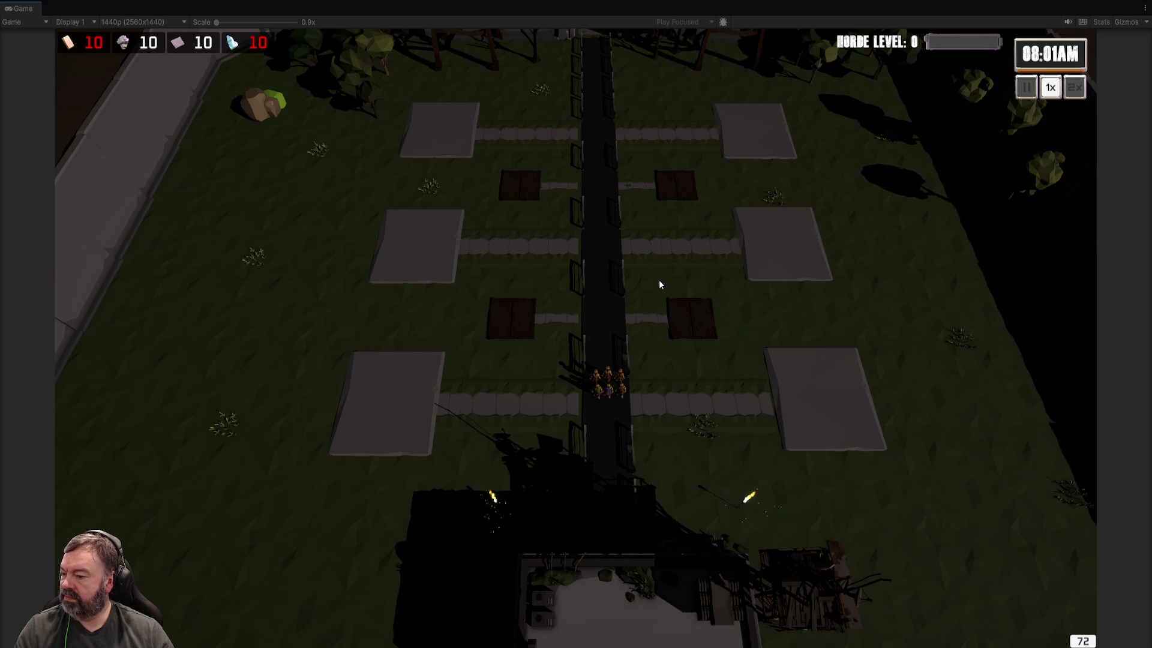
pyautogui.press('d')
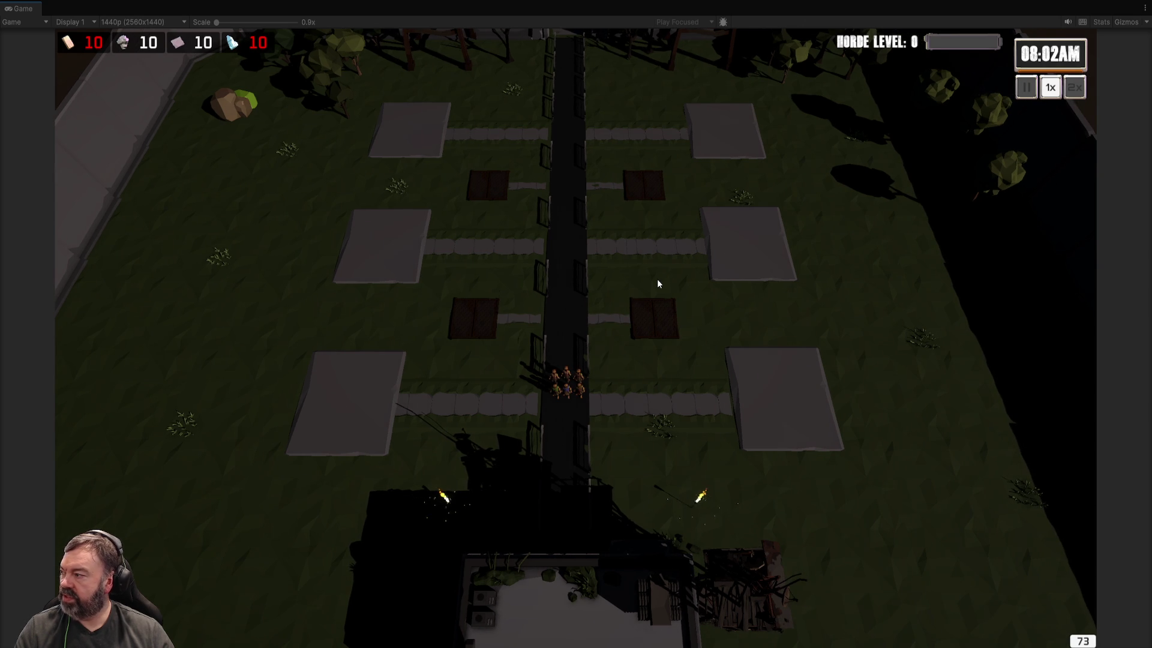
pyautogui.press('s')
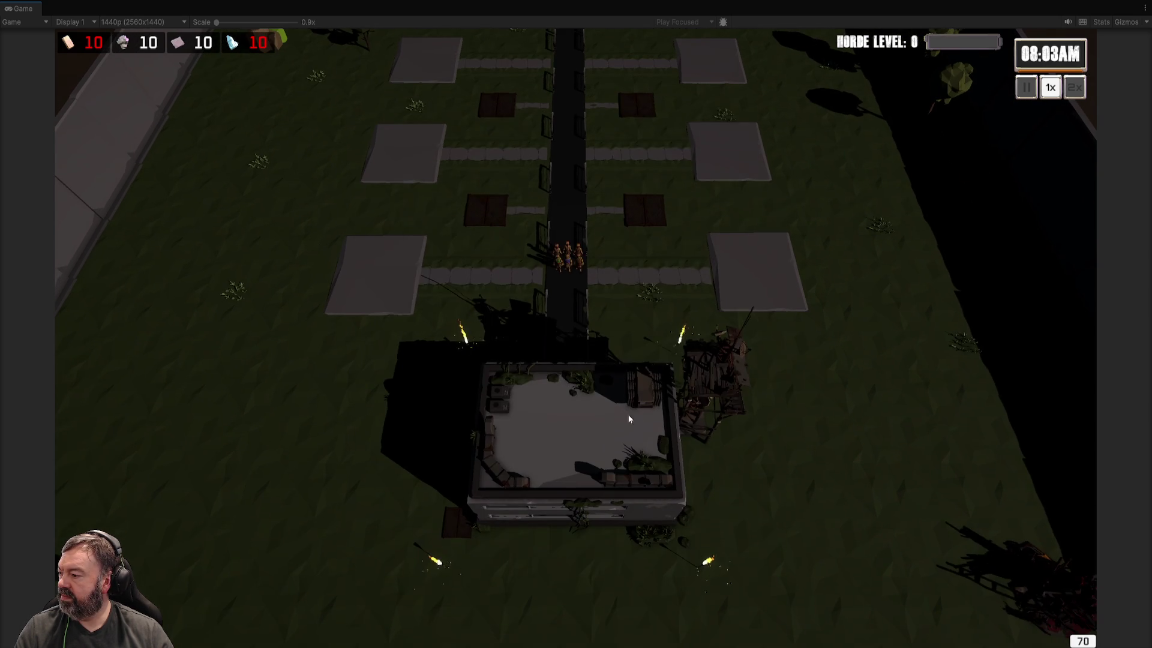
pyautogui.click(631, 418)
pyautogui.click(798, 111)
pyautogui.click(400, 262)
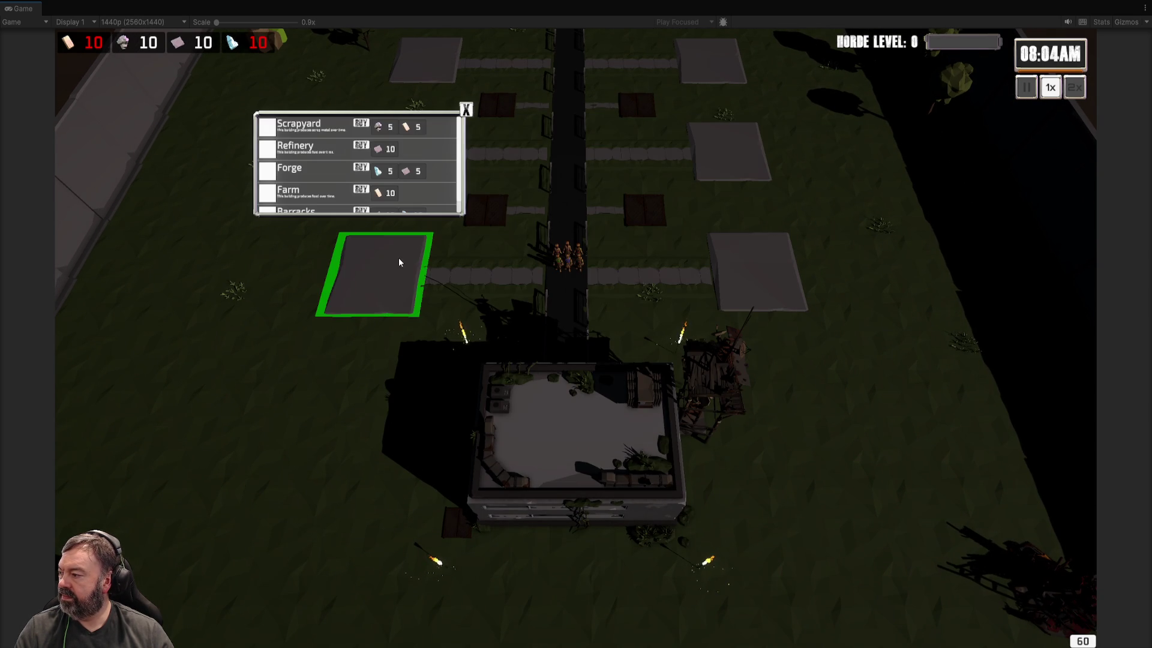
pyautogui.click(361, 190)
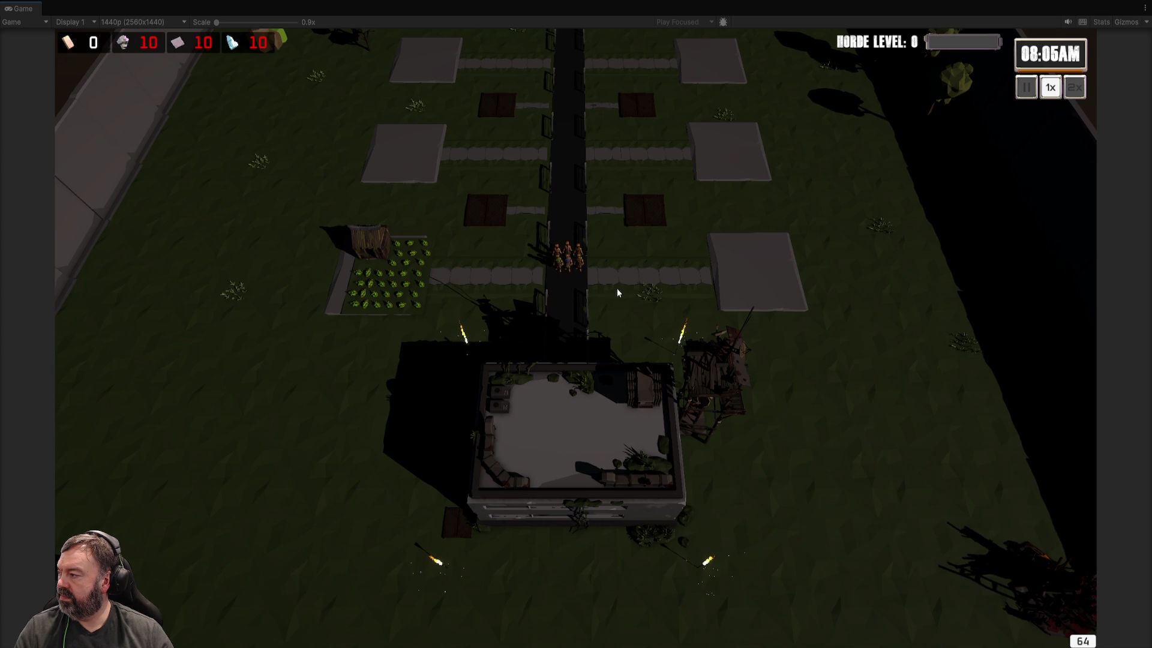
# Step: Buy a Refinery on the right plot, then close an upper plot's choices without buying
pyautogui.click(747, 273)
pyautogui.click(789, 141)
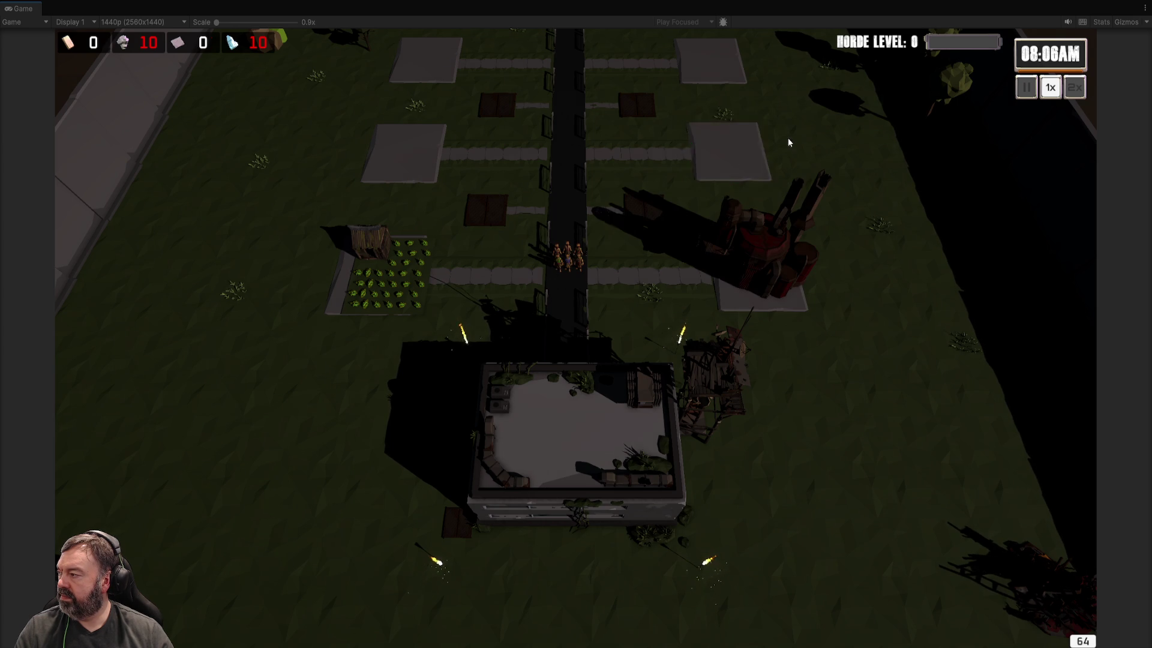
pyautogui.click(497, 105)
pyautogui.scroll(3, 685, 160)
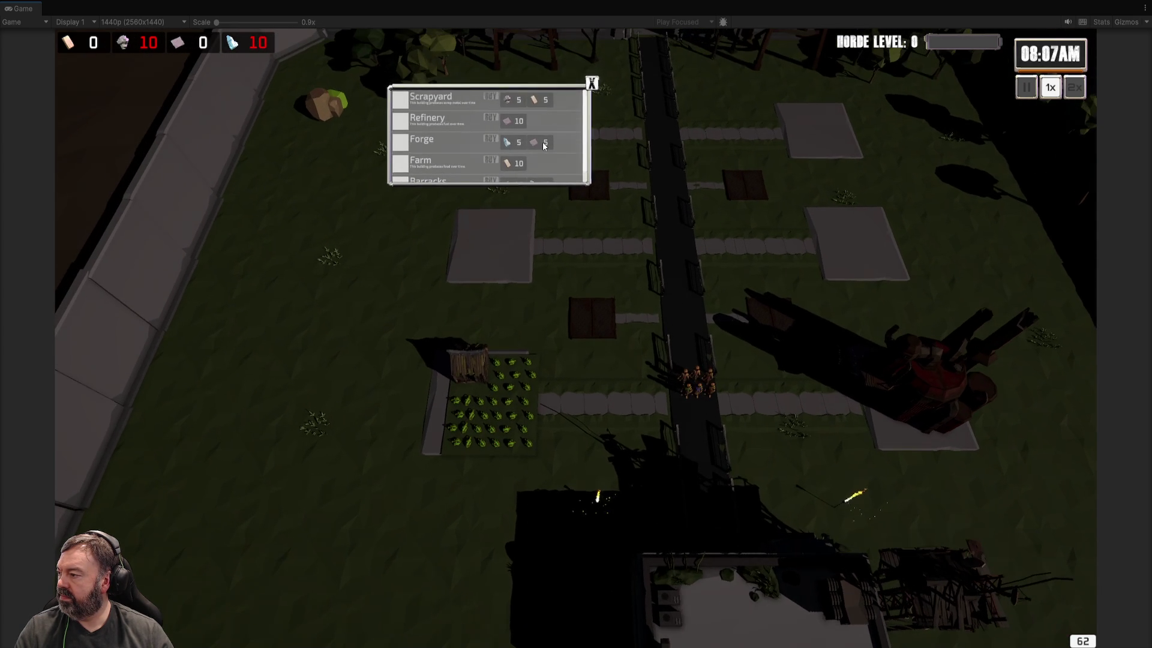
pyautogui.click(592, 83)
pyautogui.press('s')
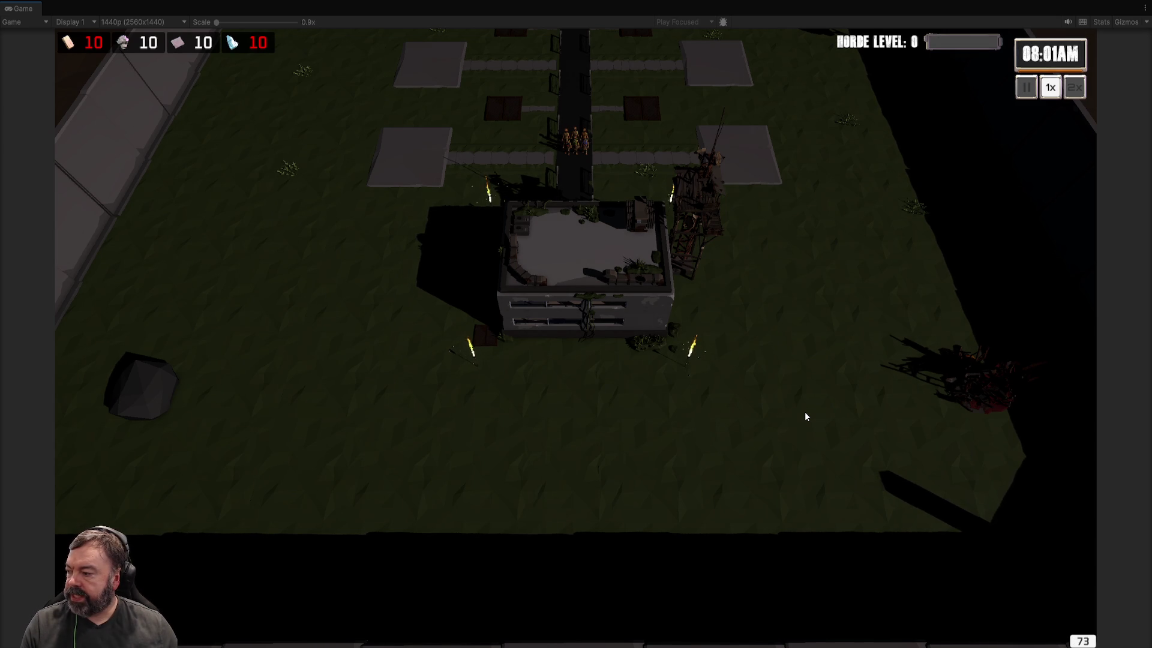
# Step: Zoom the camera in on the restarted base at 08:00AM with 10 of each resource
pyautogui.scroll(2, 804, 412)
# Step: Zoom in on the relaunched base, back at 08:00AM and horde level 0
pyautogui.scroll(1, 805, 411)
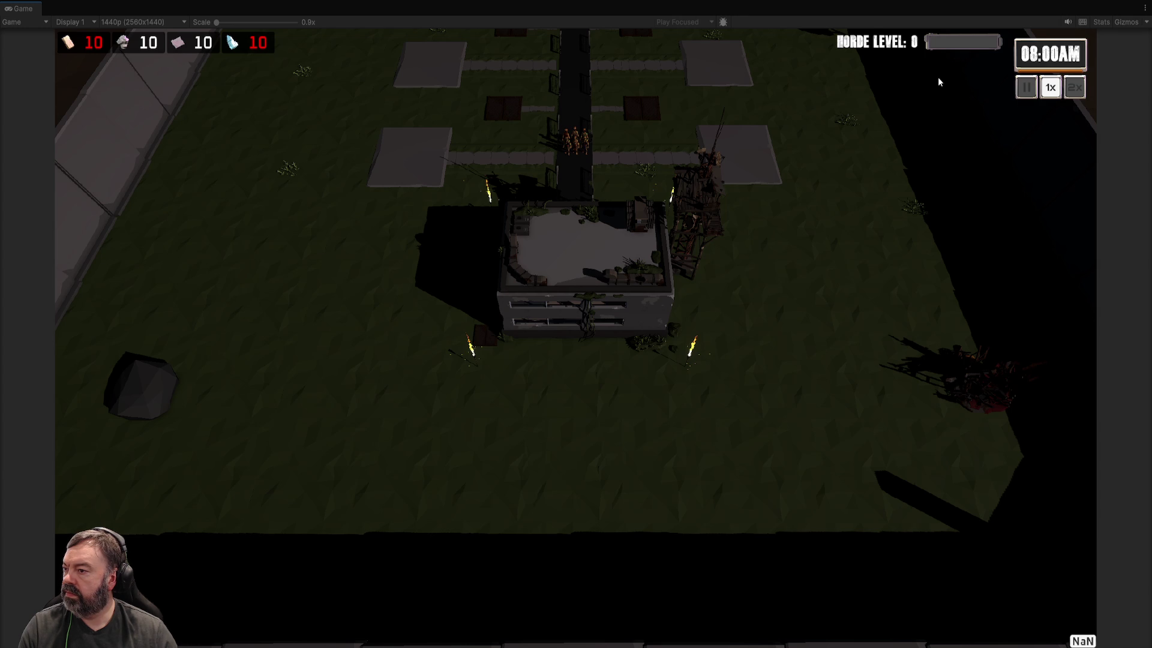
# Step: Zoom in and out while the clock runs to 08:04AM, then pan toward the walled gate
pyautogui.scroll(3, 768, 289)
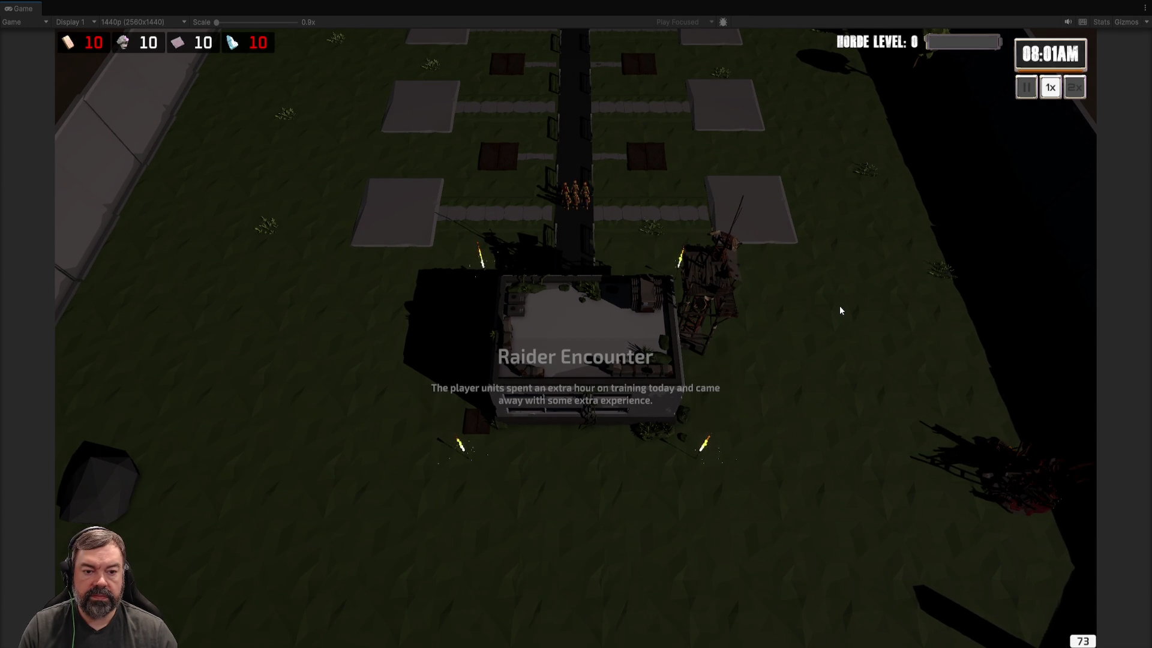
pyautogui.scroll(-2, 840, 311)
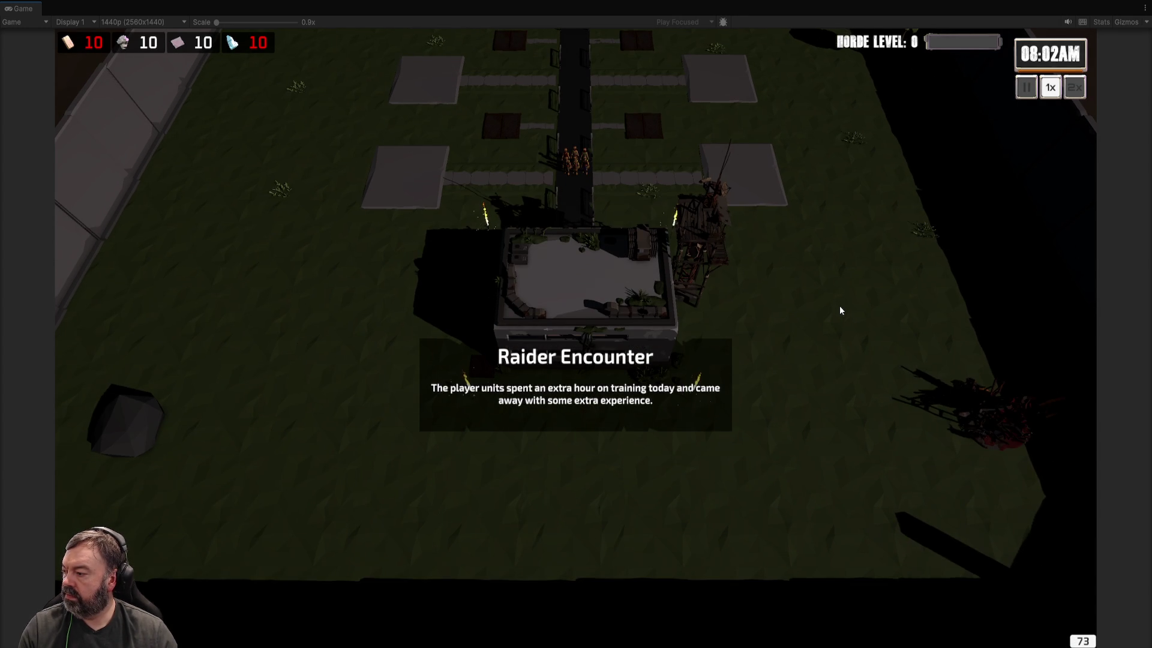
pyautogui.scroll(1, 840, 311)
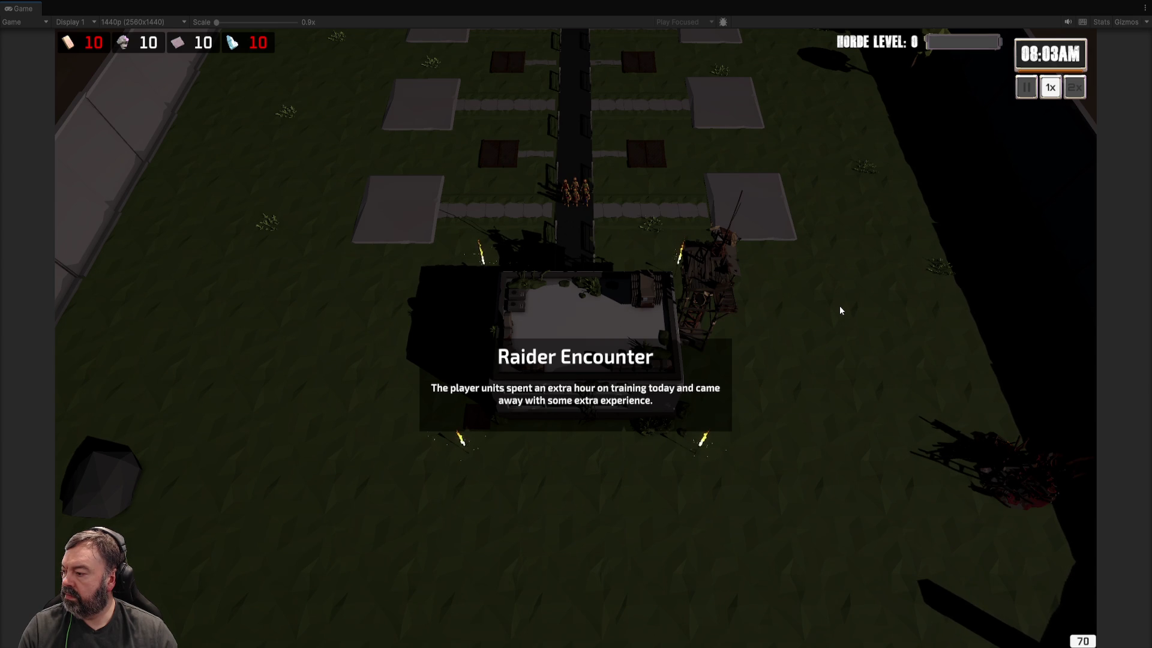
pyautogui.scroll(-1, 840, 310)
pyautogui.scroll(1, 840, 310)
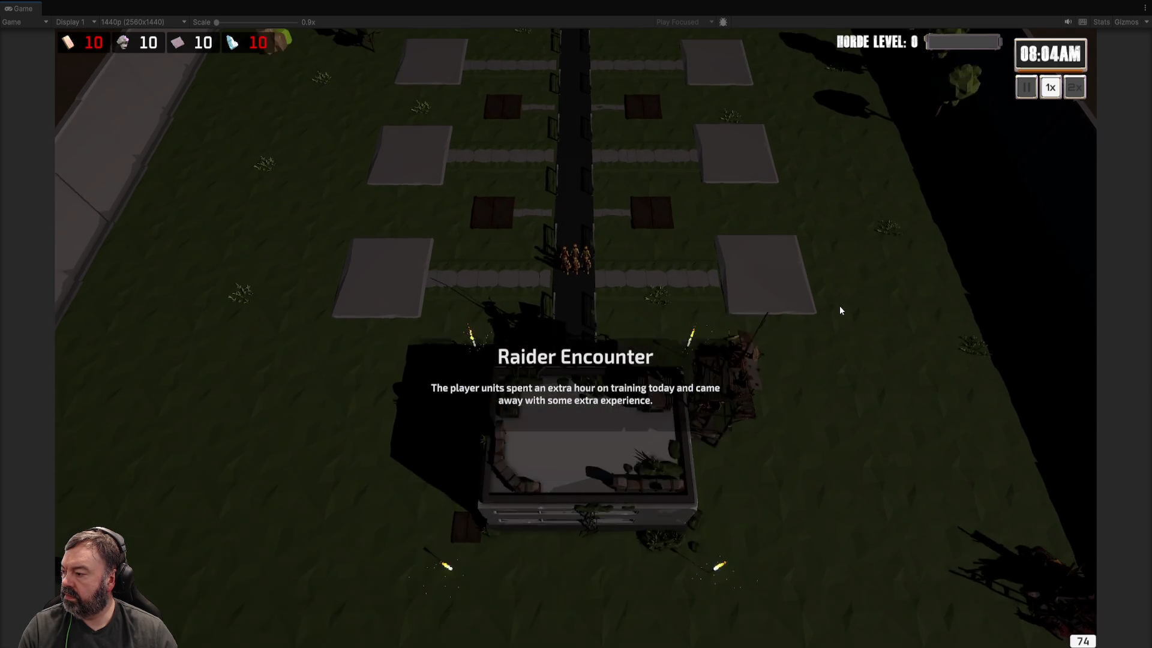
pyautogui.press('w')
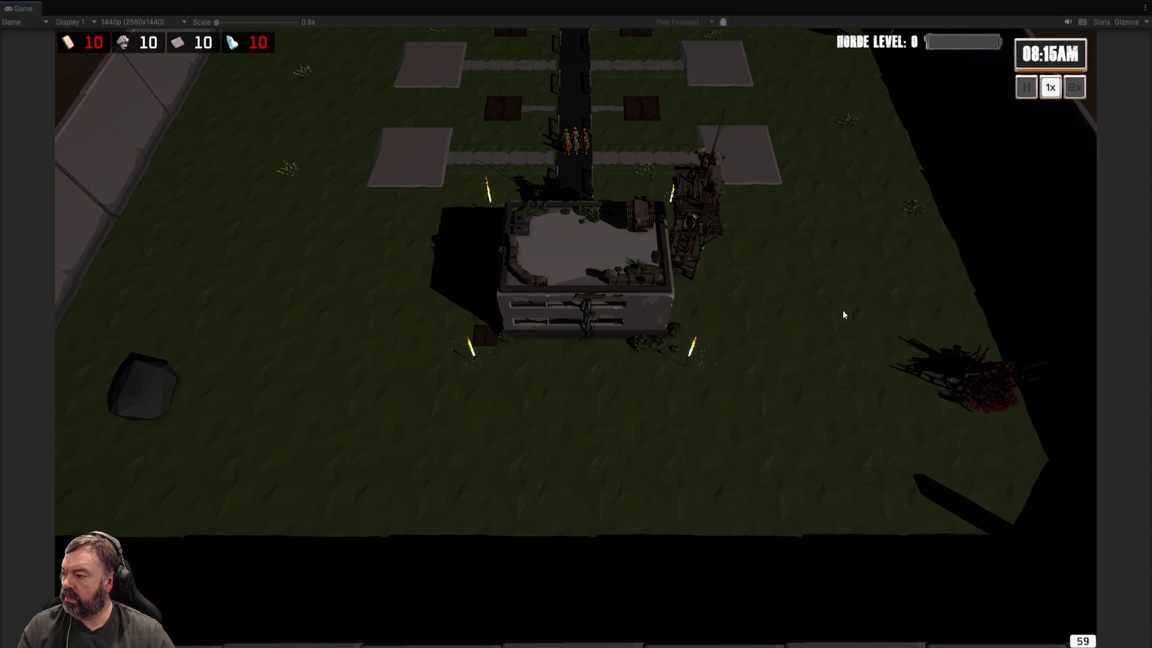
# Step: Inspect the pistol, rifle and melee heroes' stats at the wall, pausing briefly with Esc
pyautogui.press('w')
pyautogui.press('w')
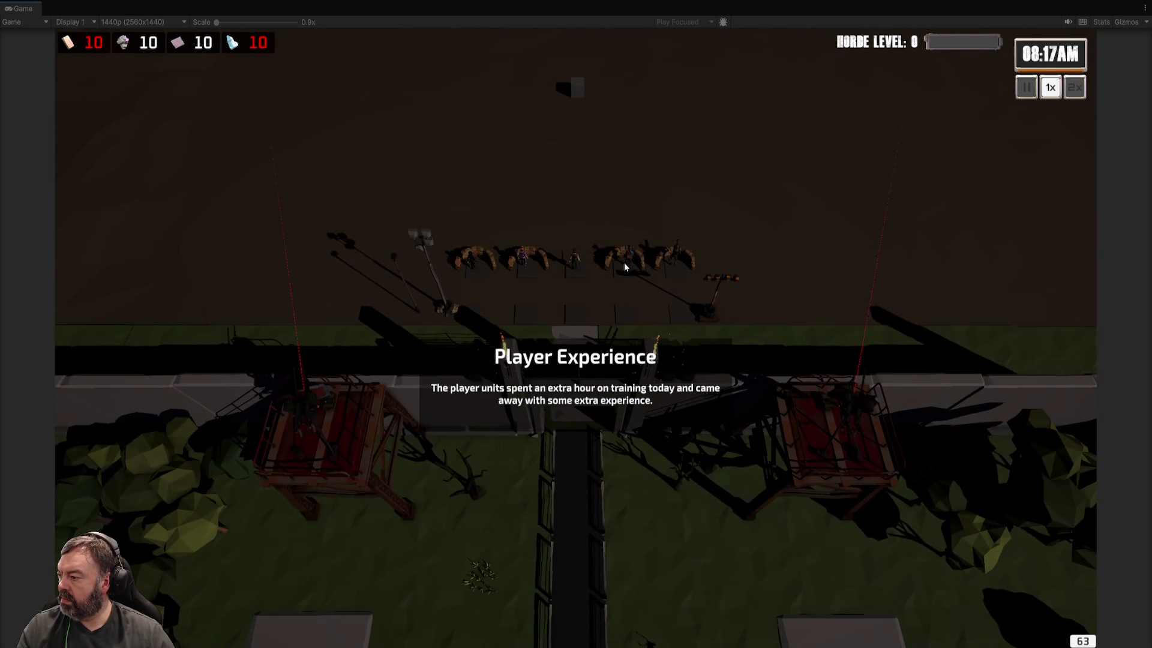
pyautogui.click(629, 261)
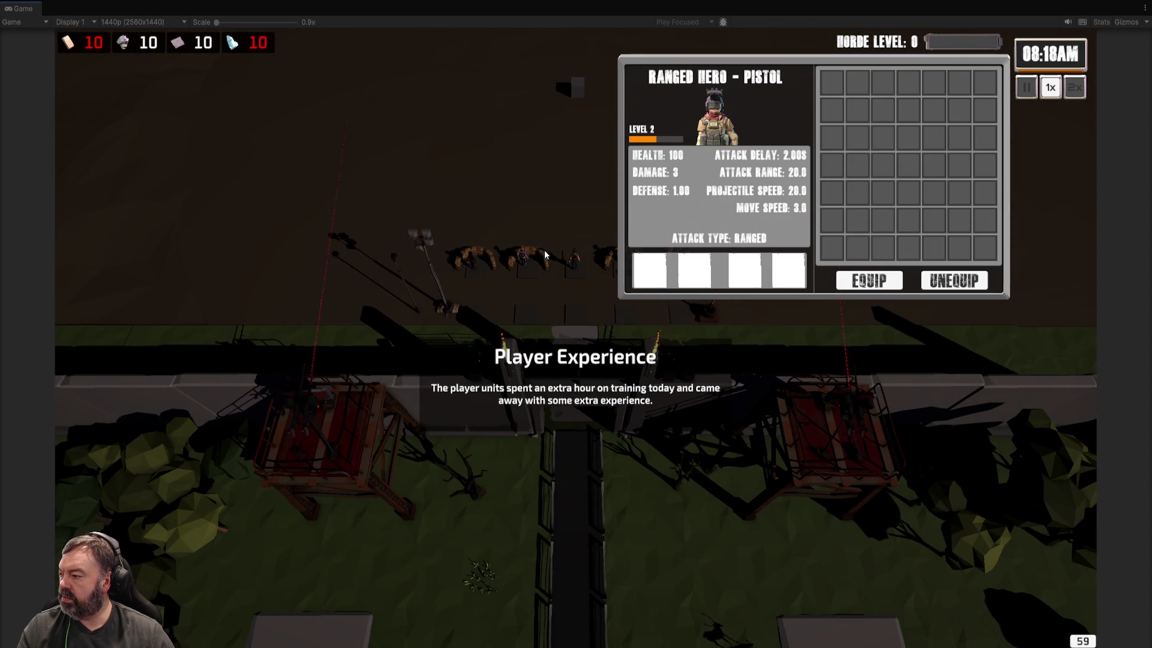
pyautogui.click(524, 253)
pyautogui.press('w')
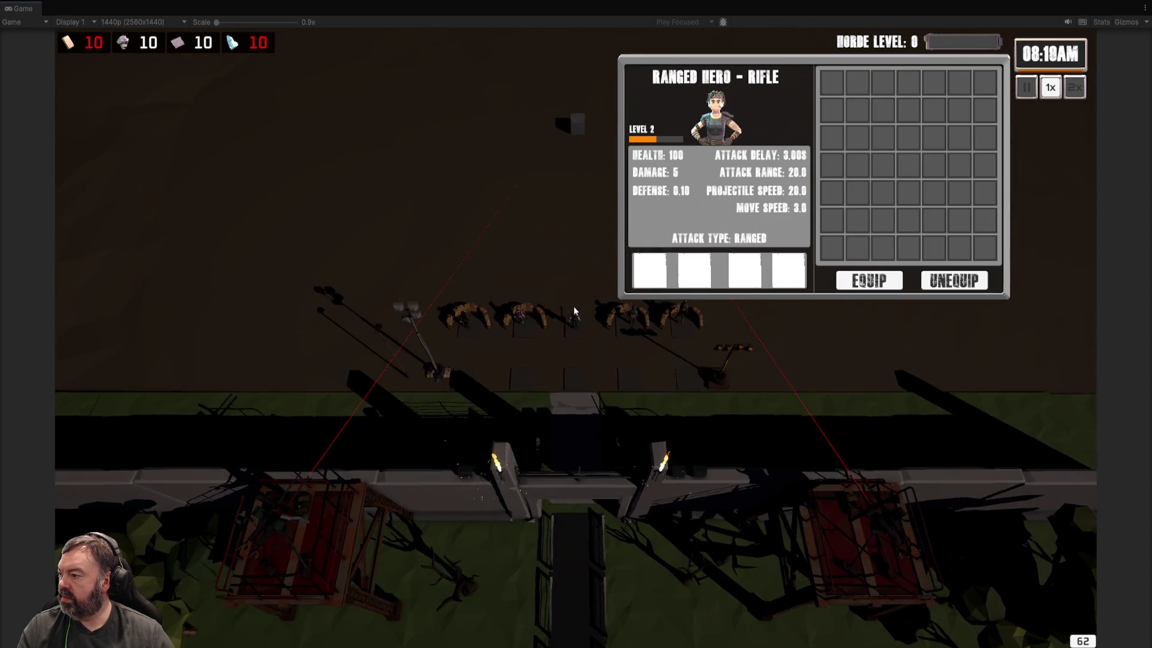
pyautogui.press('Escape')
pyautogui.press('Escape')
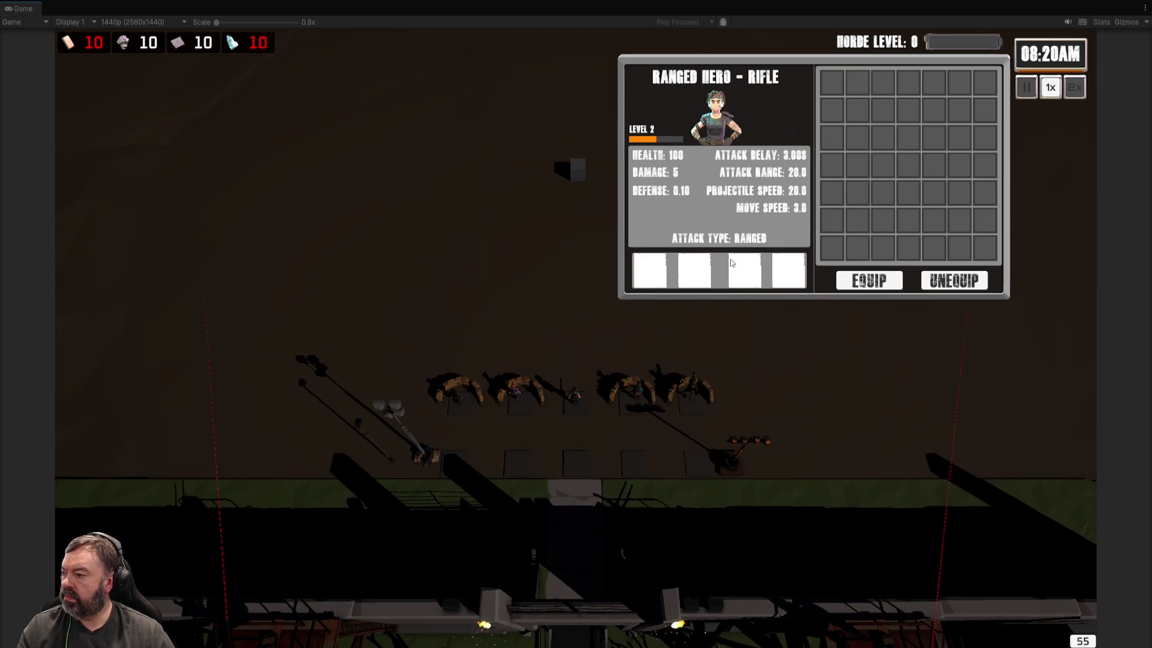
pyautogui.press('Escape')
pyautogui.press('Escape')
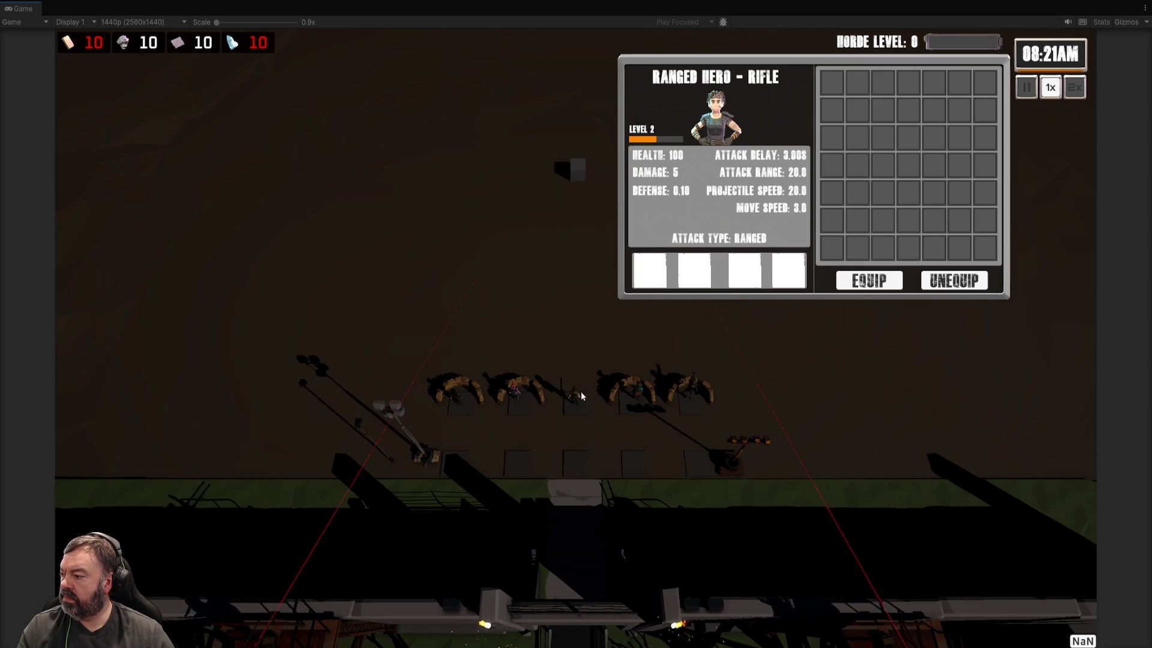
pyautogui.click(577, 396)
pyautogui.click(577, 396)
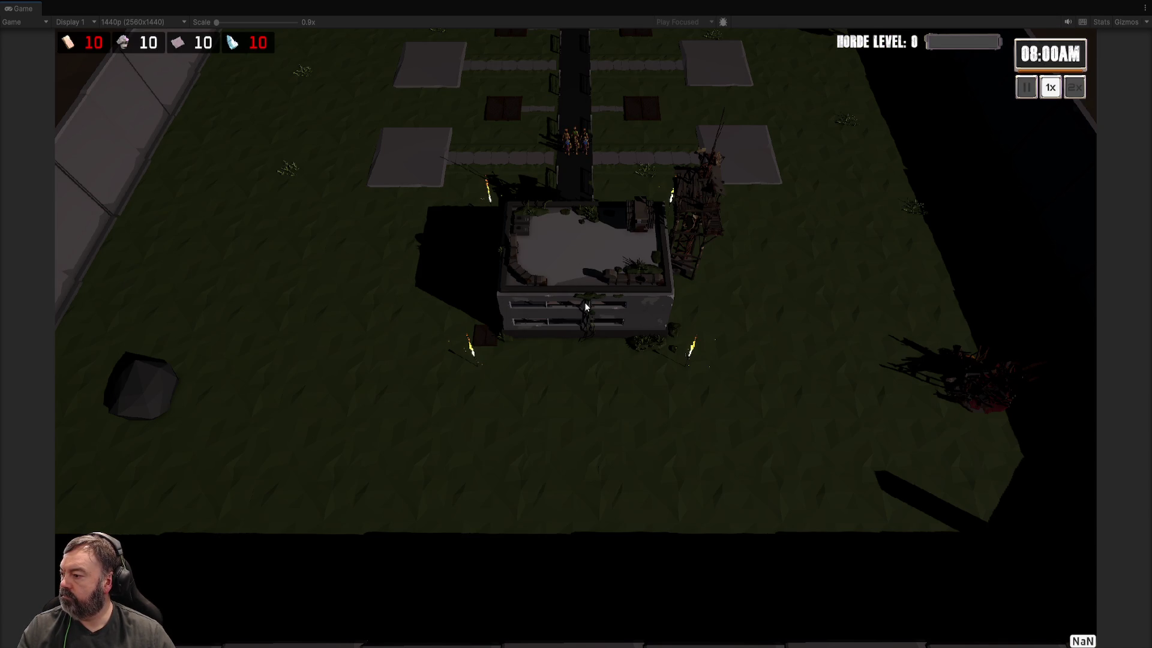
# Step: Upgrade the HQ to Level 1 from its details panel and close it
pyautogui.click(585, 304)
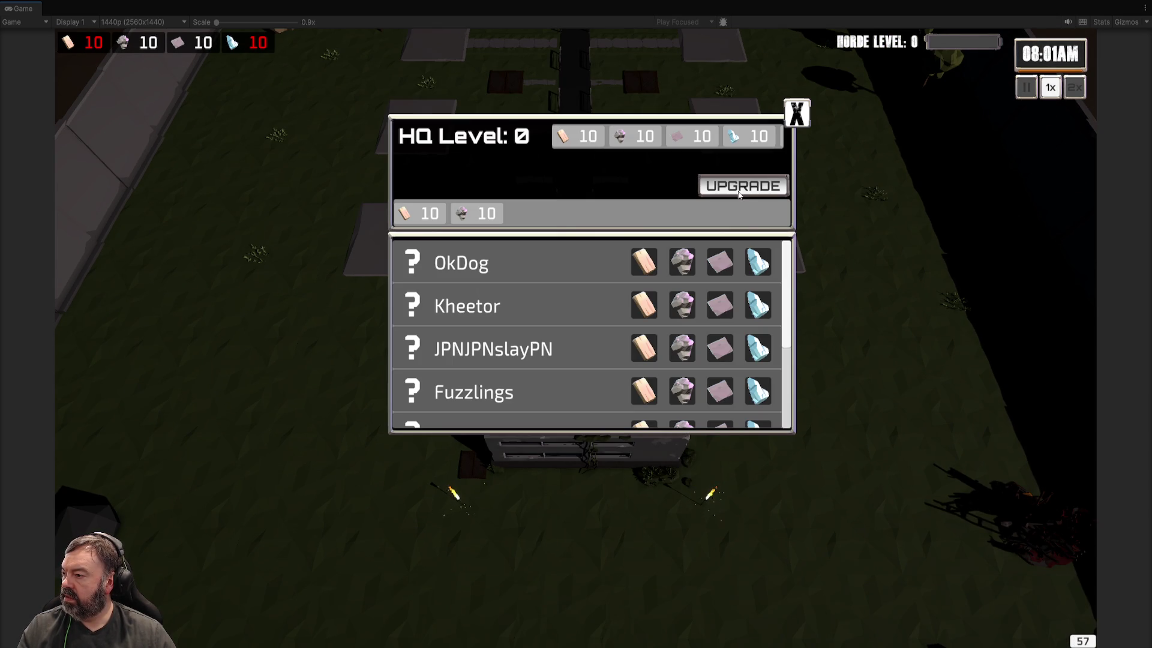
pyautogui.click(741, 186)
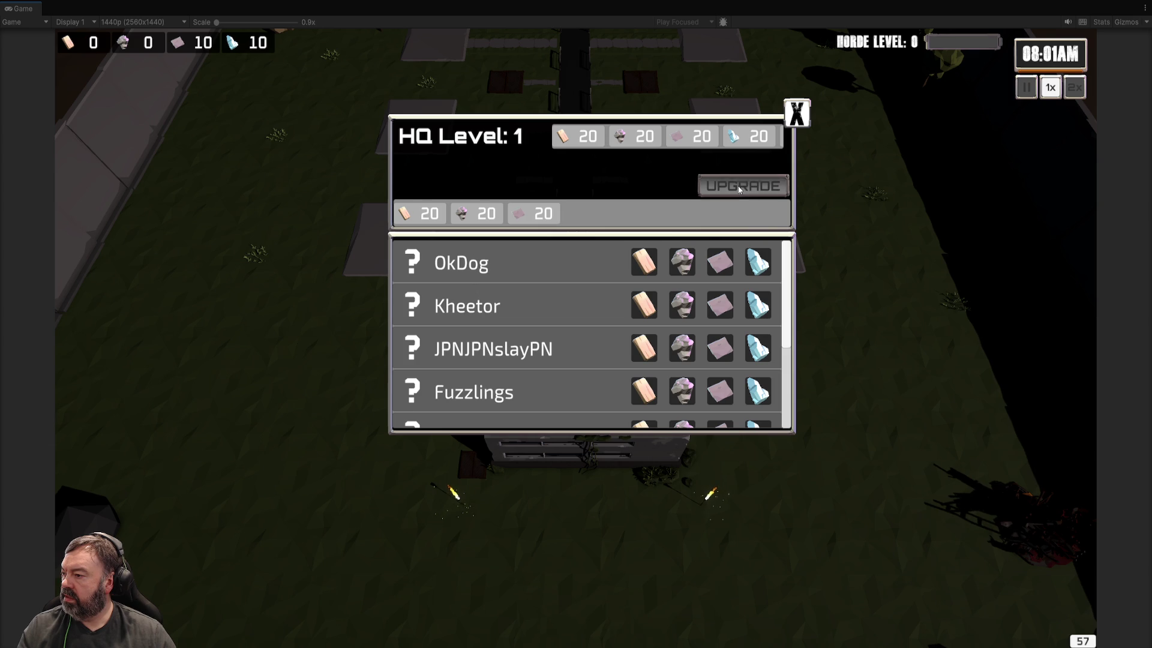
pyautogui.click(803, 115)
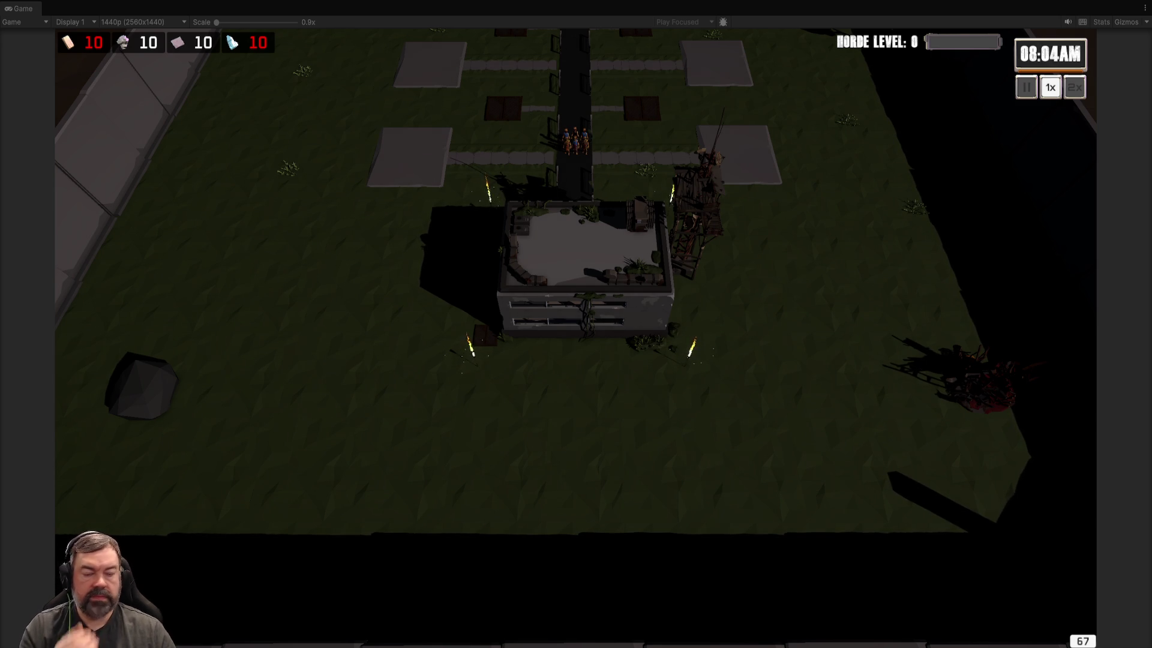
# Step: Zoom in and repeat the HQ Level 1 upgrade, closing the panel to return to the map
pyautogui.scroll(1, 576, 299)
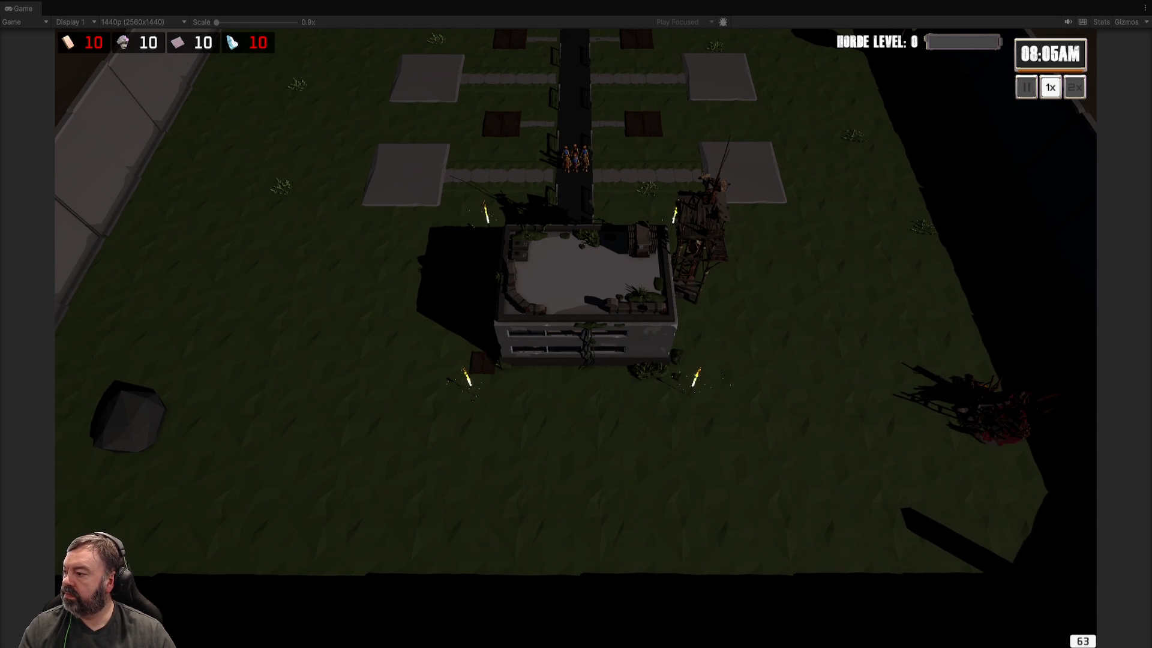
pyautogui.click(589, 270)
pyautogui.click(756, 186)
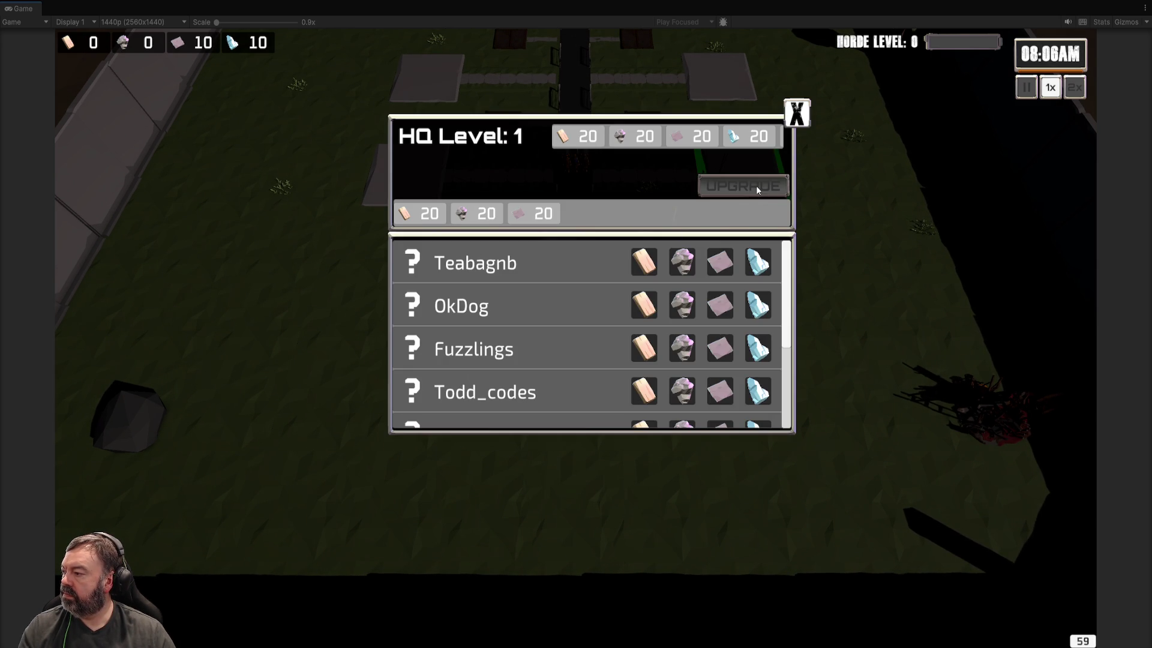
pyautogui.click(797, 113)
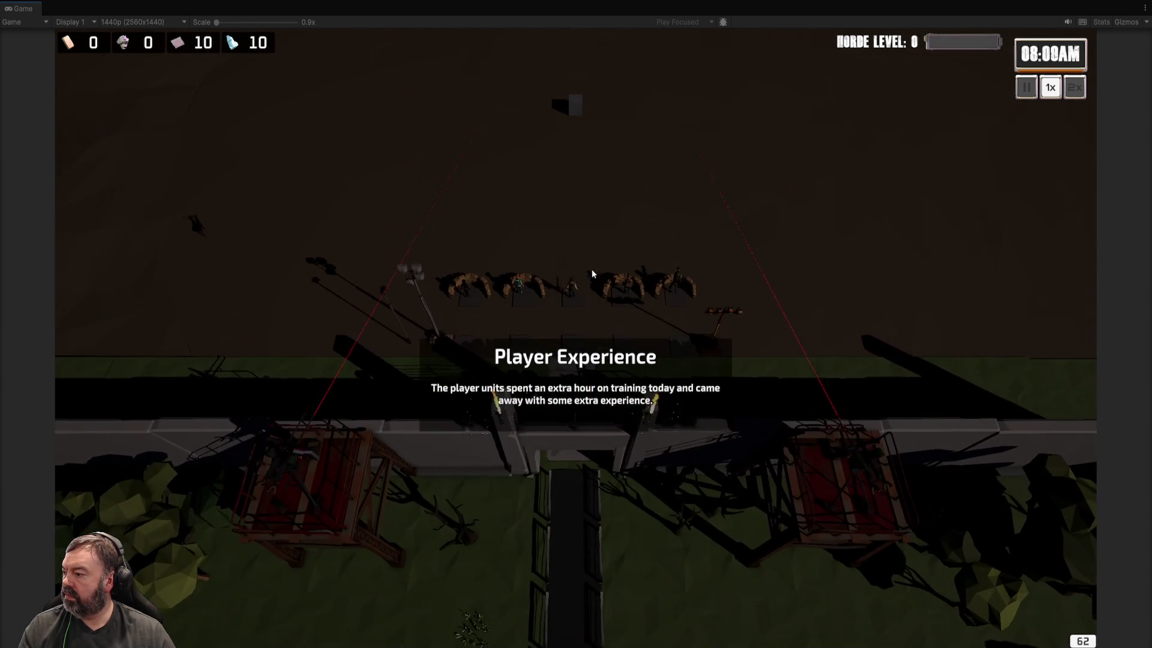
# Step: Show the melee hero's stats and equipment panel near the gate while play continues
pyautogui.click(573, 294)
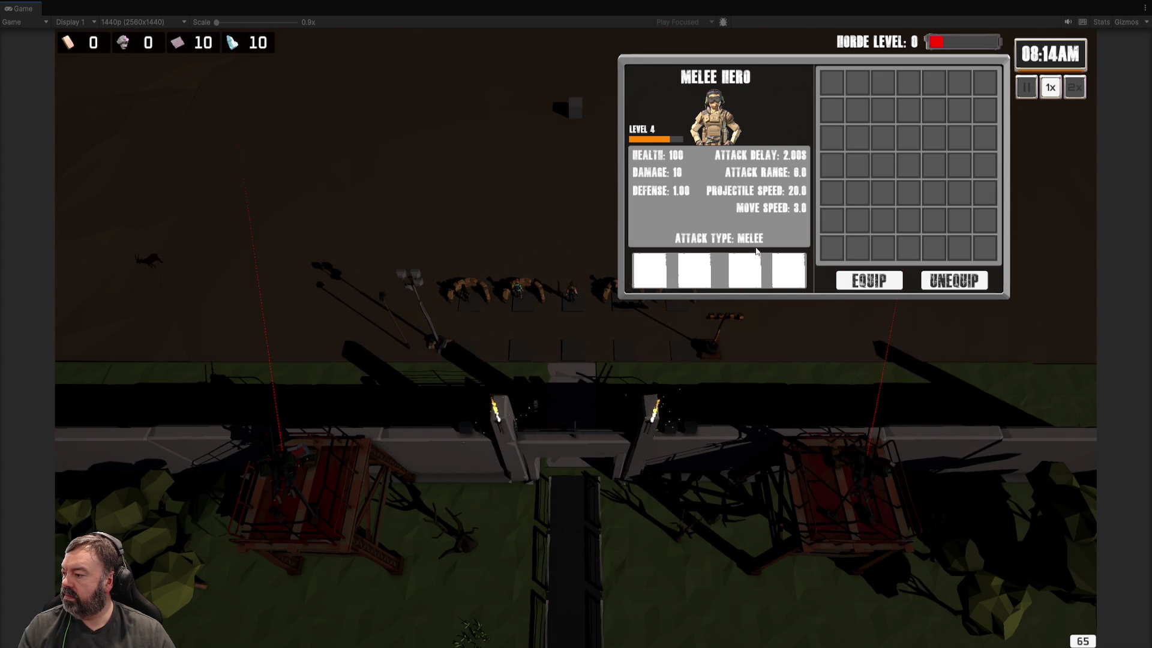
pyautogui.scroll(2, 756, 251)
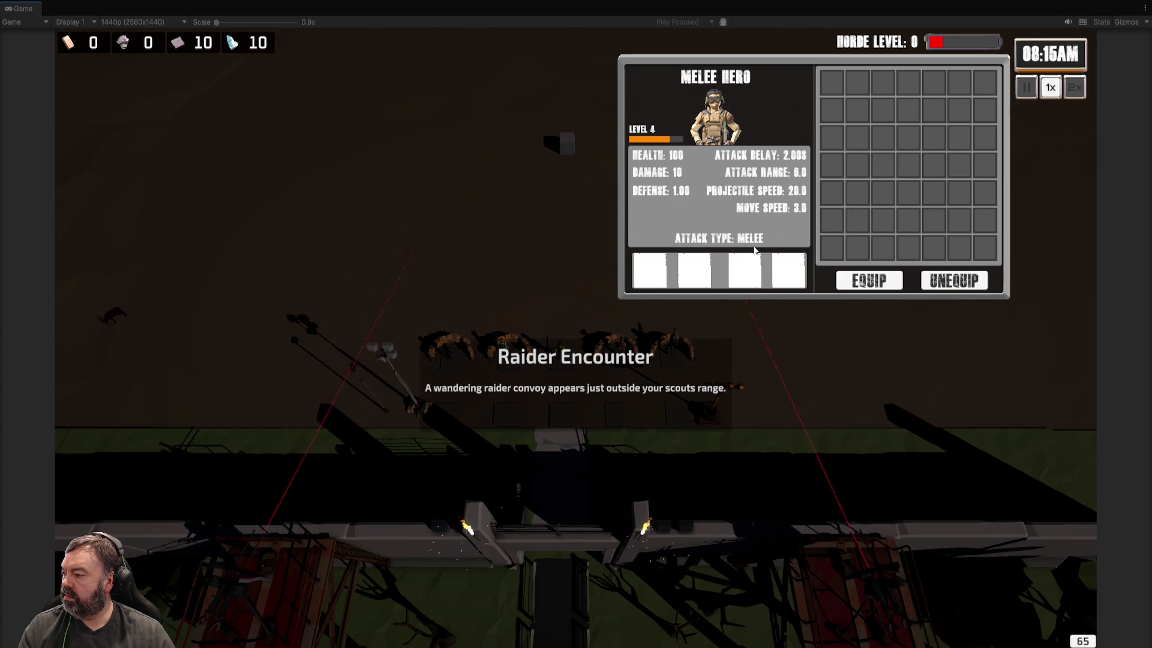
pyautogui.scroll(-2, 755, 250)
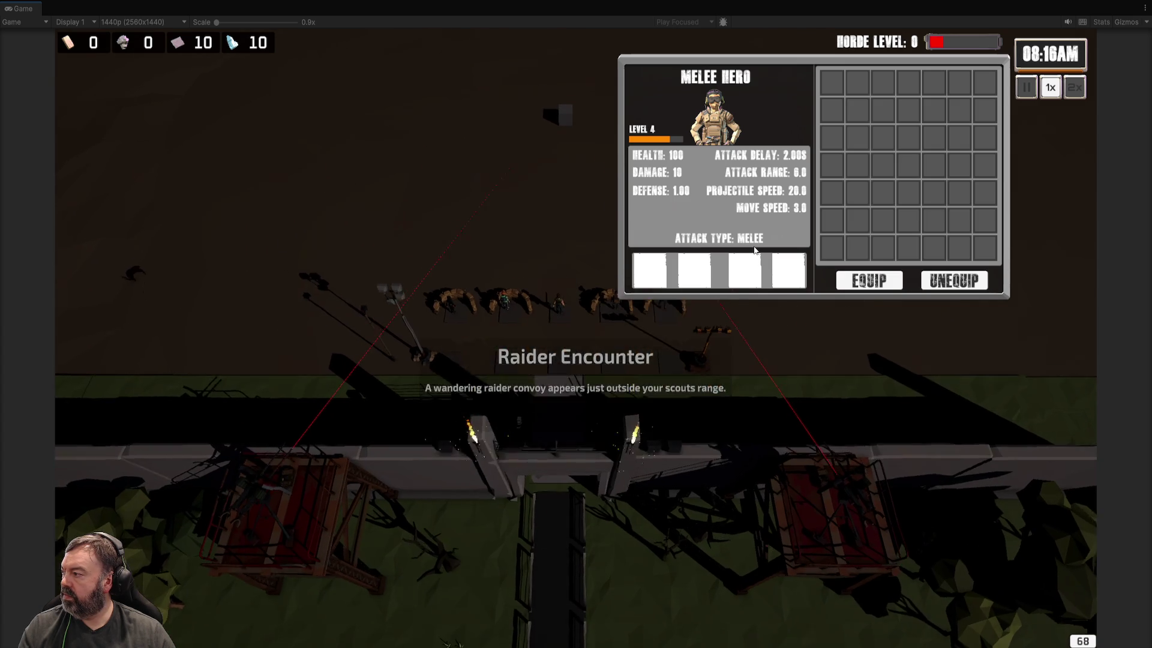
pyautogui.scroll(1, 755, 251)
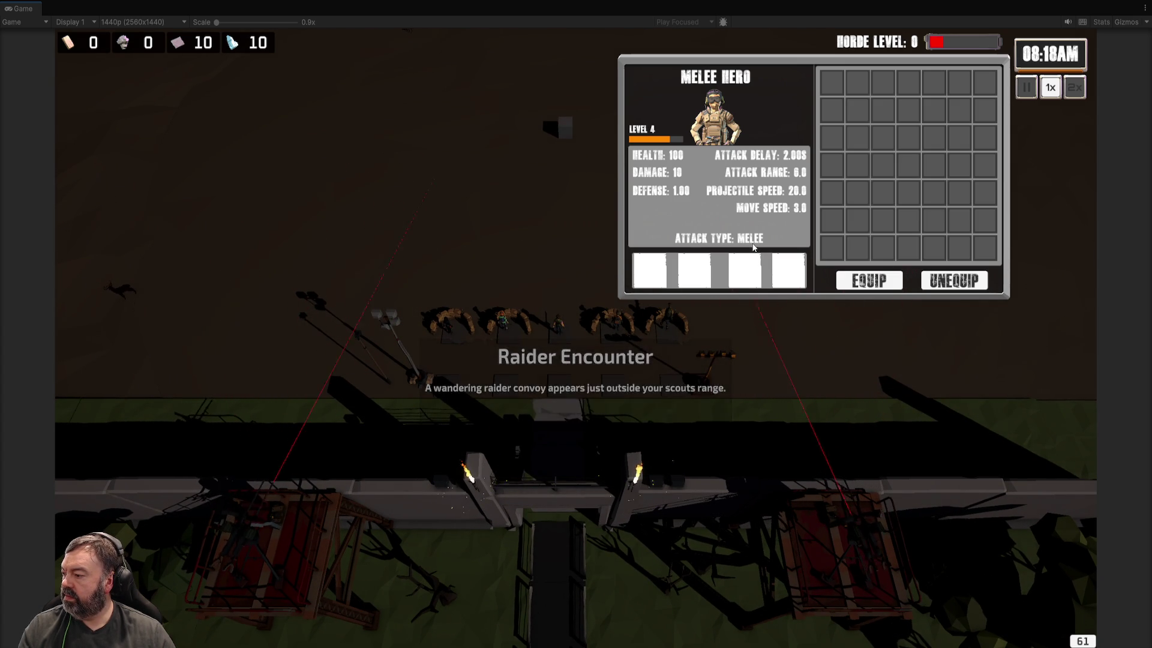
pyautogui.scroll(1, 754, 247)
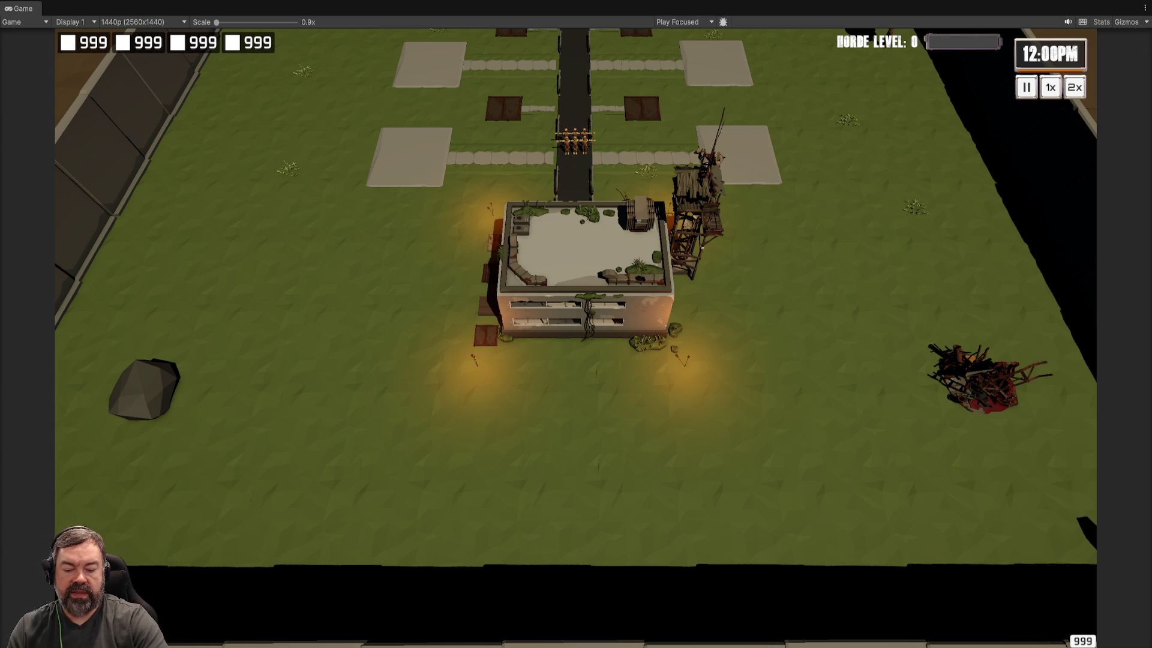
# Step: Stop play mode with Ctrl+P to restore the full editor layout
pyautogui.hotkey('ctrl', 'p')
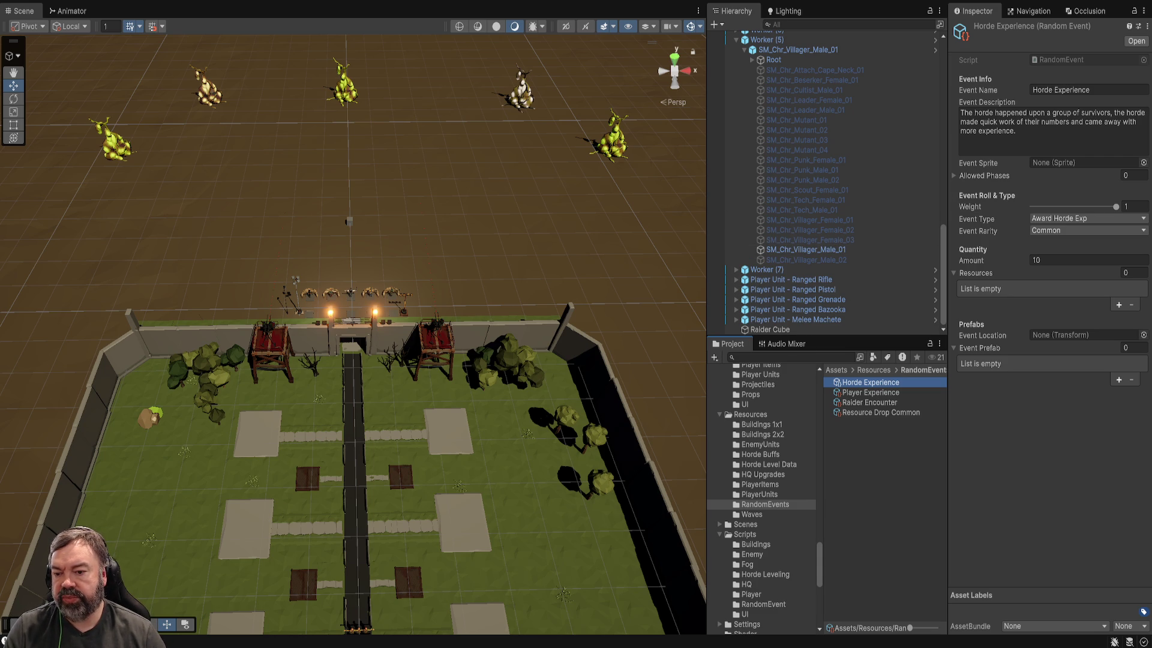
# Step: Orbit around the walled base, switch to the Move tool with W, and open RandomEventControllerScript
pyautogui.moveTo(360, 240)
pyautogui.mouseDown()
pyautogui.moveTo(372, 228)
pyautogui.moveTo(396, 246)
pyautogui.moveTo(378, 237)
pyautogui.moveTo(387, 213)
pyautogui.mouseUp()
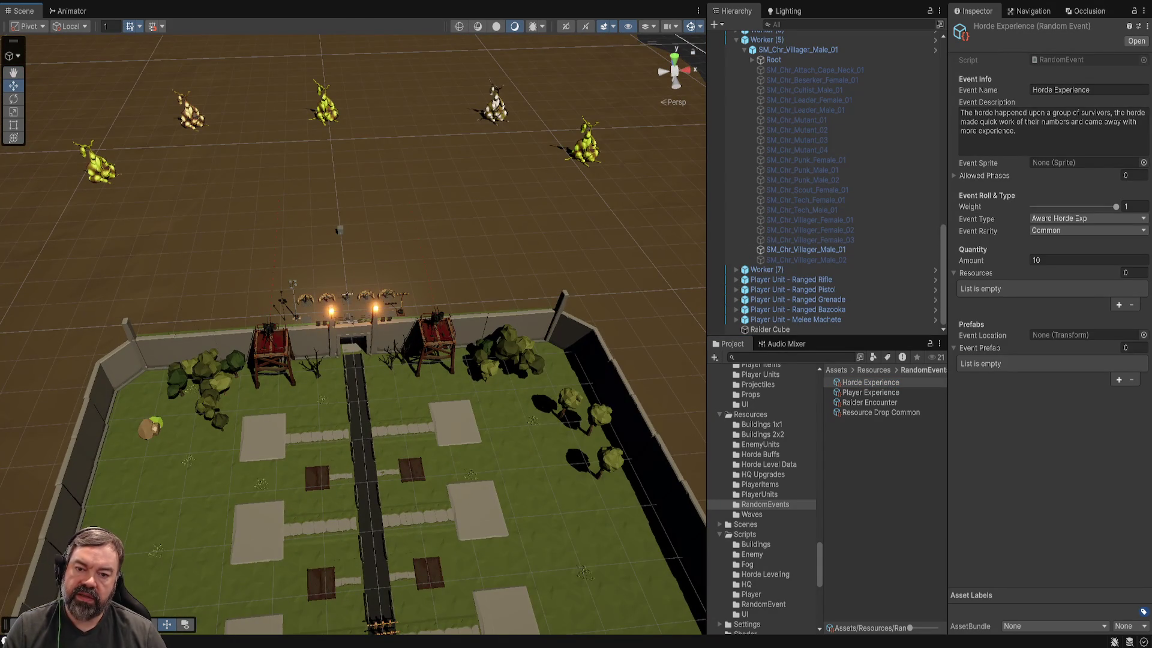
pyautogui.scroll(2, 354, 324)
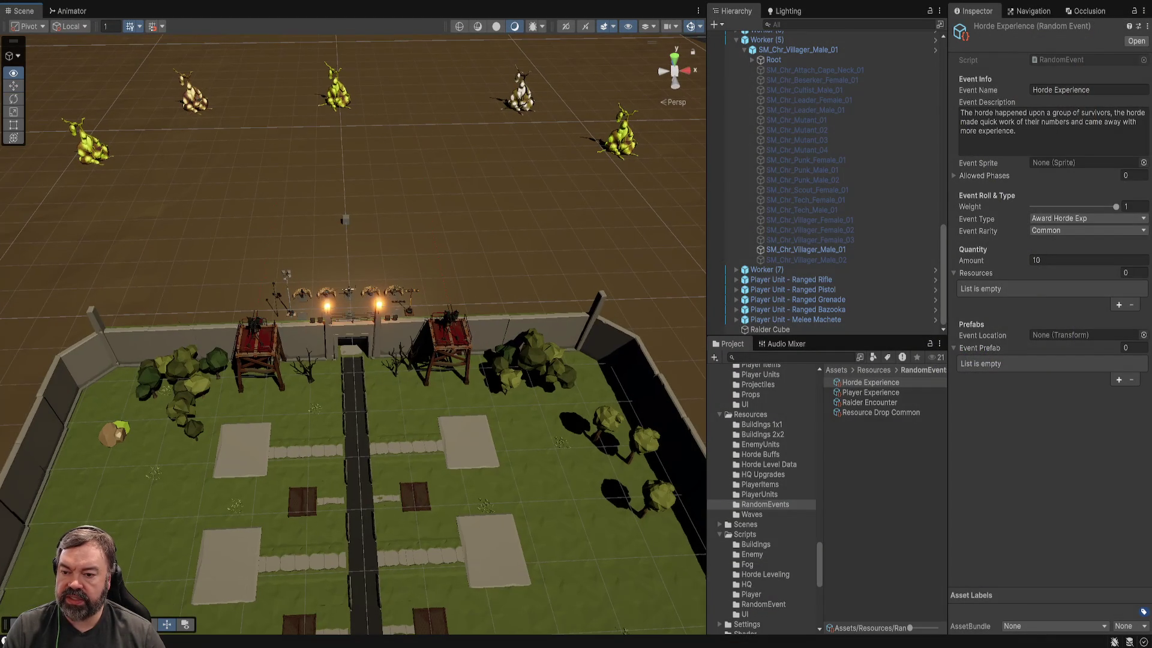
pyautogui.press('w')
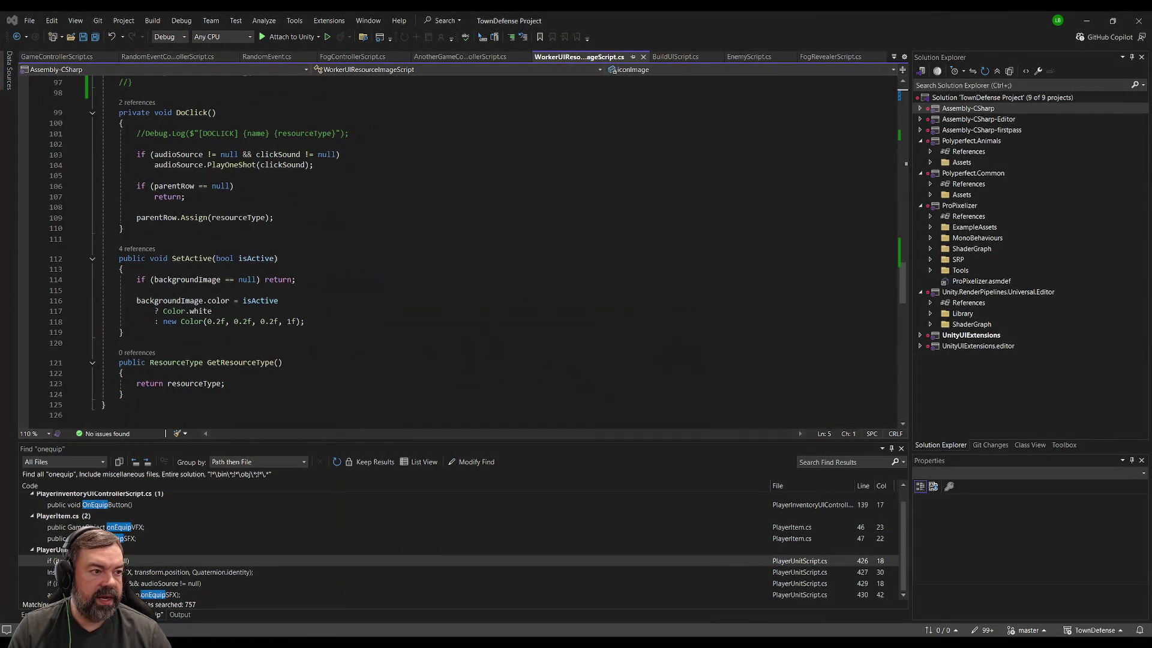
pyautogui.click(163, 55)
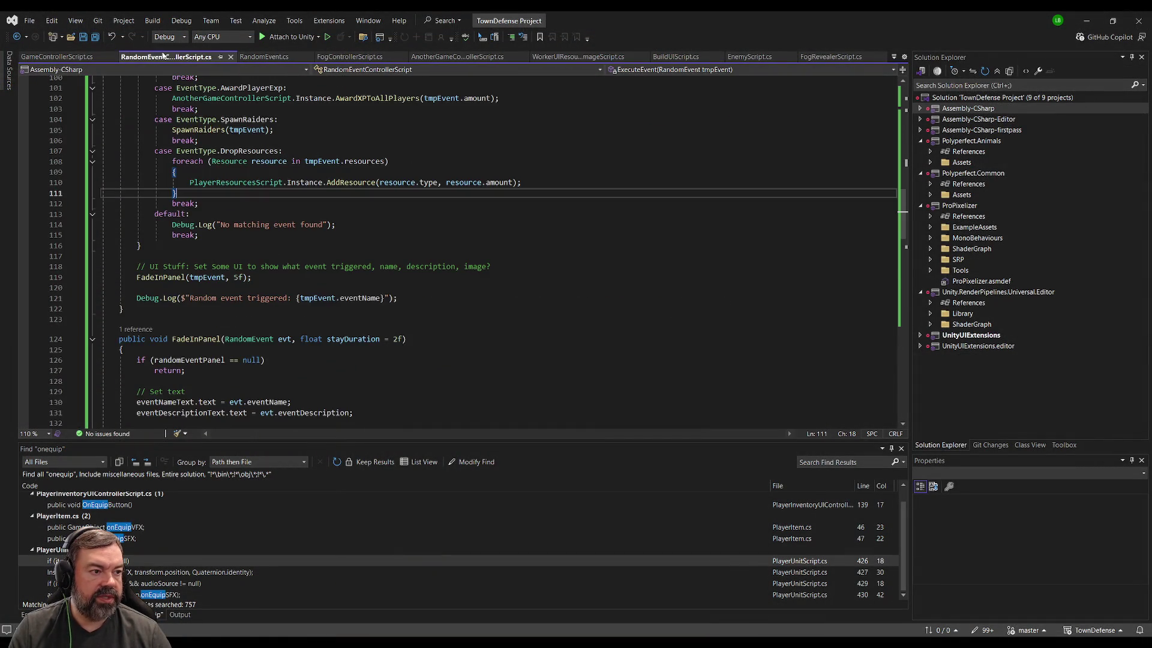
# Step: Add a blank line after line 156, delete line 163's return, and start typing evt.eventLocation
pyautogui.scroll(-15, 288, 308)
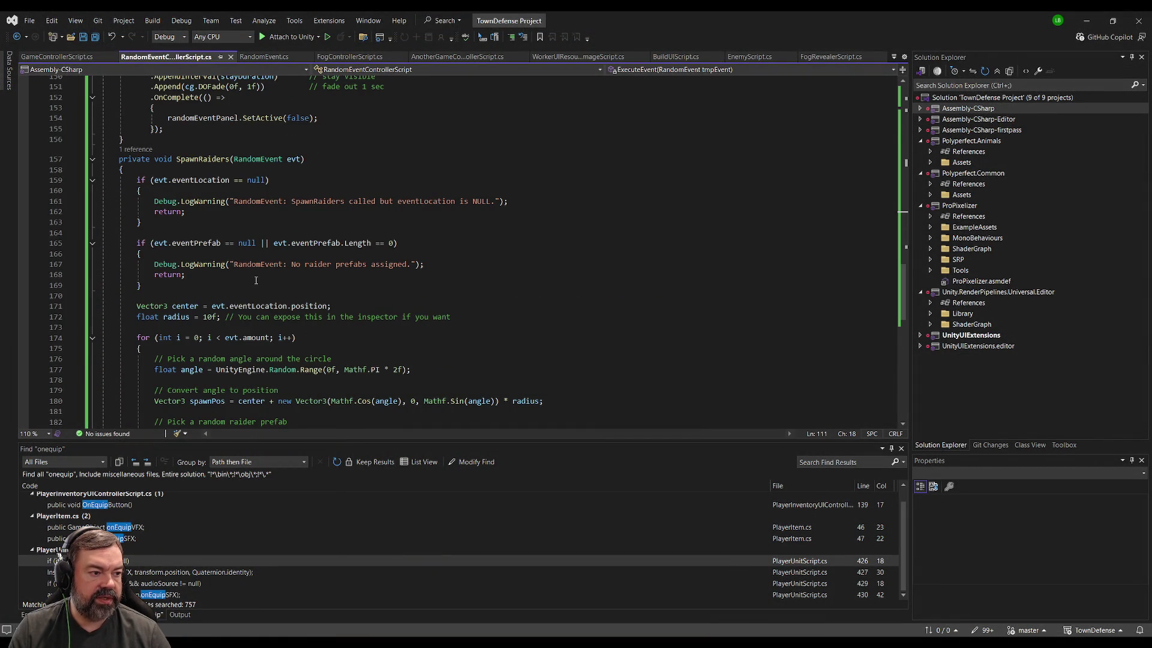
pyautogui.click(186, 139)
pyautogui.press('Return')
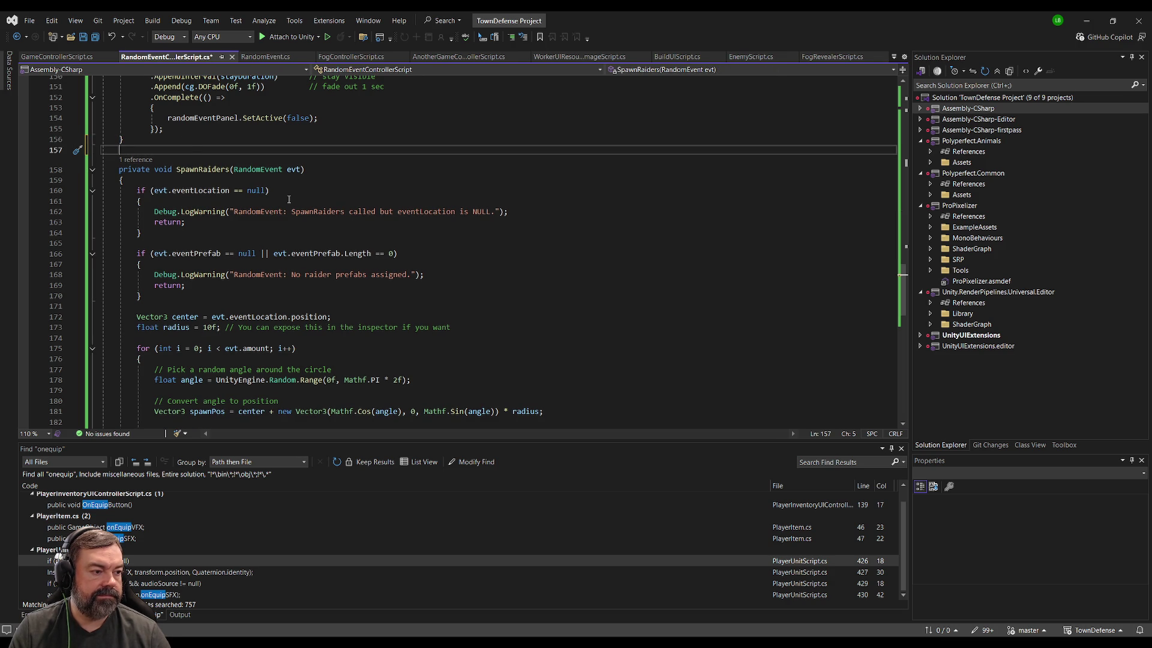
pyautogui.click(172, 222)
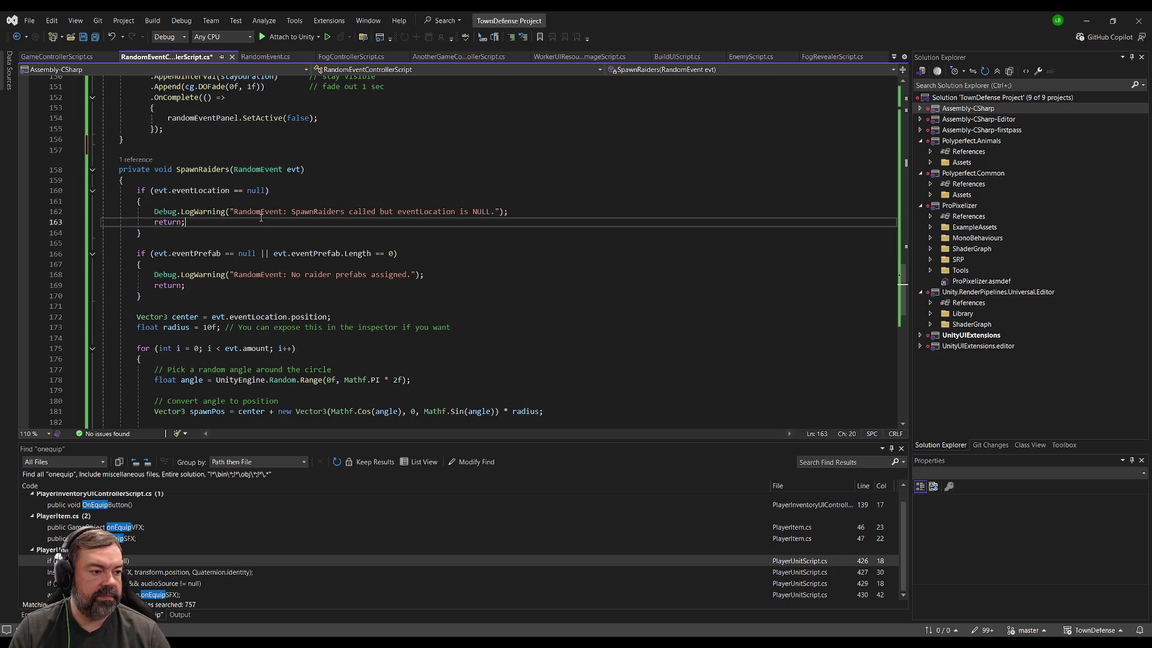
pyautogui.press('Delete')
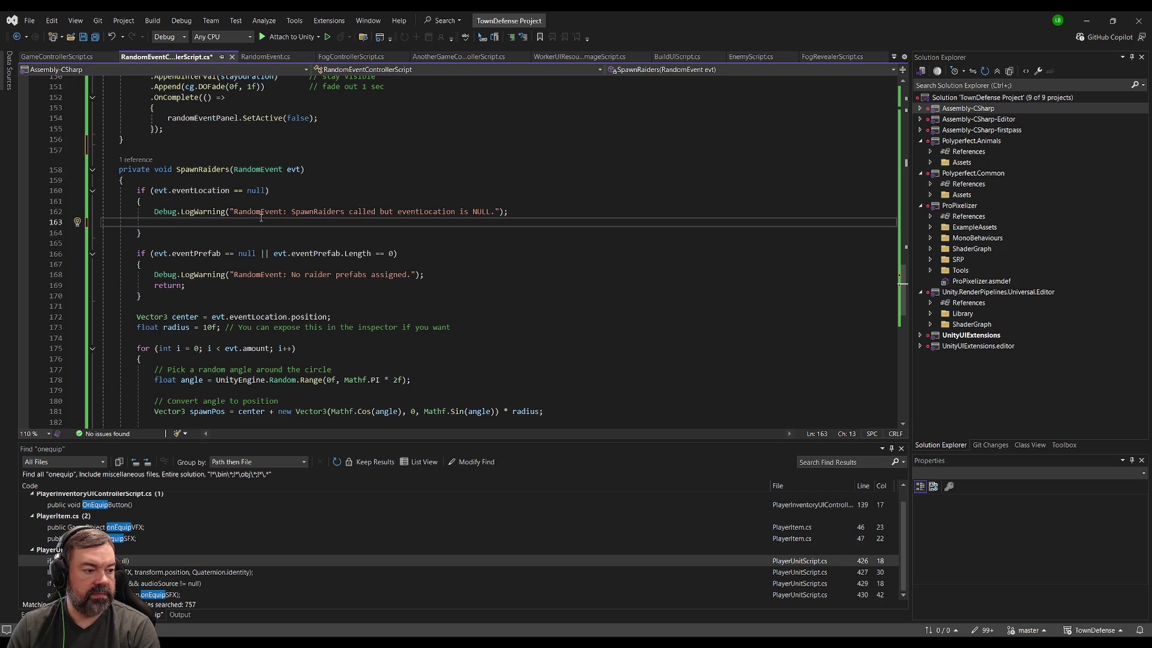
pyautogui.write('evt.Lo')
pyautogui.press('Tab')
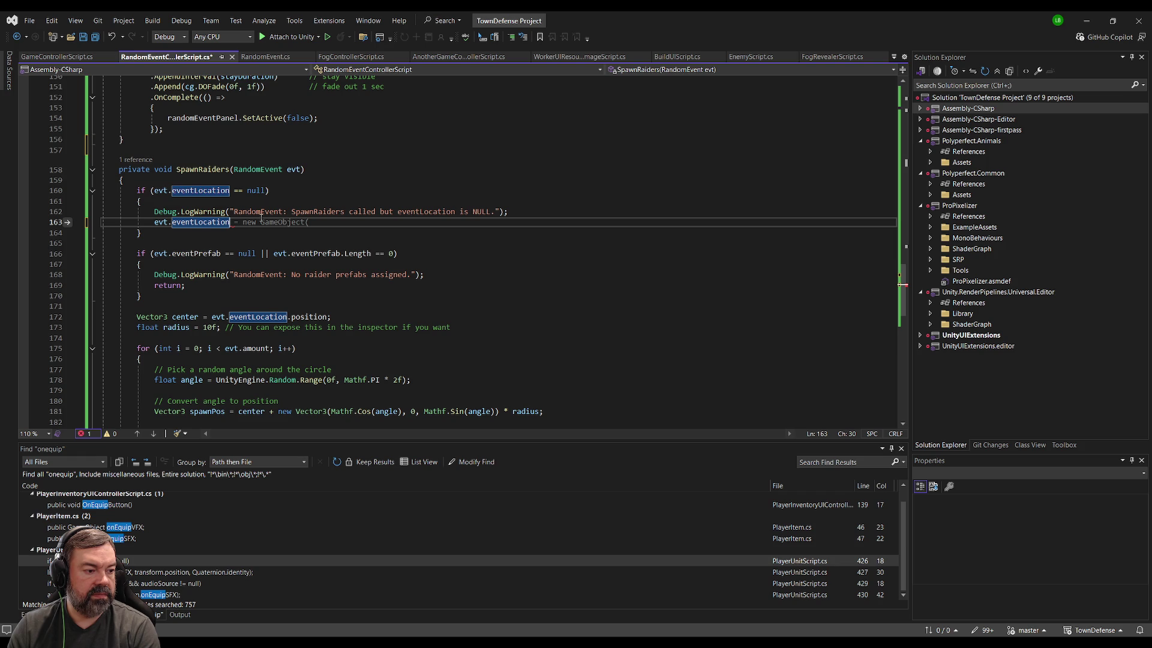
# Step: Declare 'Transform tmpTransform;' on a new line at the top of SpawnRaiders
pyautogui.press('BackSpace')
pyautogui.press('BackSpace')
pyautogui.press('BackSpace')
pyautogui.press('Up')
pyautogui.press('Up')
pyautogui.press('Up')
pyautogui.press('Up')
pyautogui.press('Return')
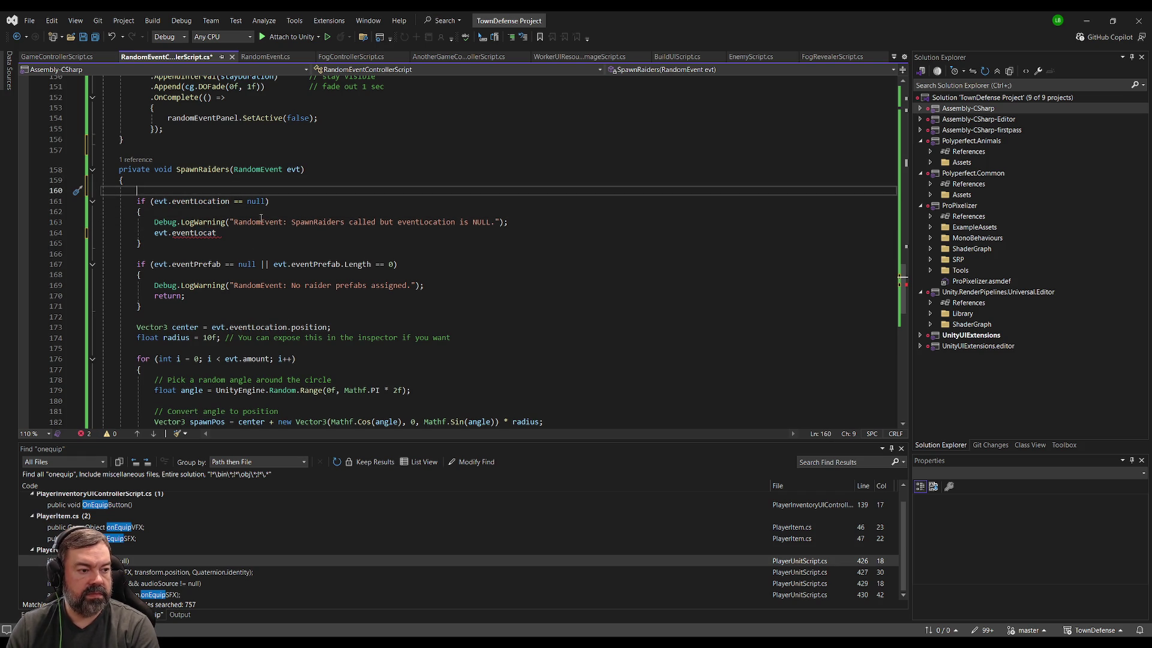
pyautogui.write('Transform tmpTransform;')
pyautogui.press('Return')
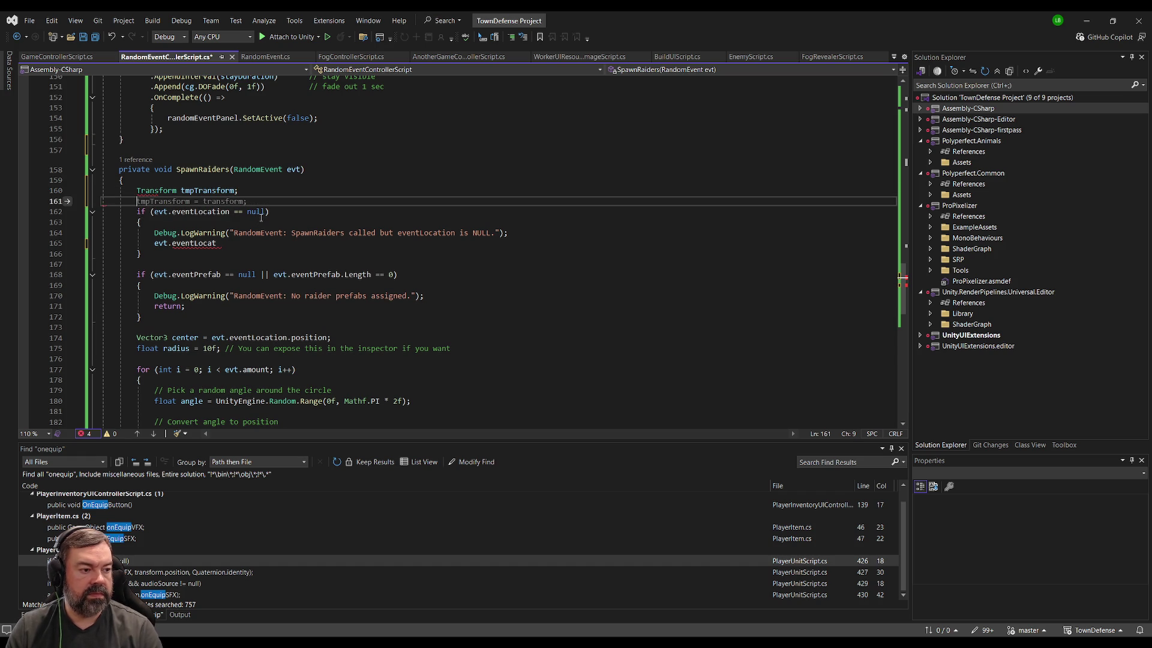
# Step: In the null-location branch, assign tmpTransform = GameObject.Find("Raider Cube").transform and save
pyautogui.click(248, 244)
pyautogui.hotkey('shift', 'Home')
pyautogui.write('tmpTransform = ')
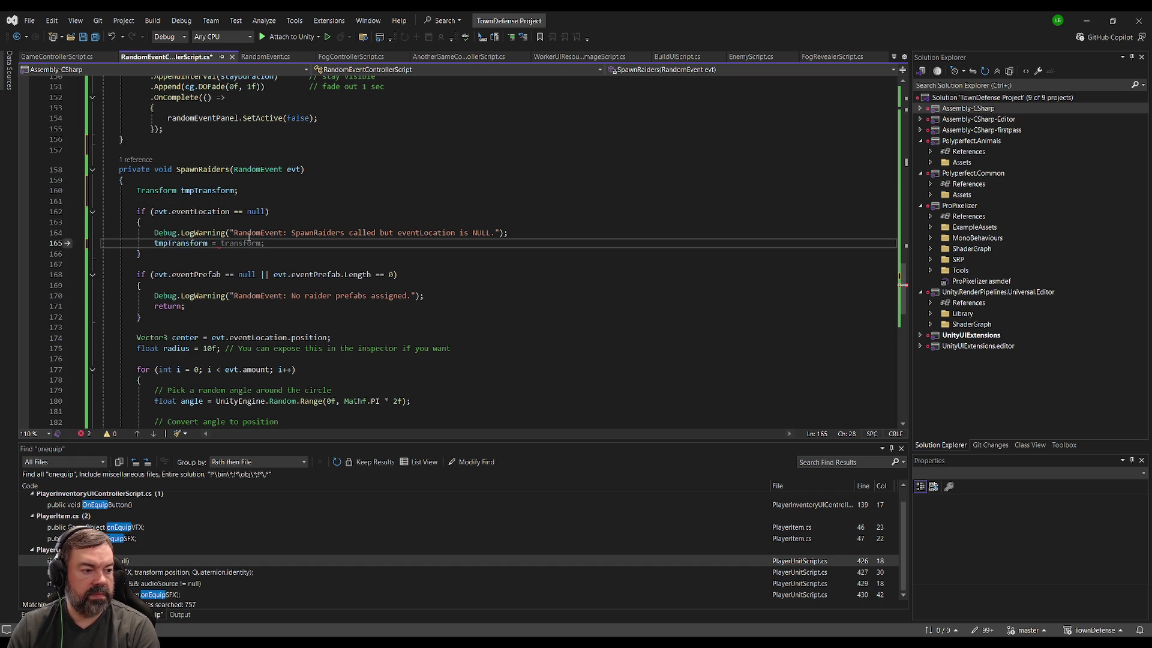
pyautogui.write('gameObject"')
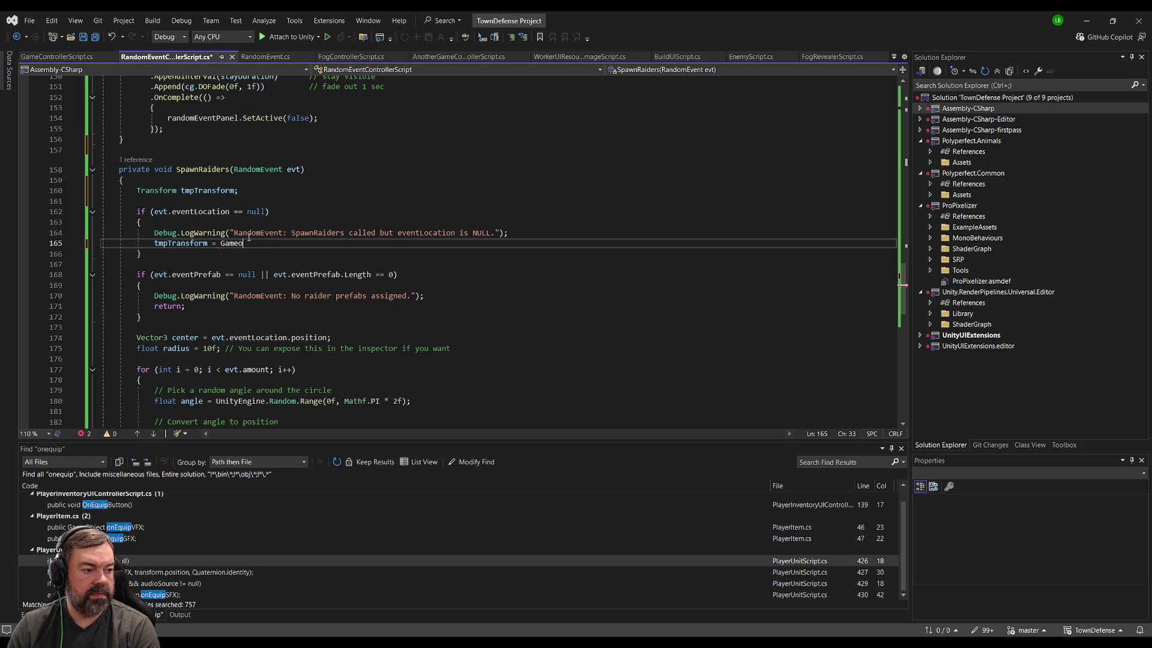
pyautogui.press('BackSpace')
pyautogui.press('BackSpace')
pyautogui.press('BackSpace')
pyautogui.press('BackSpace')
pyautogui.press('BackSpace')
pyautogui.write('Game')
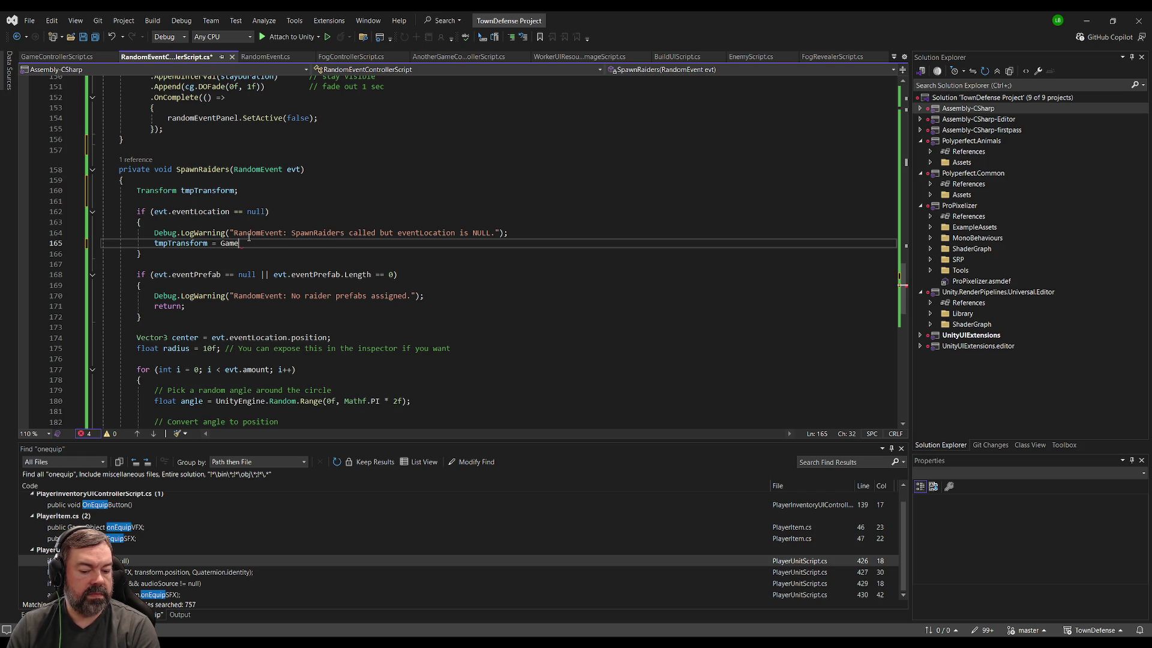
pyautogui.write('Object("')
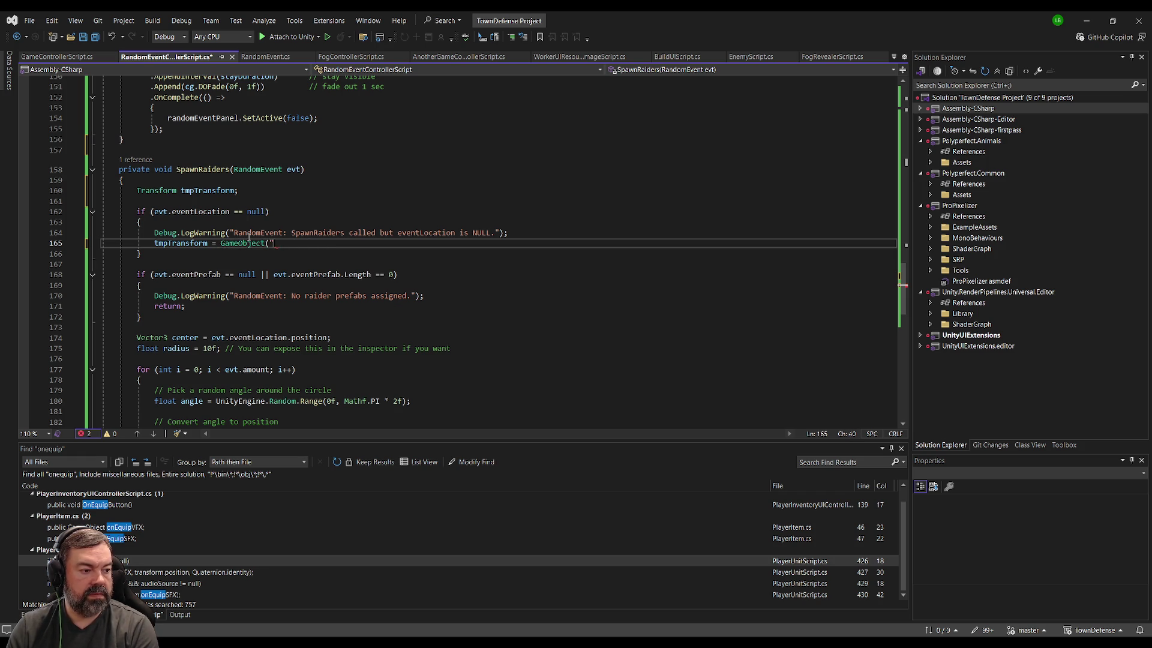
pyautogui.write('Raider Cube')
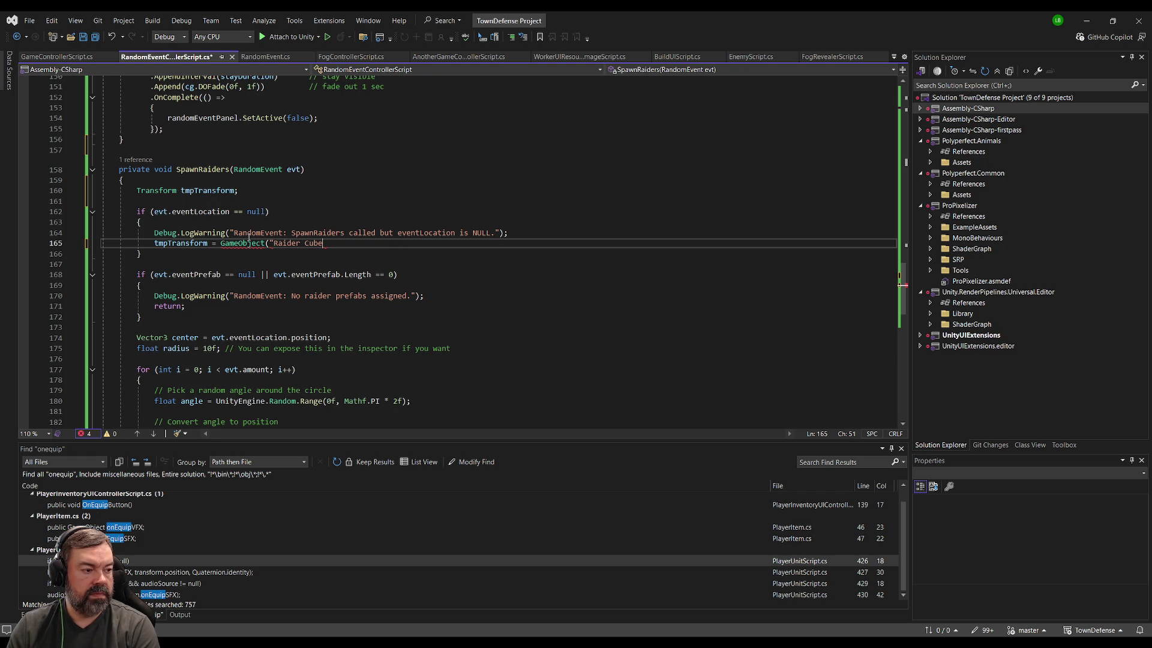
pyautogui.write('").transform;')
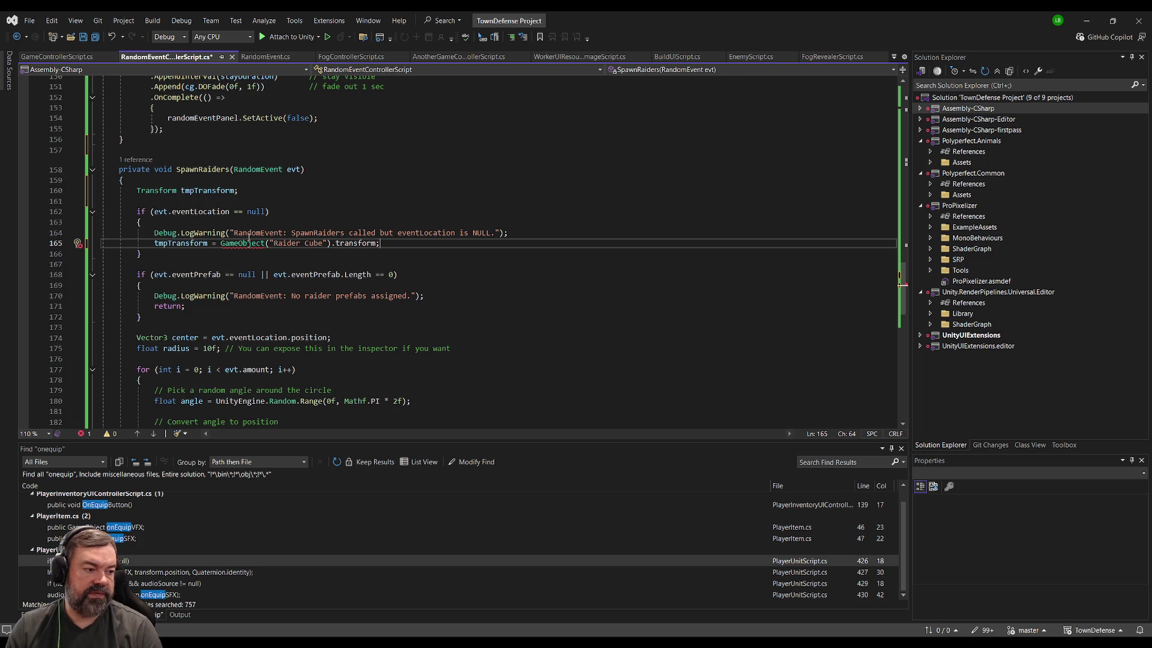
pyautogui.click(266, 242)
pyautogui.write('.Find')
pyautogui.click(306, 252)
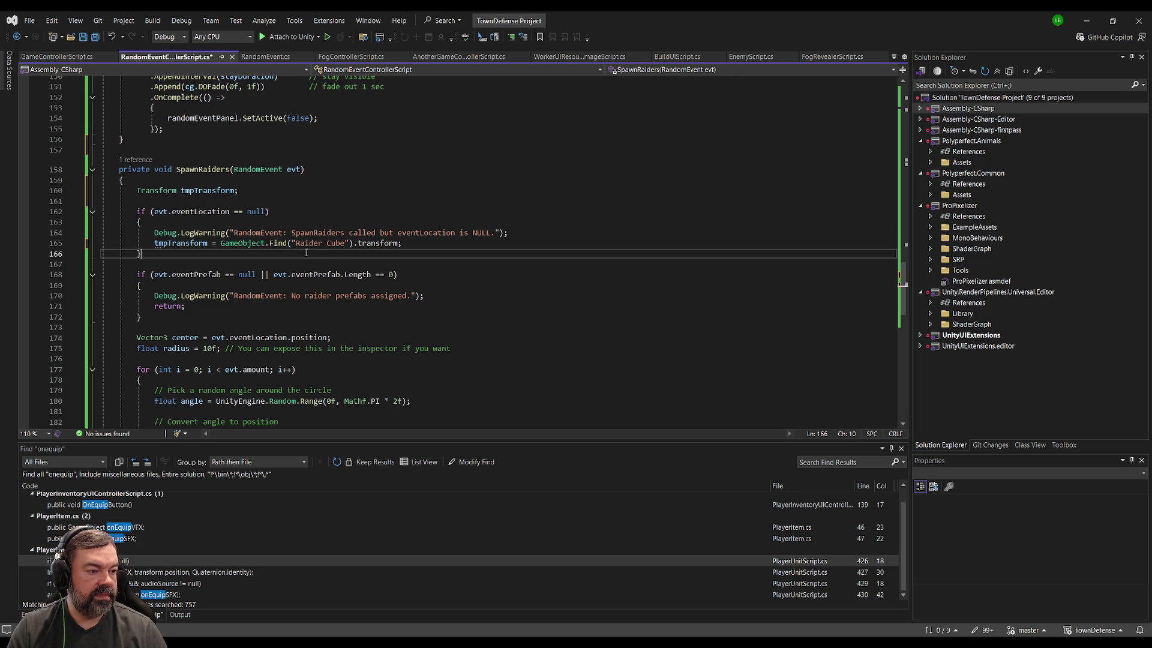
pyautogui.click(405, 274)
pyautogui.hotkey('ctrl', 's')
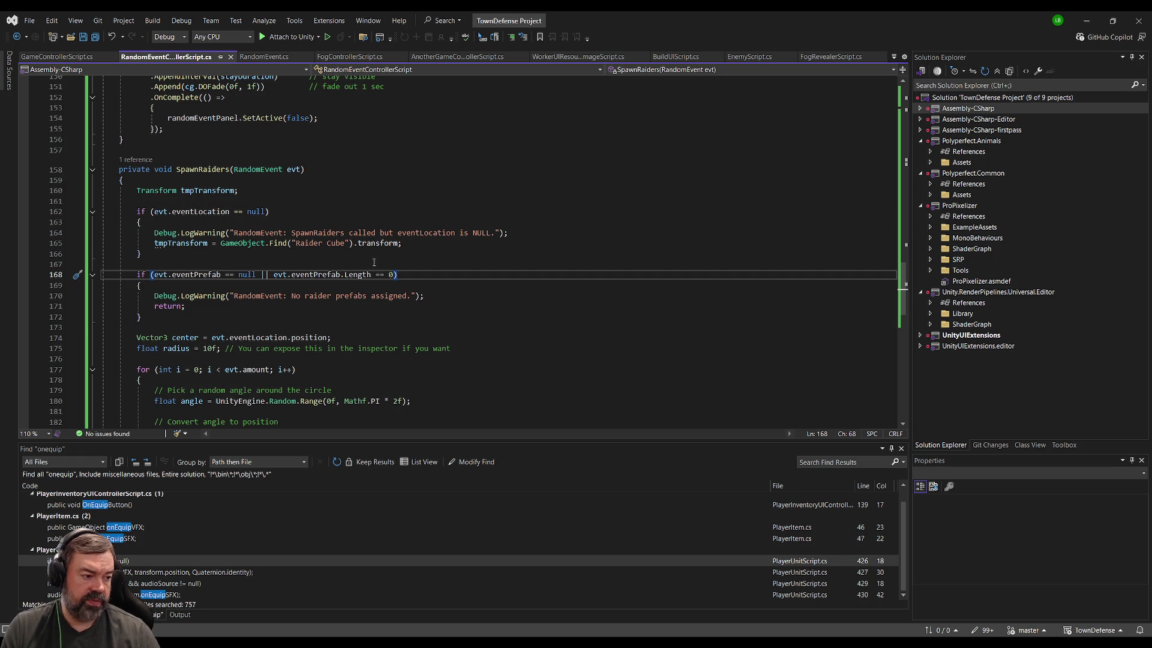
# Step: Comment out the old eventLocation-based center line with //
pyautogui.doubleClick(194, 243)
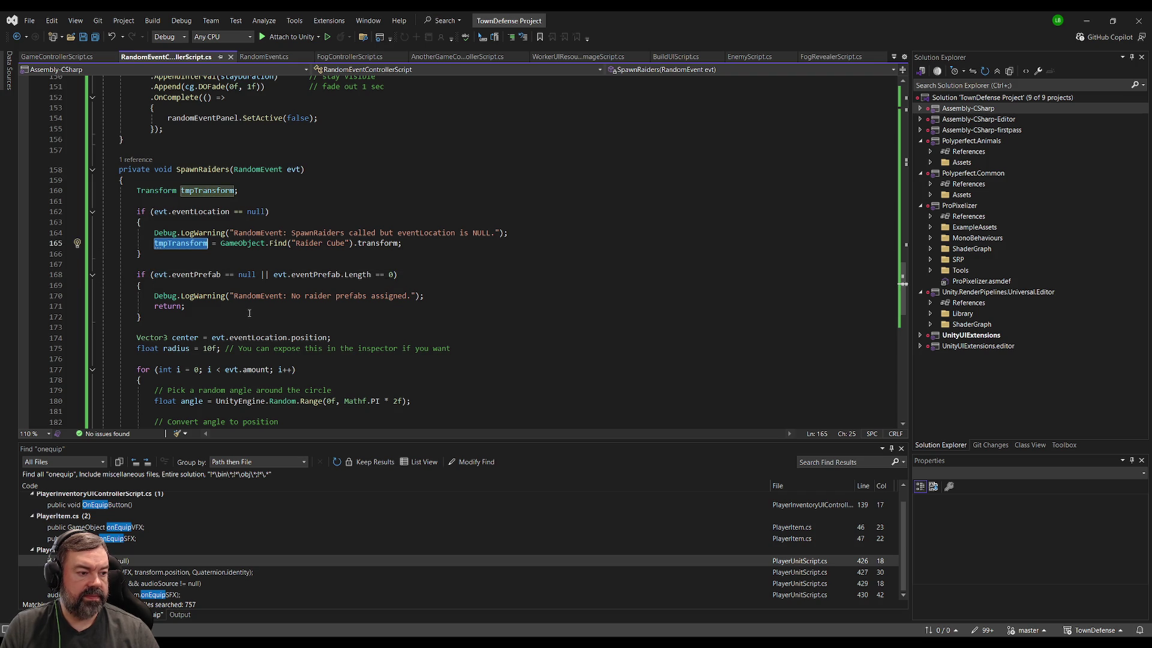
pyautogui.moveTo(330, 338); pyautogui.dragTo(212, 338)
pyautogui.click(245, 331)
pyautogui.click(142, 337)
pyautogui.write('//')
# Step: Add 'Vector3 center = tmpTransform.position;' on a new line below the commented one
pyautogui.click(346, 337)
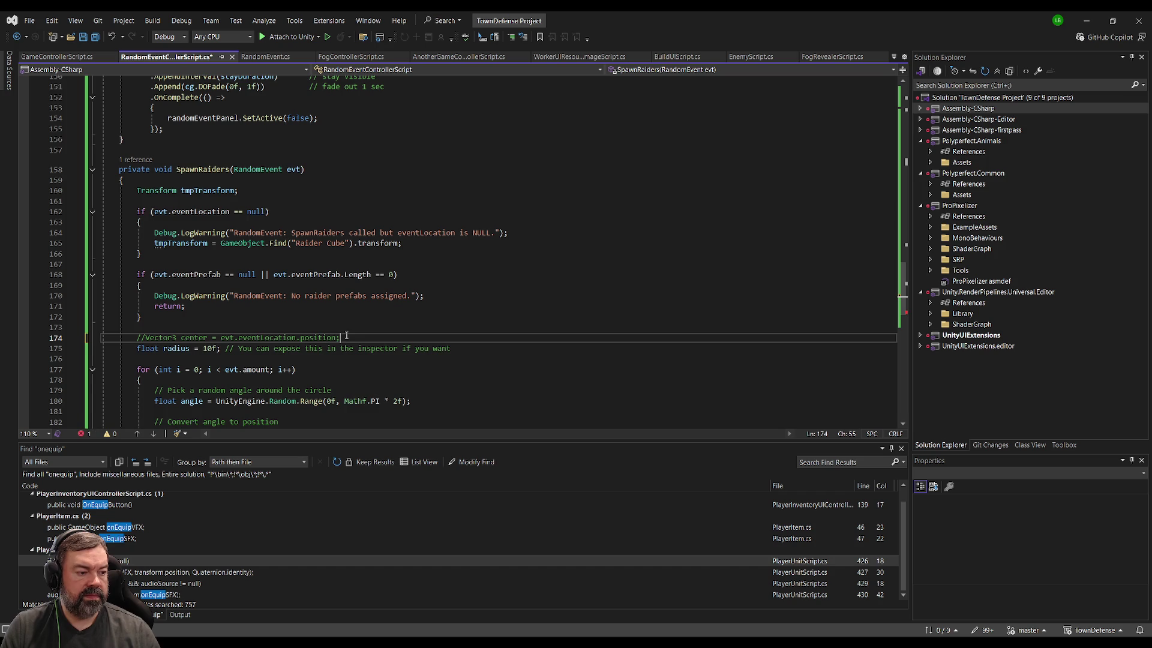
pyautogui.press('Return')
pyautogui.write('tmpTransform')
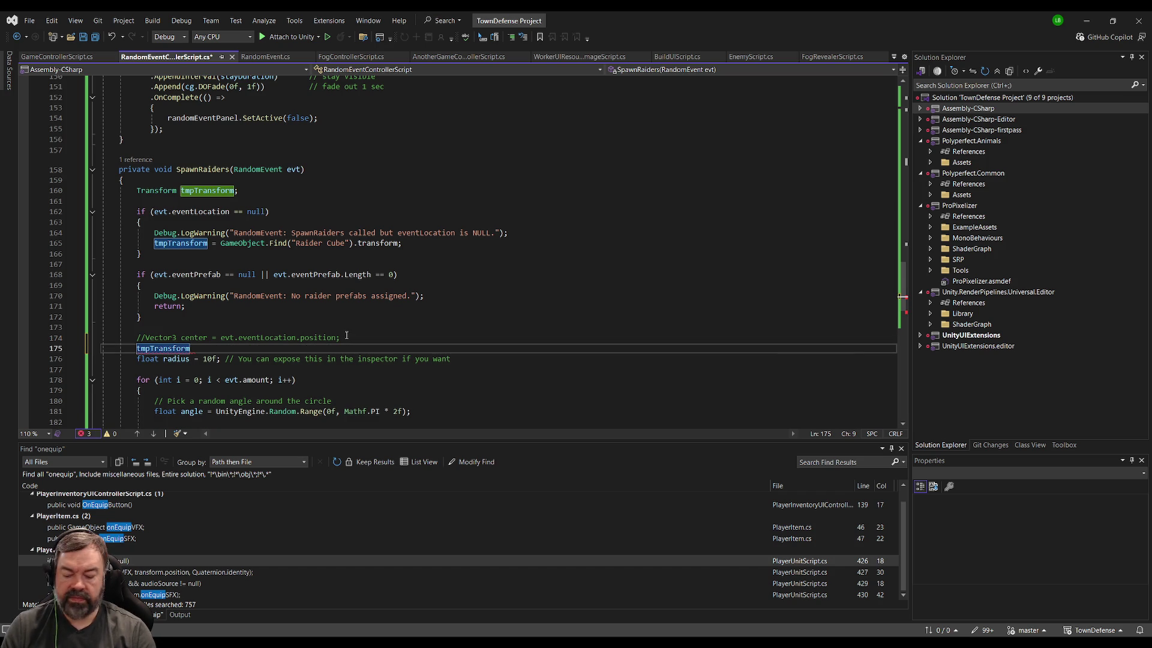
pyautogui.write('Vector3 center =')
pyautogui.press('End')
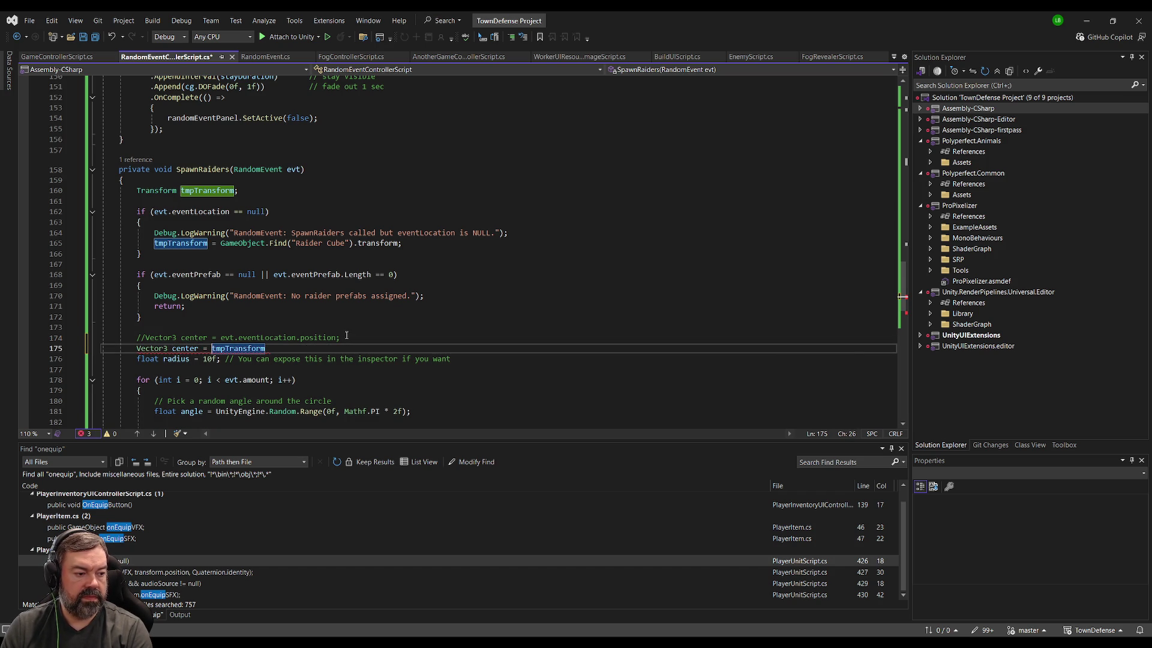
pyautogui.write(';')
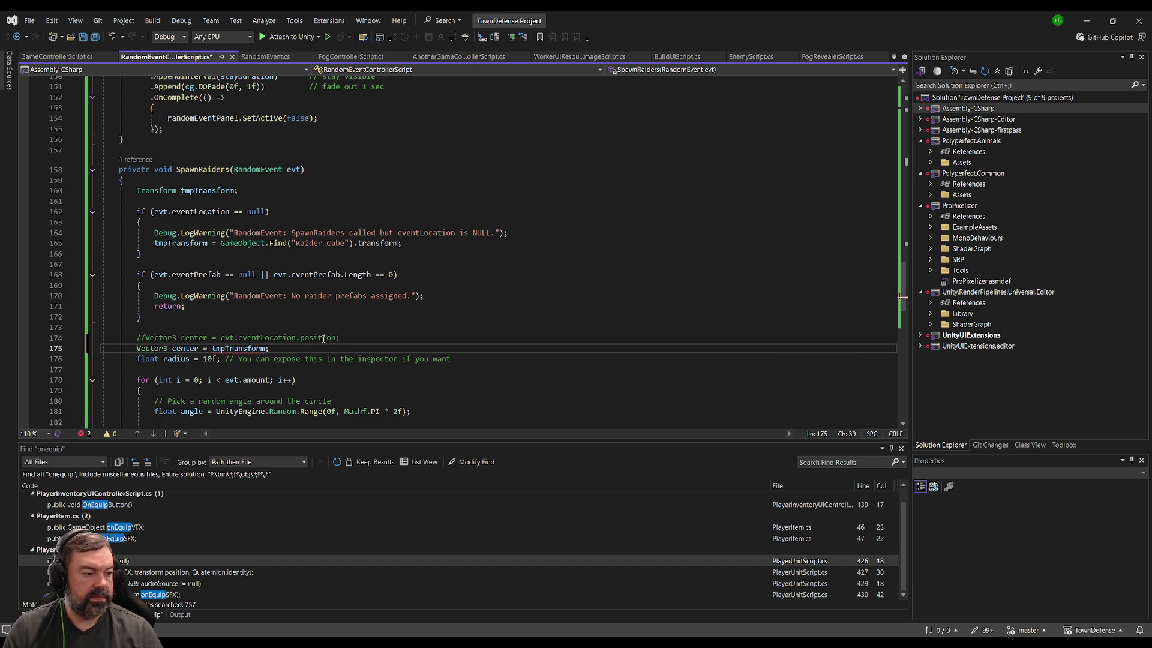
pyautogui.press('BackSpace')
pyautogui.write('.position;')
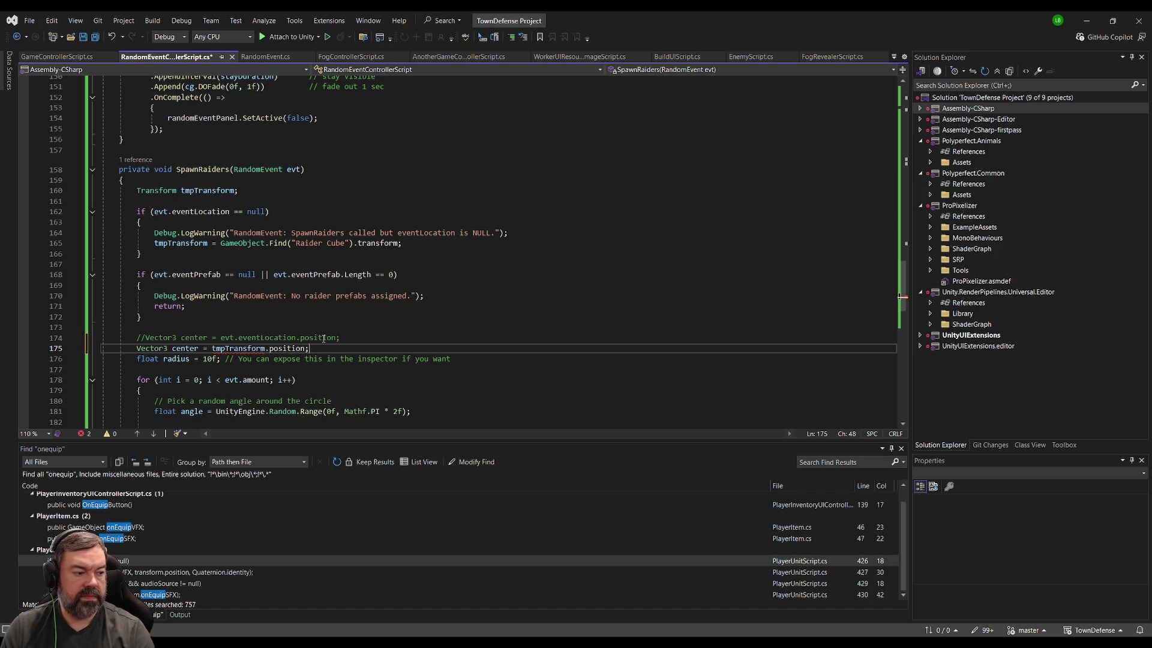
pyautogui.scroll(-2, 323, 339)
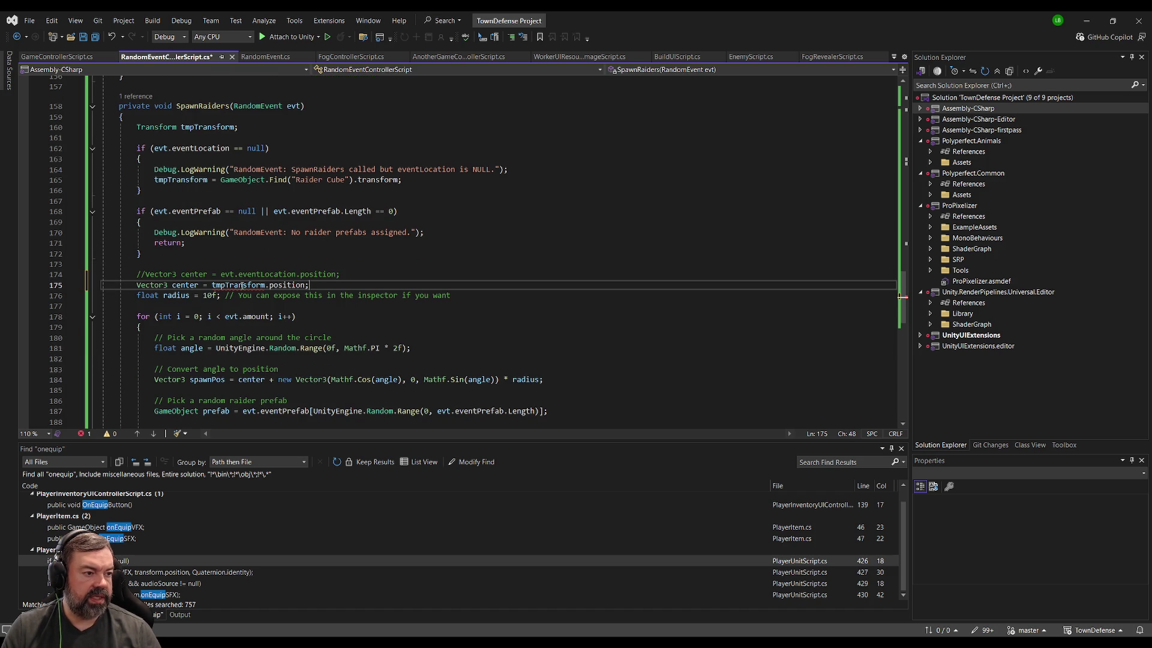
# Step: Append a Vector3.zero initializer to the tmpTransform declaration on line 160
pyautogui.click(272, 127)
pyautogui.press('Left')
pyautogui.write('= Vector3.')
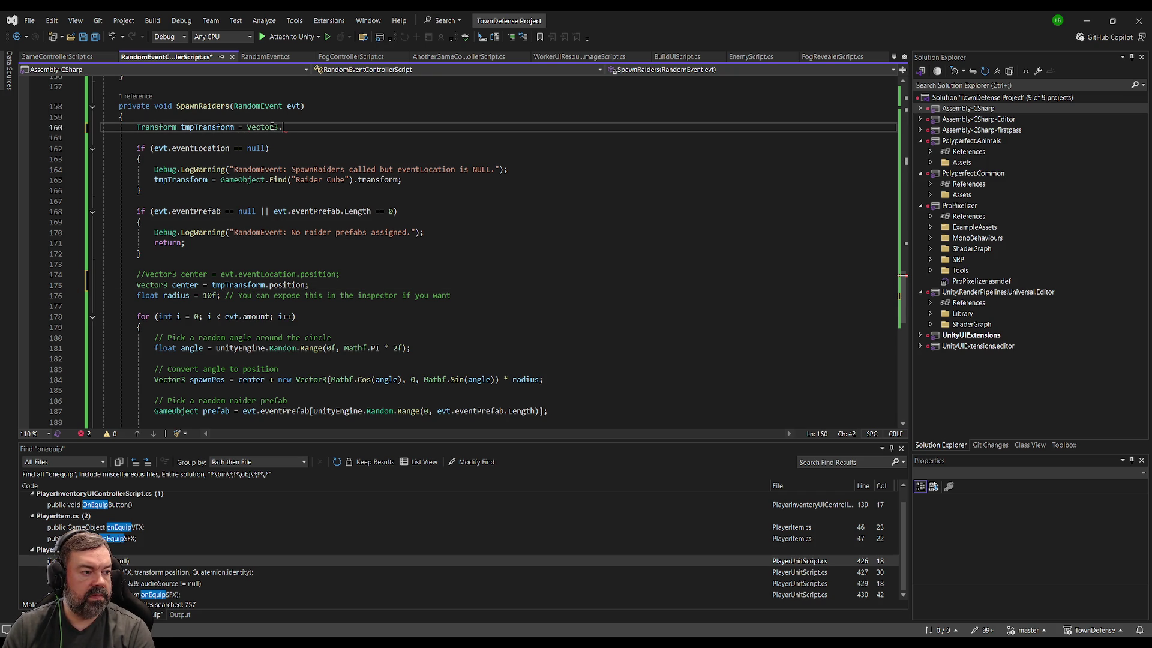
pyautogui.write('zero;')
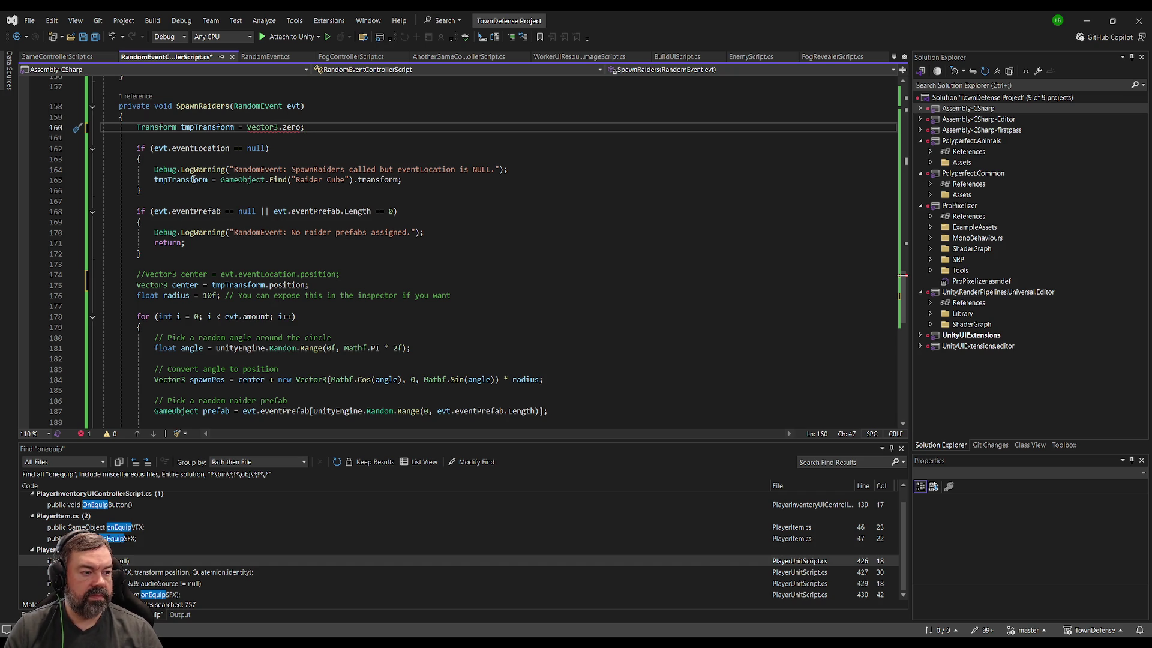
pyautogui.click(315, 148)
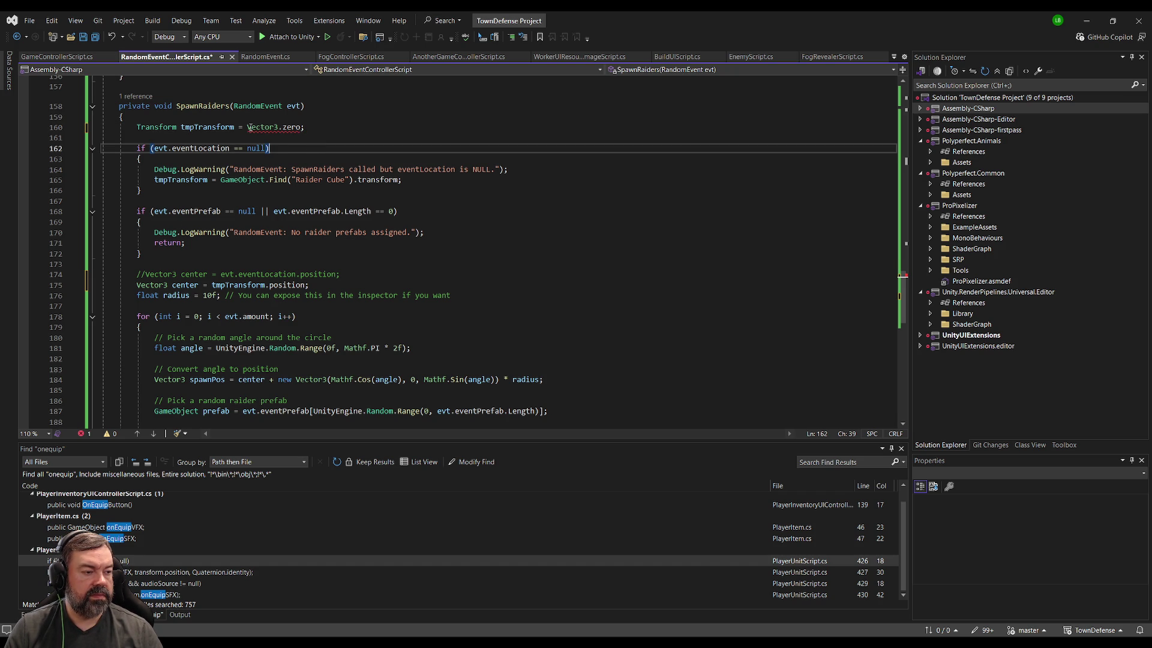
pyautogui.click(238, 127)
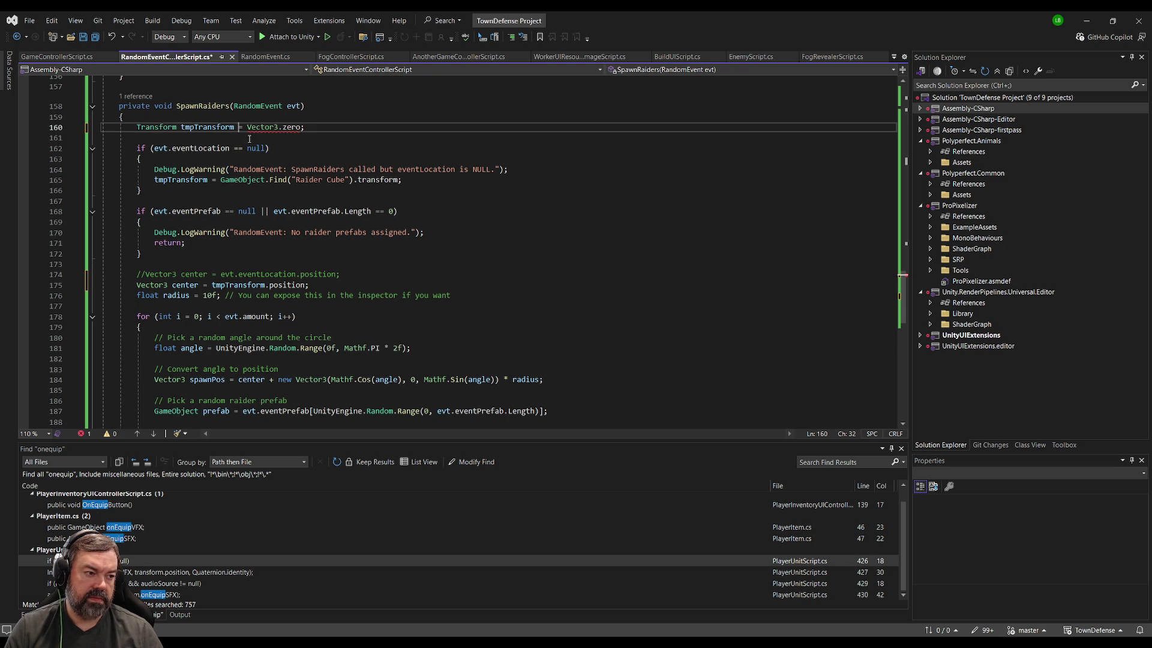
pyautogui.moveTo(305, 127); pyautogui.dragTo(240, 128)
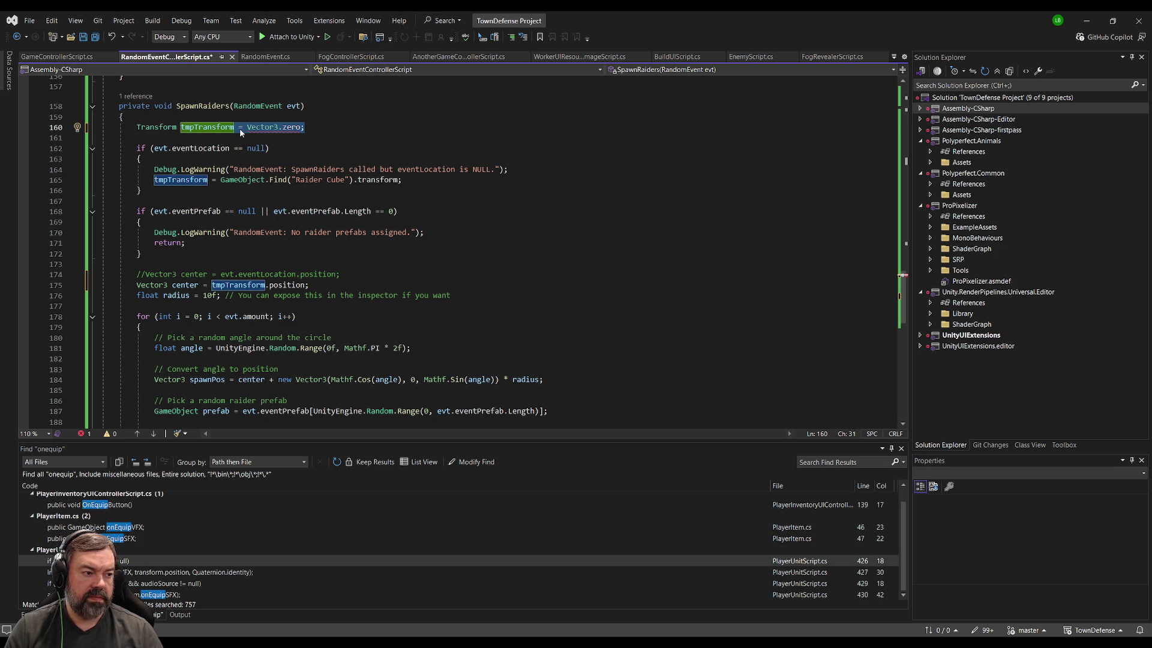
pyautogui.write('.')
# Step: Rewrite line 160 as 'Vector3 tmpPosition = Vector3.zero;'
pyautogui.doubleClick(152, 128)
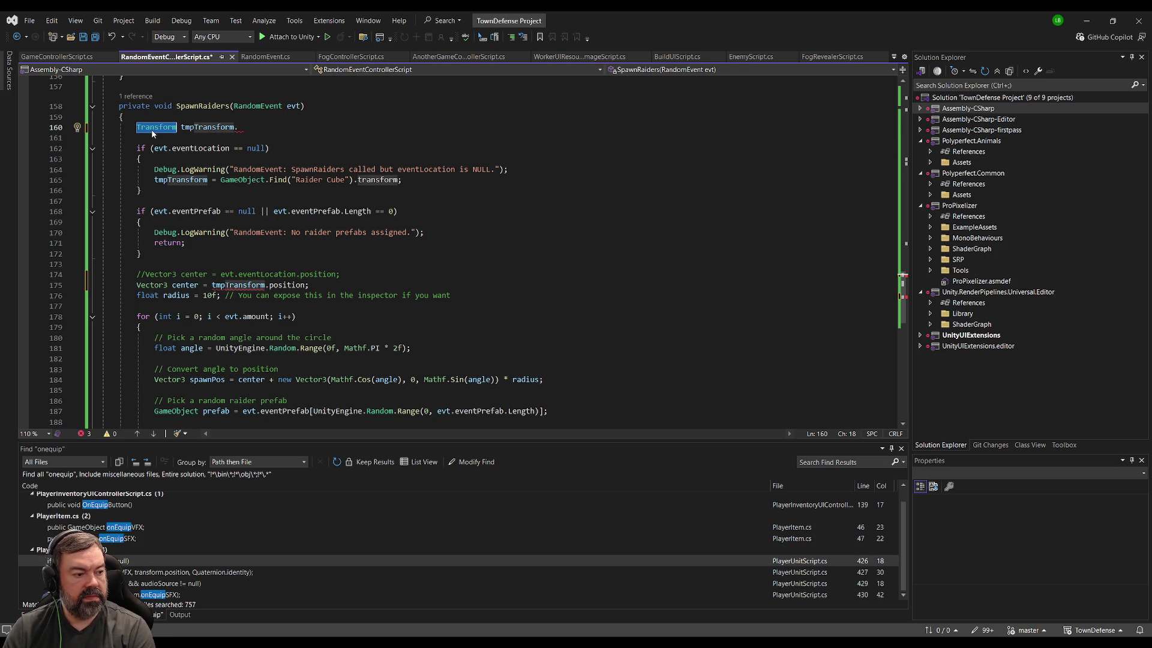
pyautogui.write('Vector3')
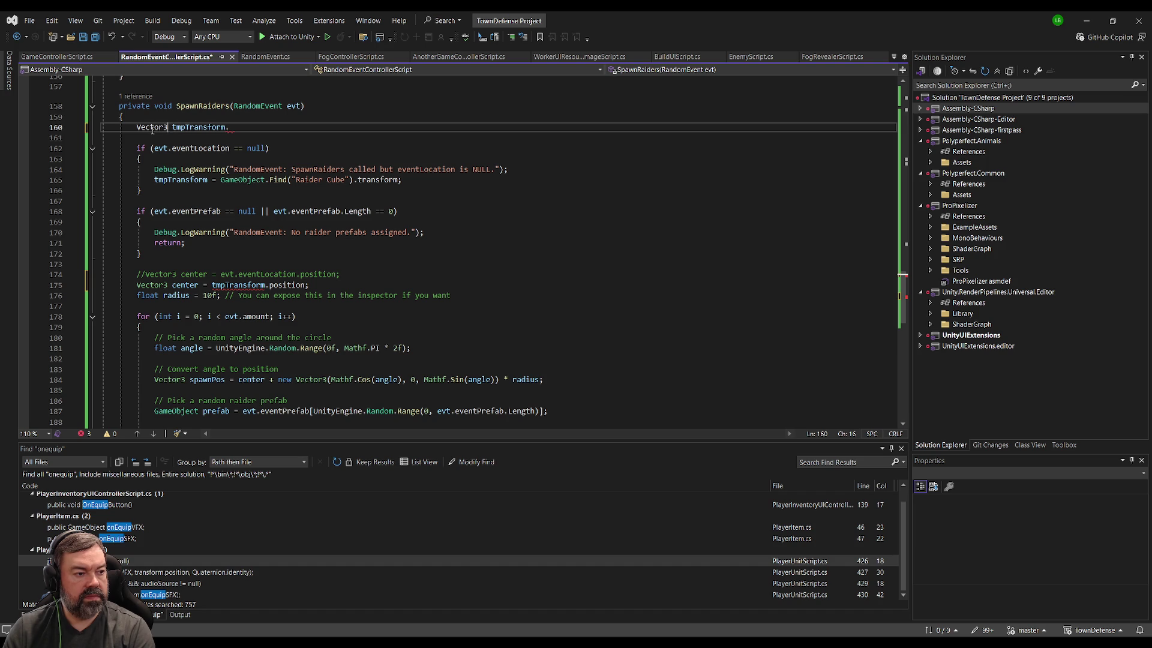
pyautogui.hotkey('shift', 'End')
pyautogui.write('tmpT')
pyautogui.press('BackSpace')
pyautogui.write('Position;')
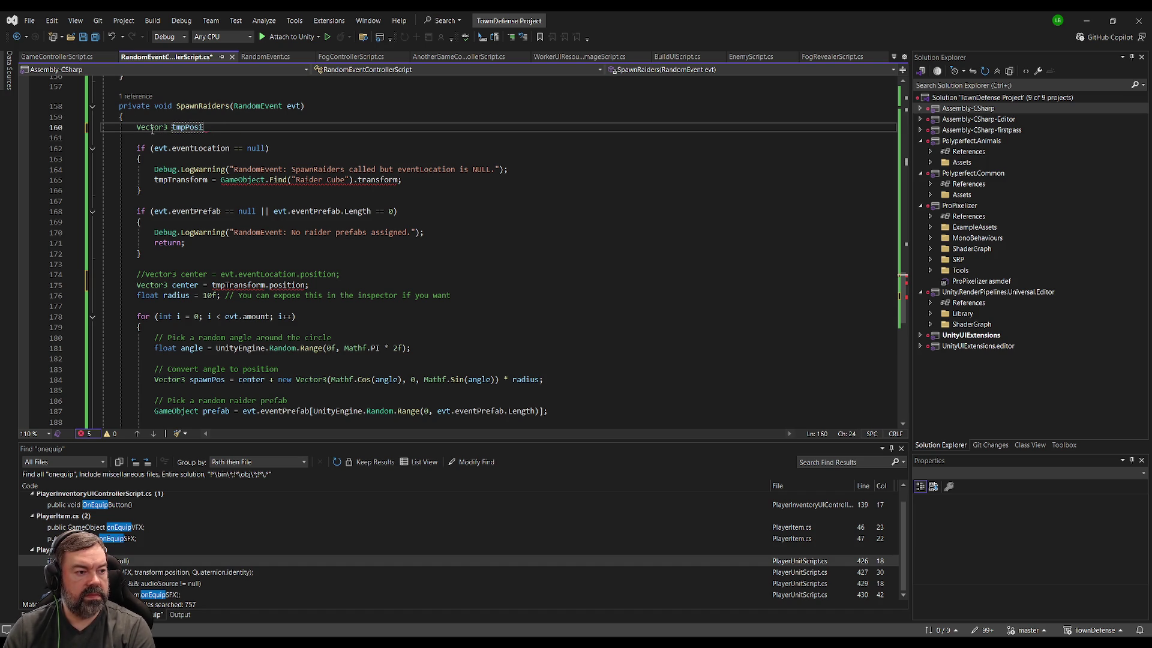
pyautogui.press('BackSpace')
pyautogui.write('= Vector3.zero;')
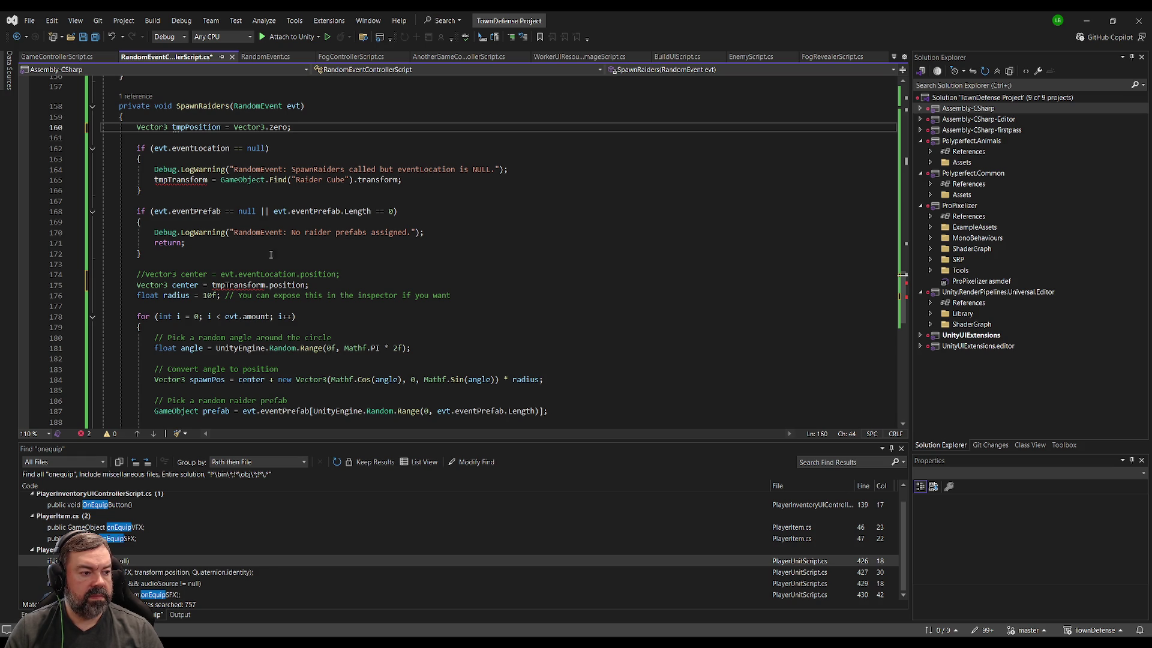
# Step: Assign Raider Cube's transform.position to tmpPosition, drop .position from the center line, and save
pyautogui.doubleClick(178, 181)
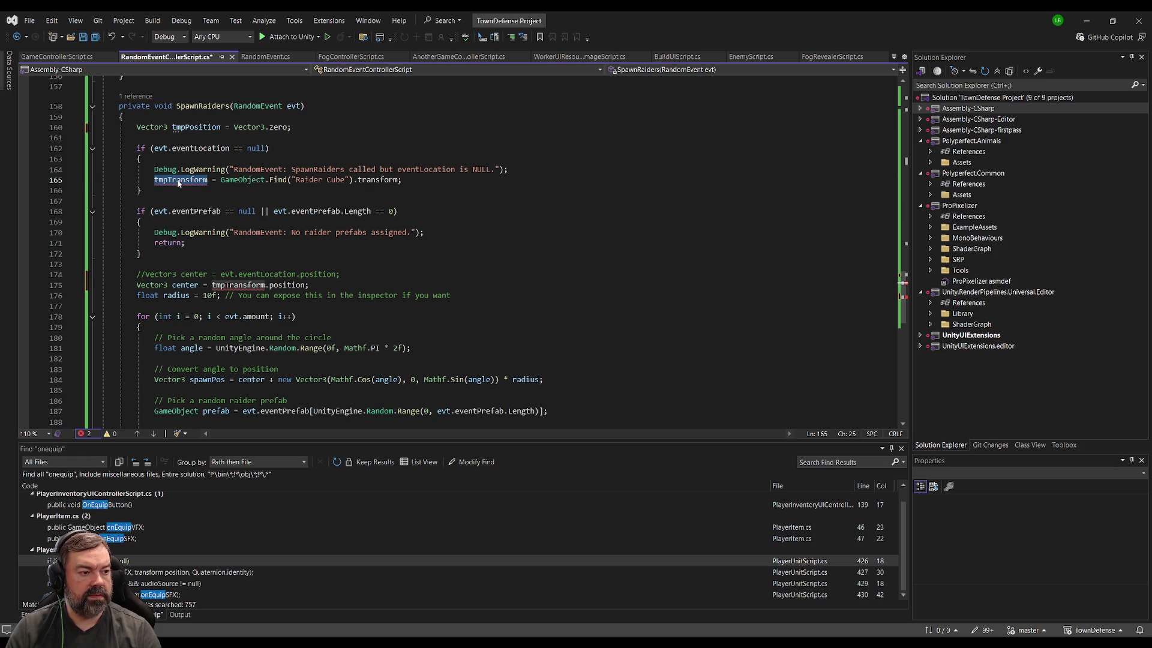
pyautogui.write('tmpPosition')
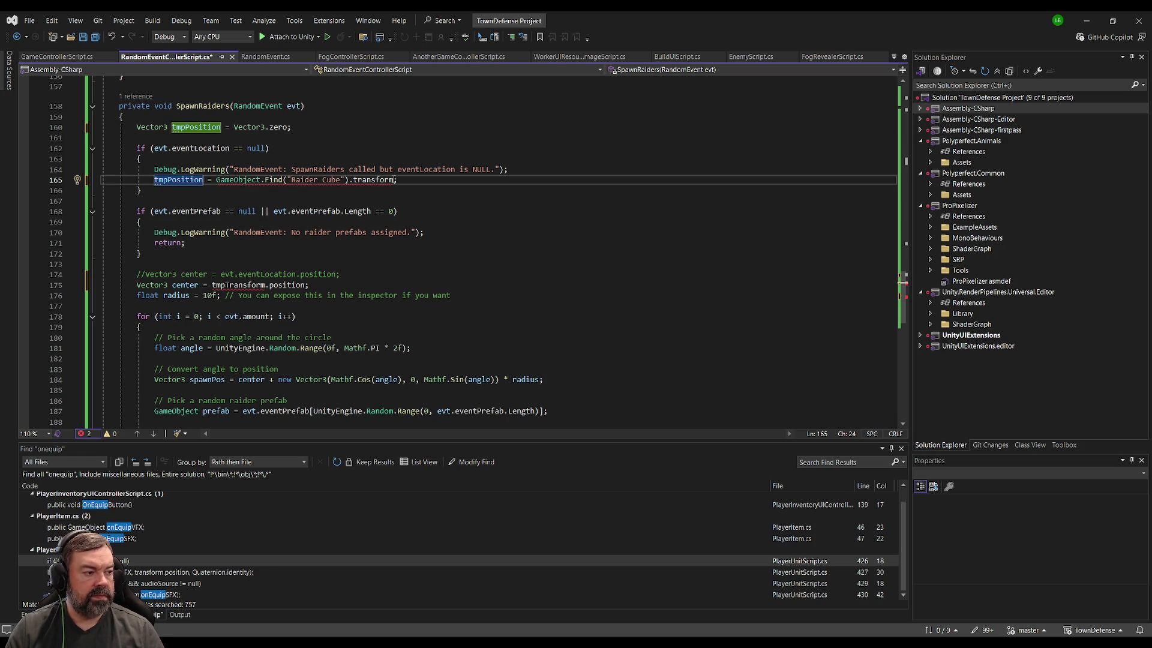
pyautogui.write('.position')
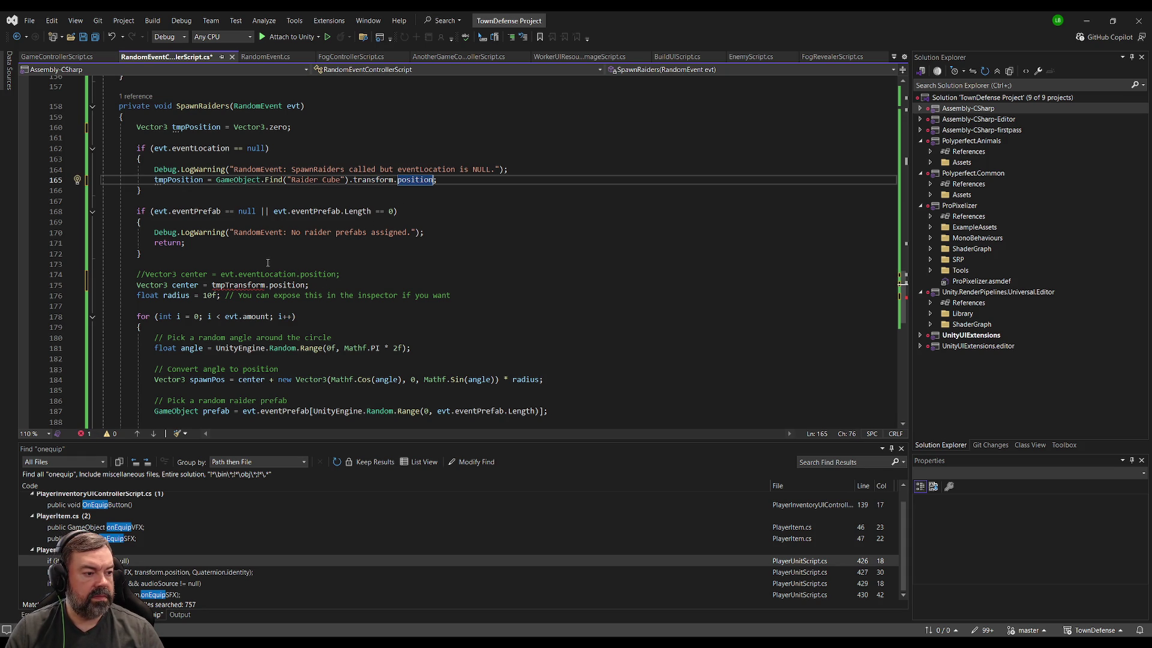
pyautogui.doubleClick(298, 285)
pyautogui.press('BackSpace')
pyautogui.press('BackSpace')
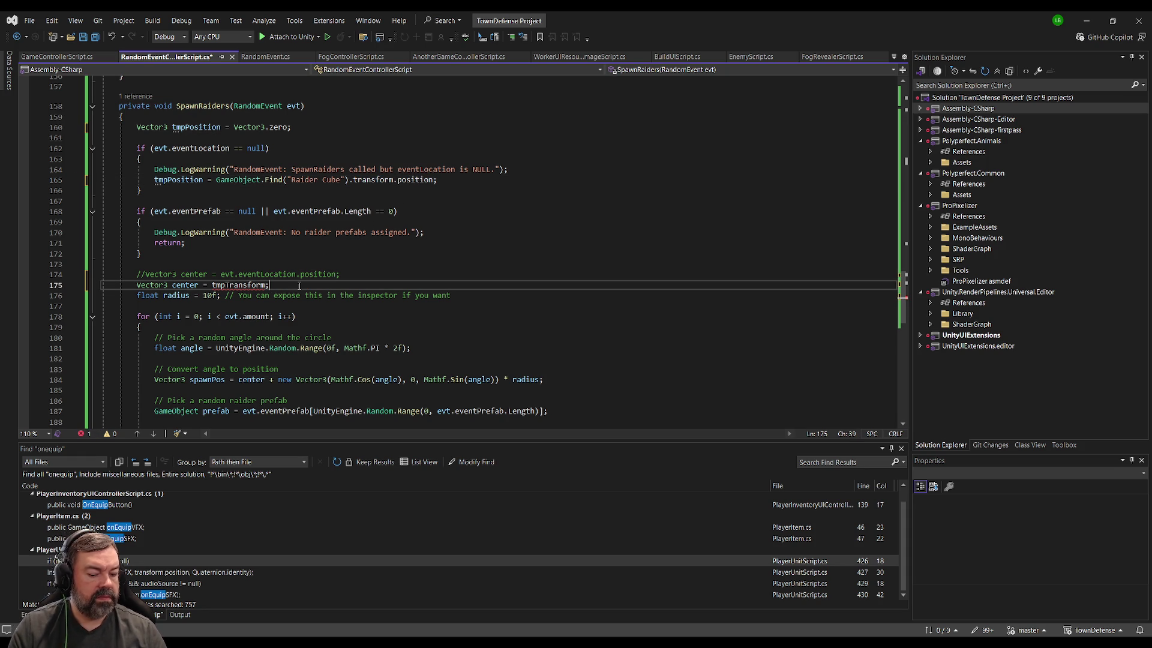
pyautogui.hotkey('ctrl', 's')
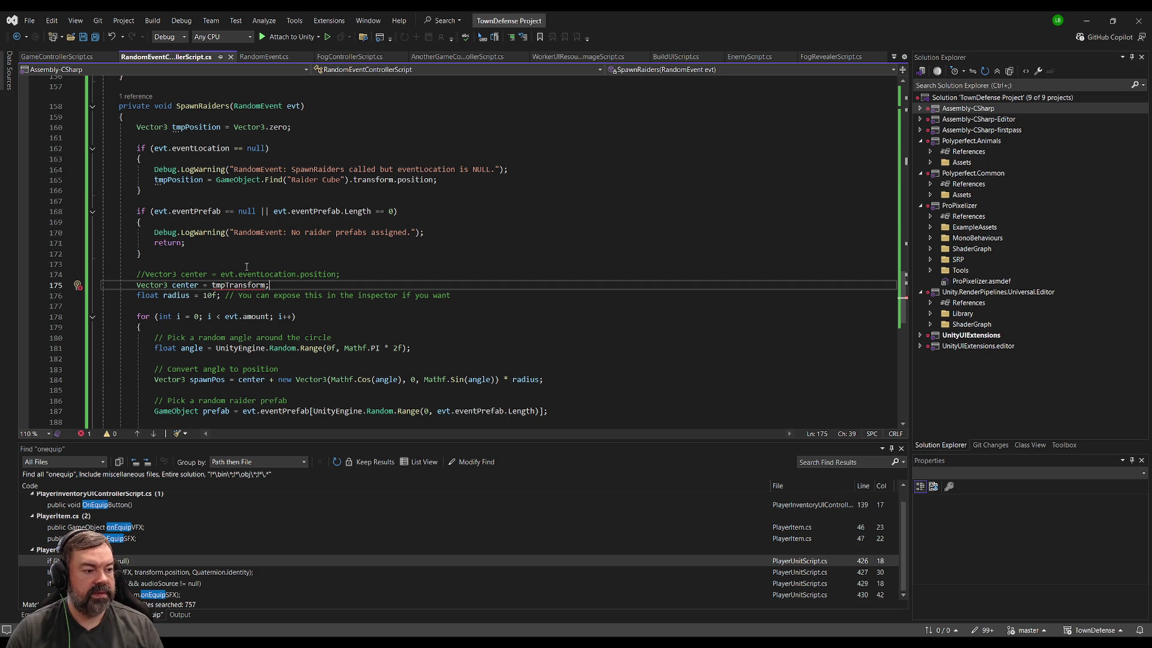
# Step: Set center = tmpPosition on line 175, save, and switch back to Unity
pyautogui.doubleClick(196, 126)
pyautogui.hotkey('ctrl', 'c')
pyautogui.doubleClick(240, 285)
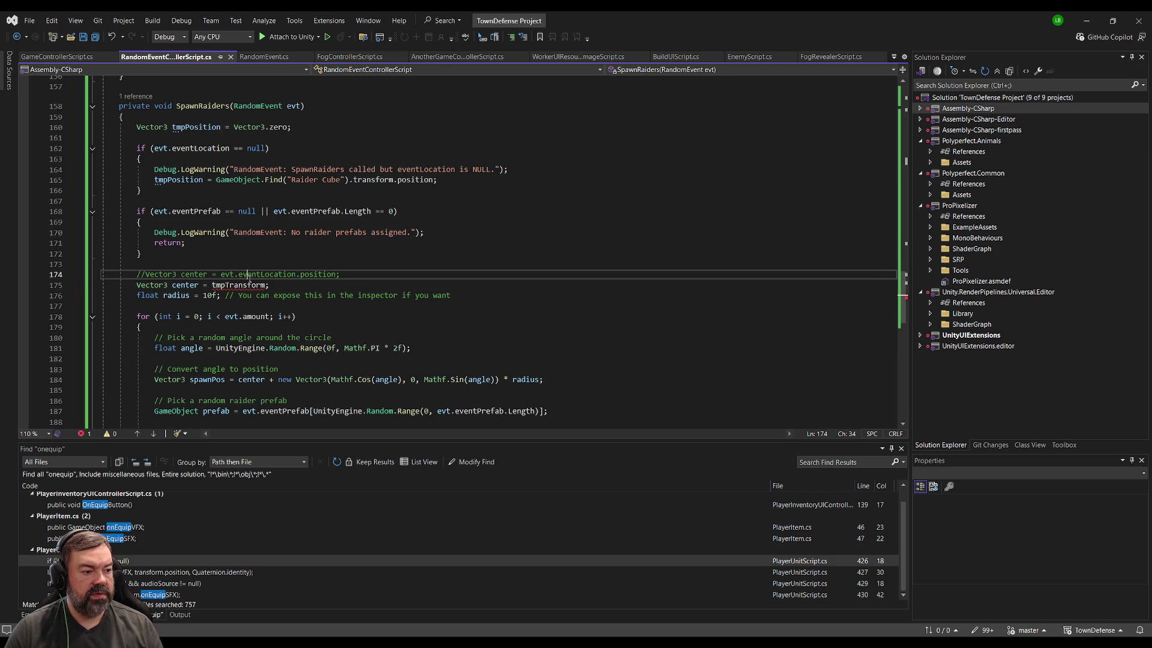
pyautogui.hotkey('ctrl', 'v')
pyautogui.click(345, 284)
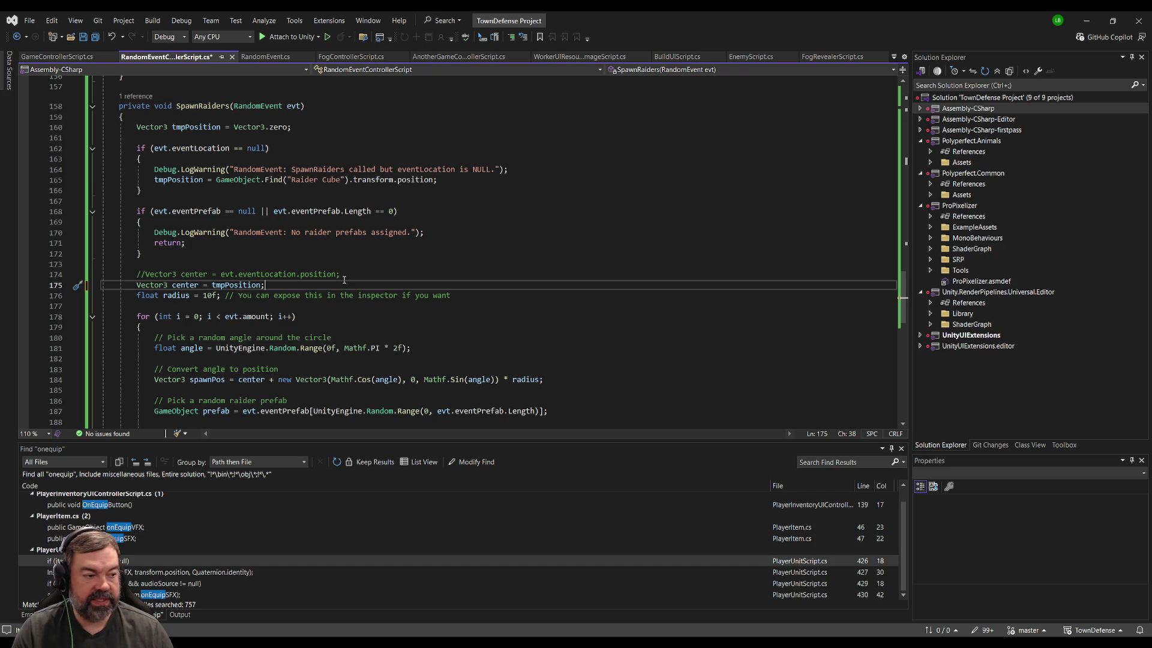
pyautogui.scroll(-5, 244, 279)
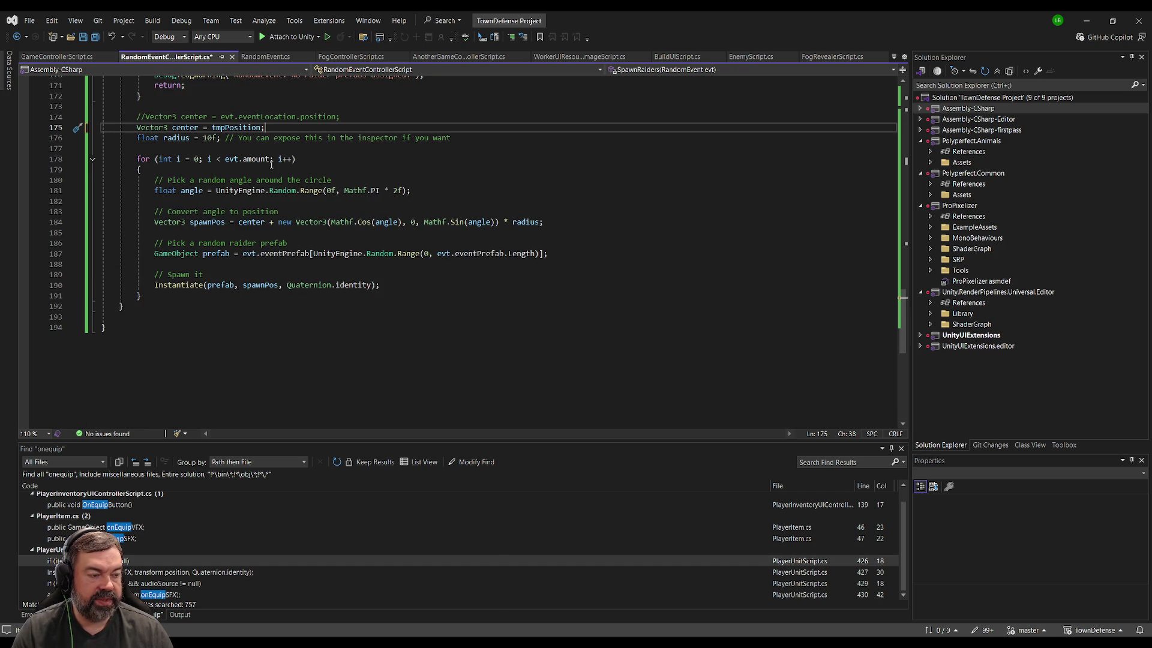
pyautogui.click(346, 149)
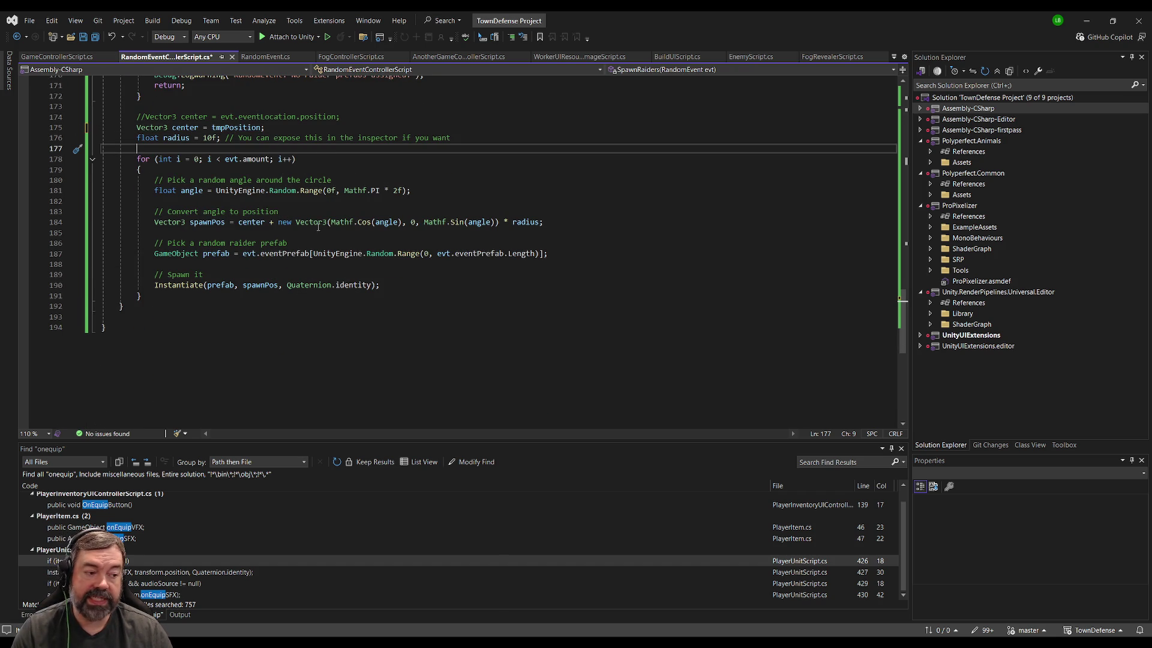
pyautogui.click(294, 264)
pyautogui.click(444, 184)
pyautogui.click(429, 148)
pyautogui.hotkey('ctrl', 's')
pyautogui.hotkey('alt', 'Tab')
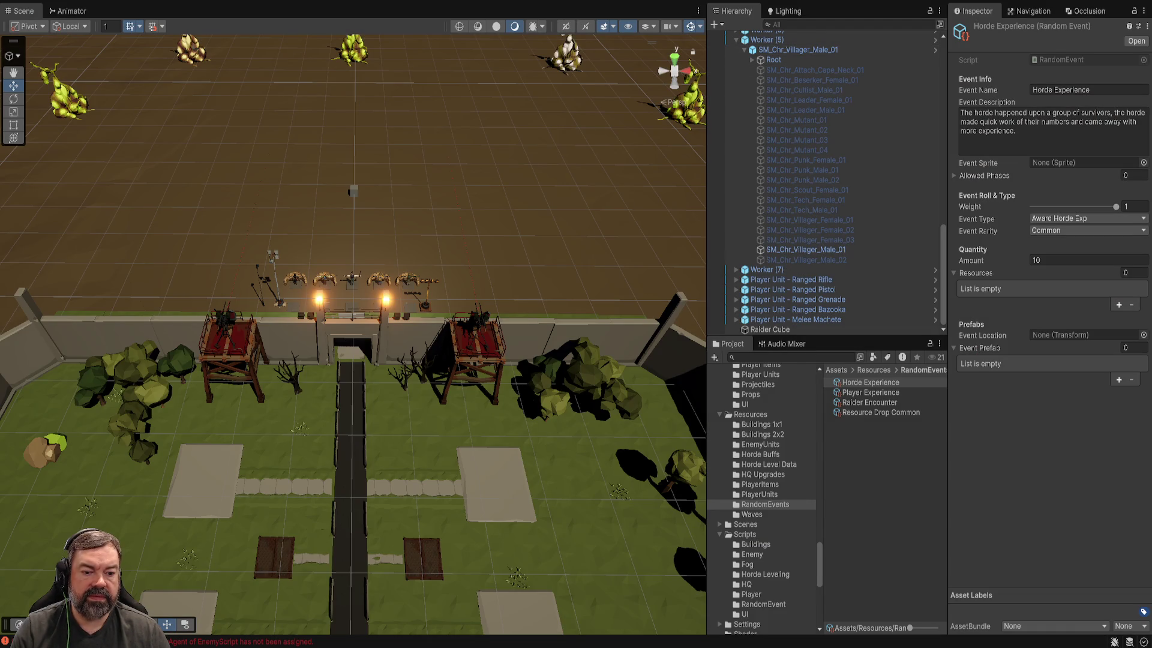
# Step: Browse to Prefab > Enemy Units and open the Raider Unit prefab
pyautogui.scroll(6, 762, 498)
pyautogui.click(744, 501)
pyautogui.click(750, 581)
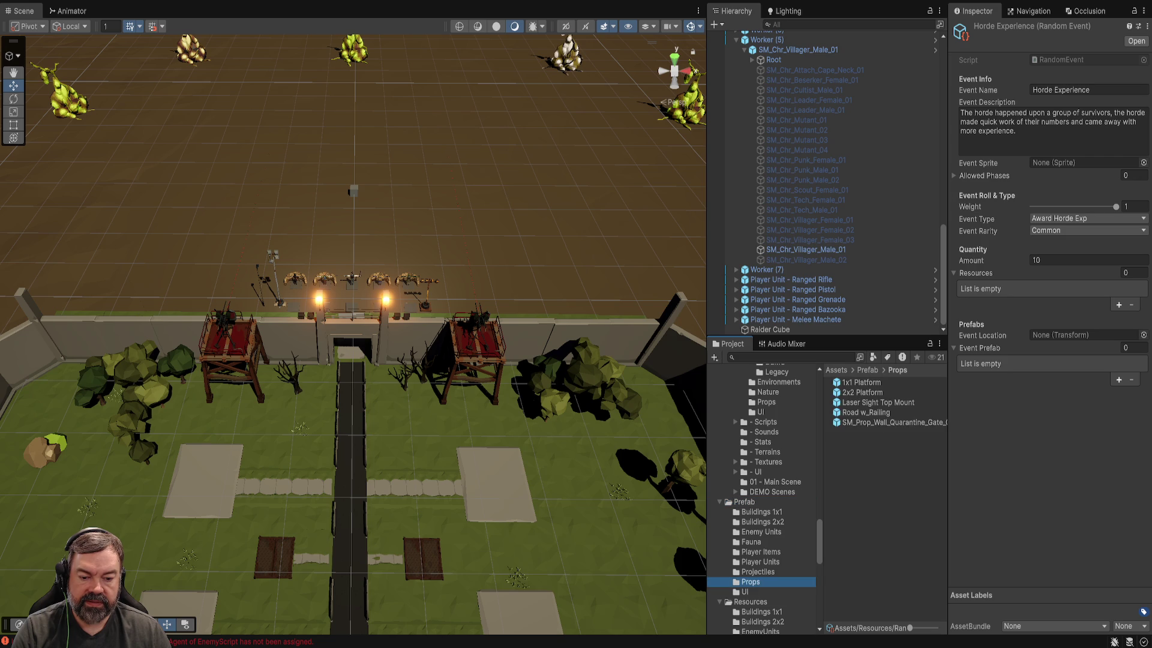
pyautogui.click(757, 572)
pyautogui.click(750, 542)
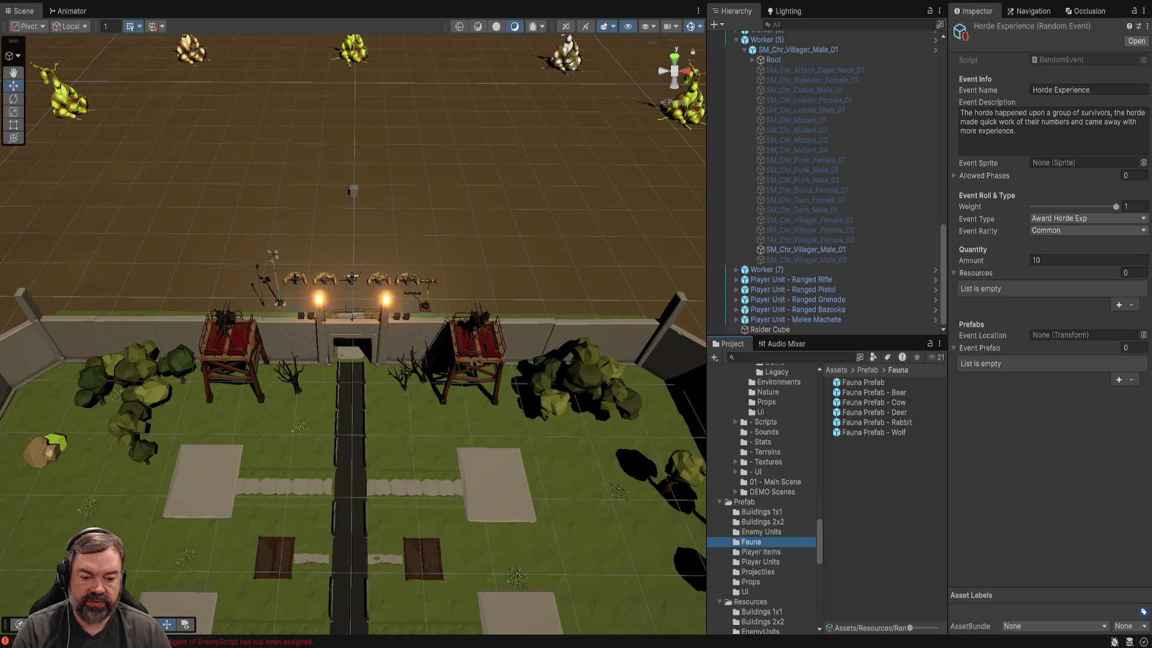
pyautogui.click(761, 532)
pyautogui.click(859, 402)
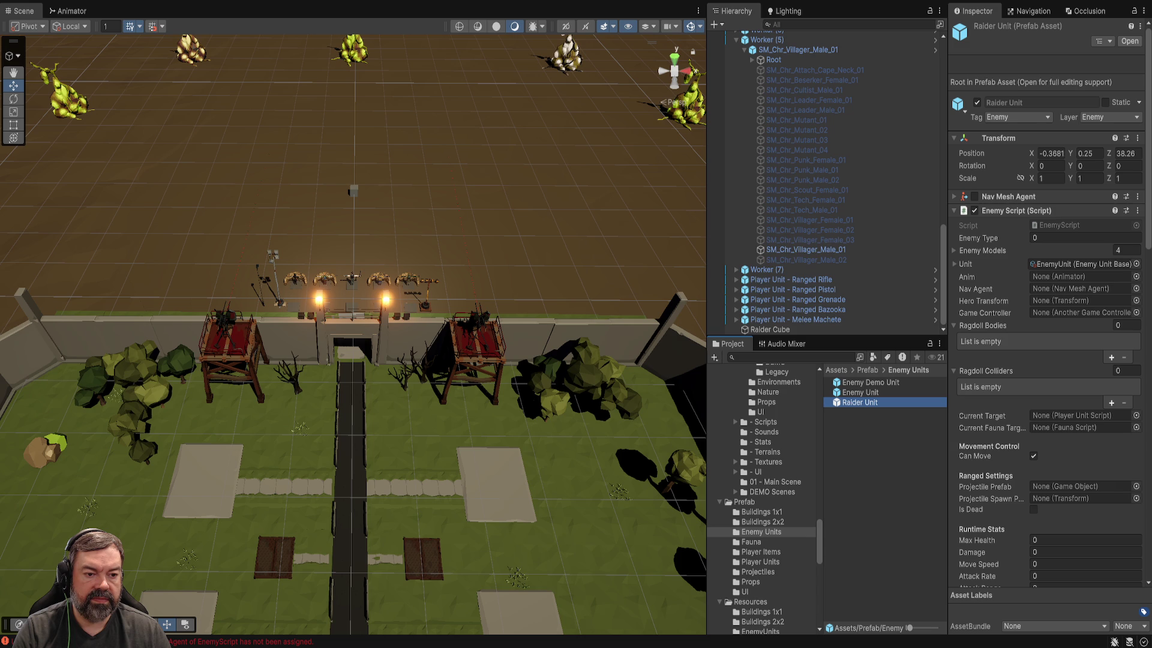
pyautogui.doubleClick(859, 402)
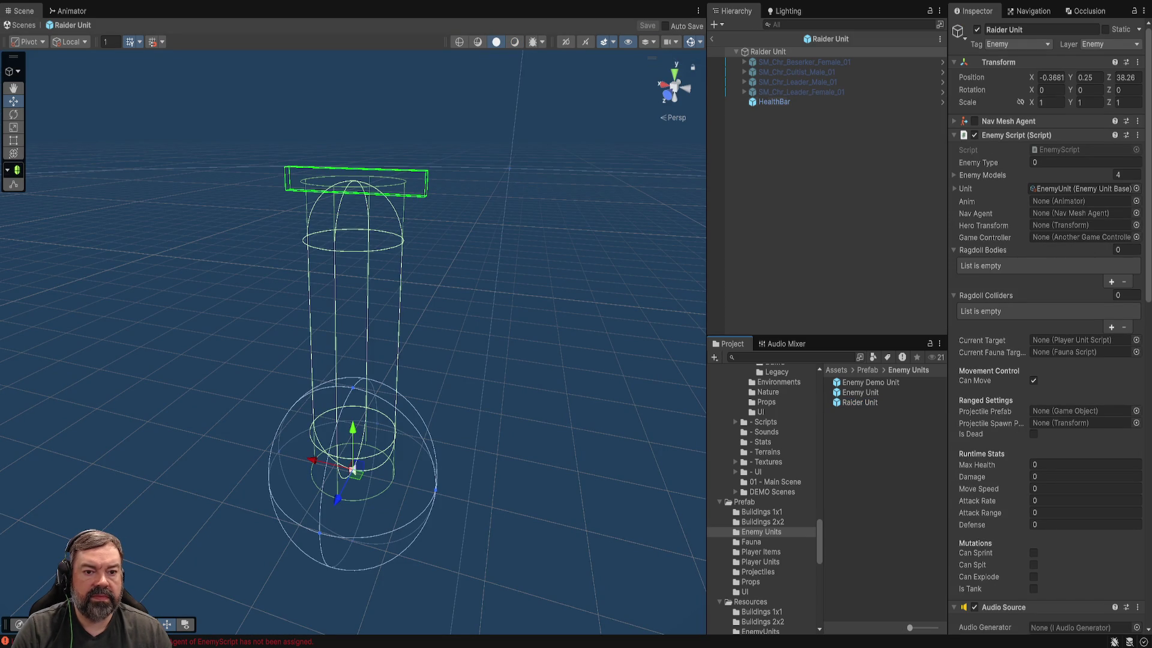
# Step: Assign Raider Unit's own Nav Mesh Agent to Nav Agent, save, and open the Enemy Unit prefab
pyautogui.moveTo(768, 51)
pyautogui.mouseDown()
pyautogui.moveTo(1080, 189)
pyautogui.moveTo(1071, 213)
pyautogui.mouseUp()
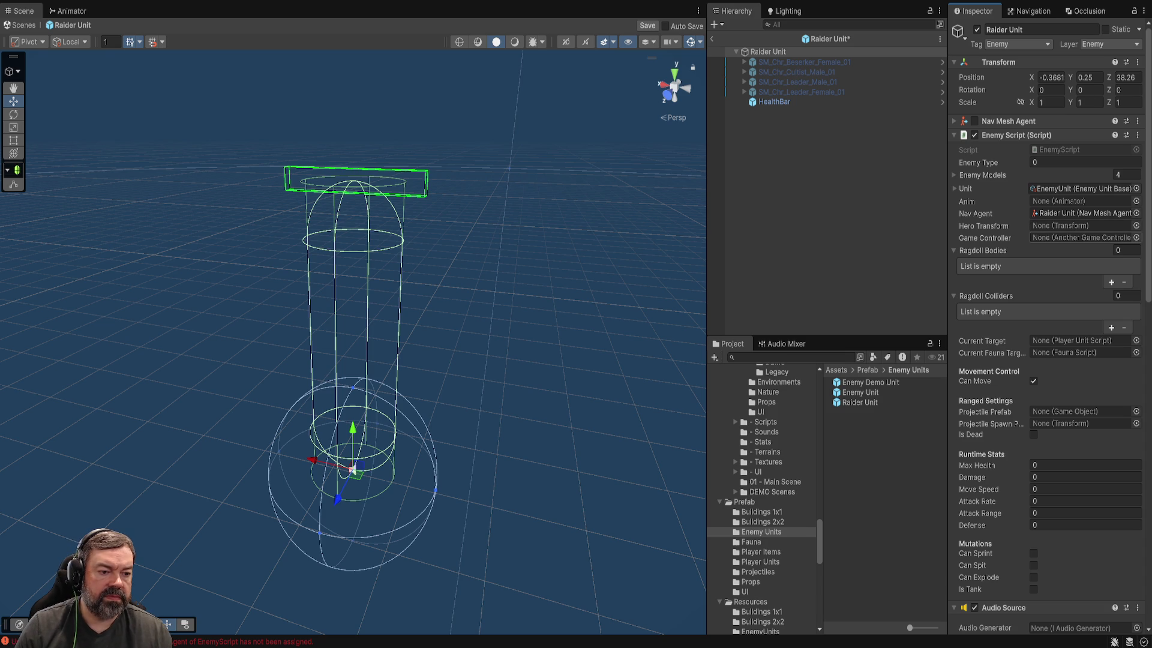
pyautogui.hotkey('ctrl', 's')
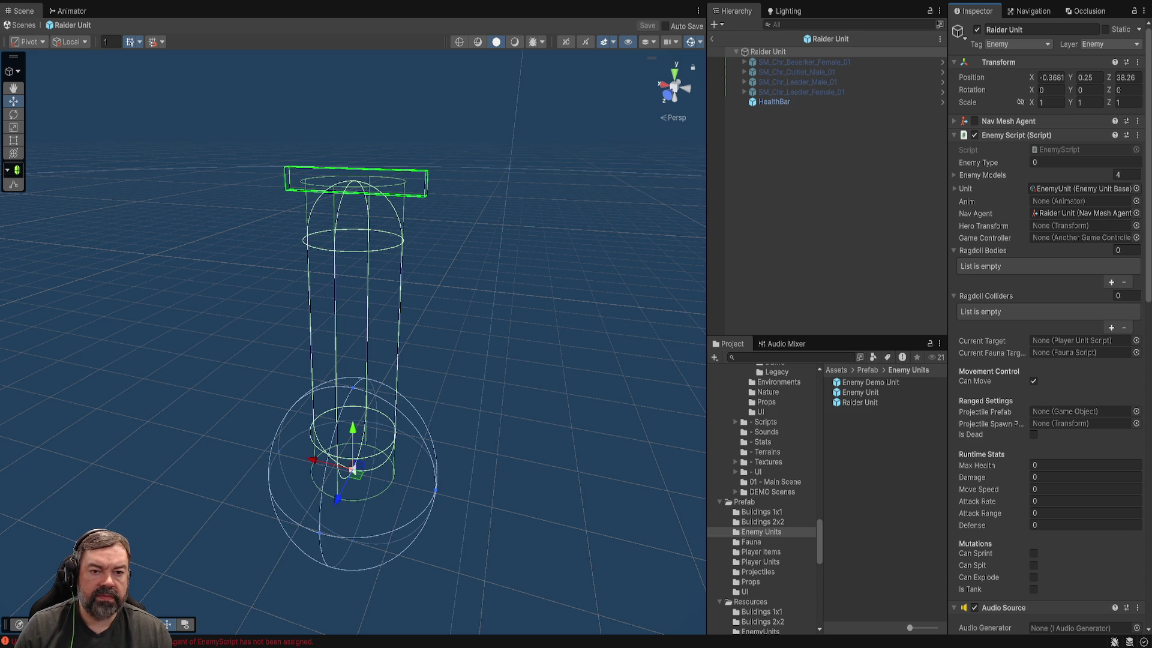
pyautogui.doubleClick(860, 393)
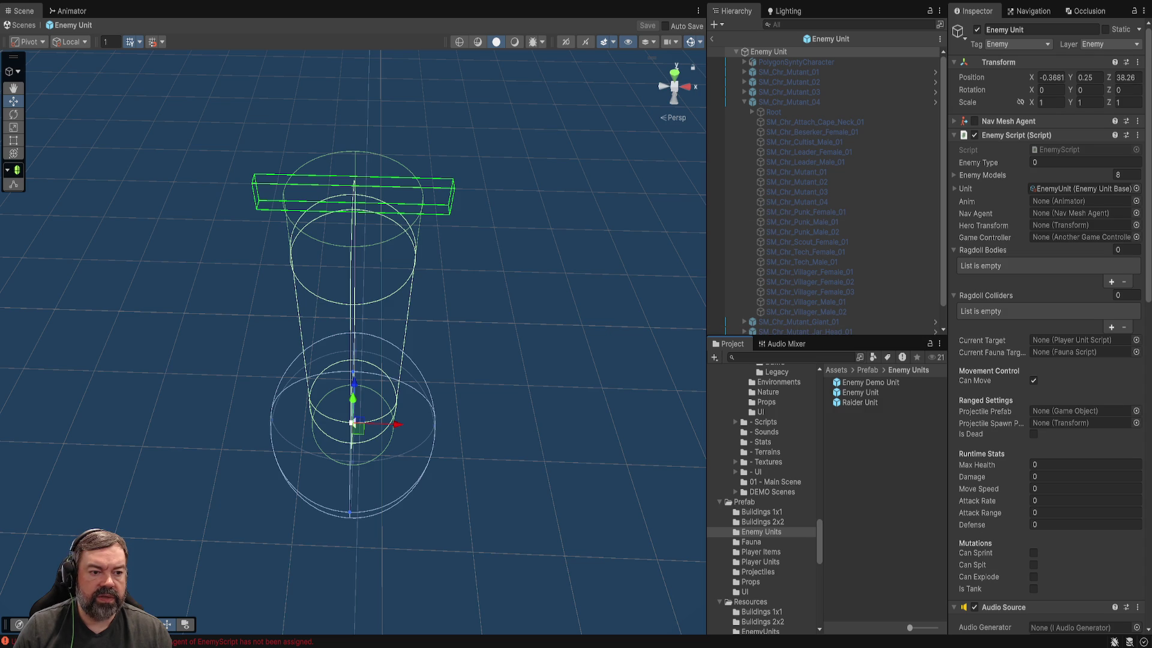
# Step: Open EnemyScript, change Random.Range's first argument on line 77 to 1, and return to Unity
pyautogui.doubleClick(1059, 150)
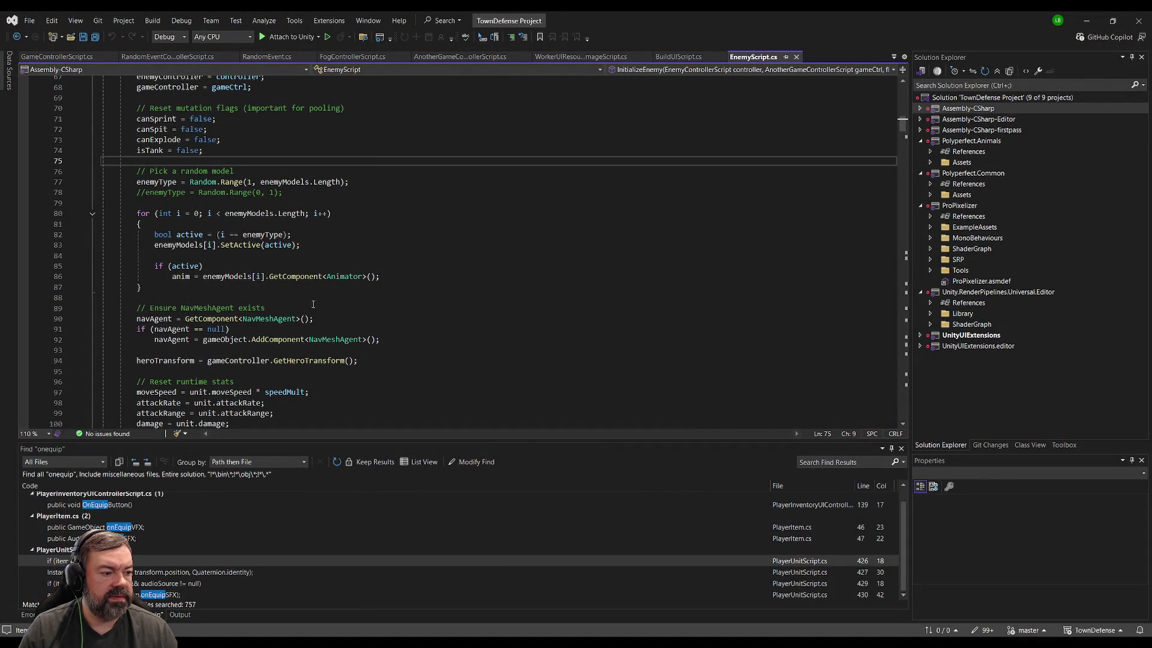
pyautogui.click(340, 321)
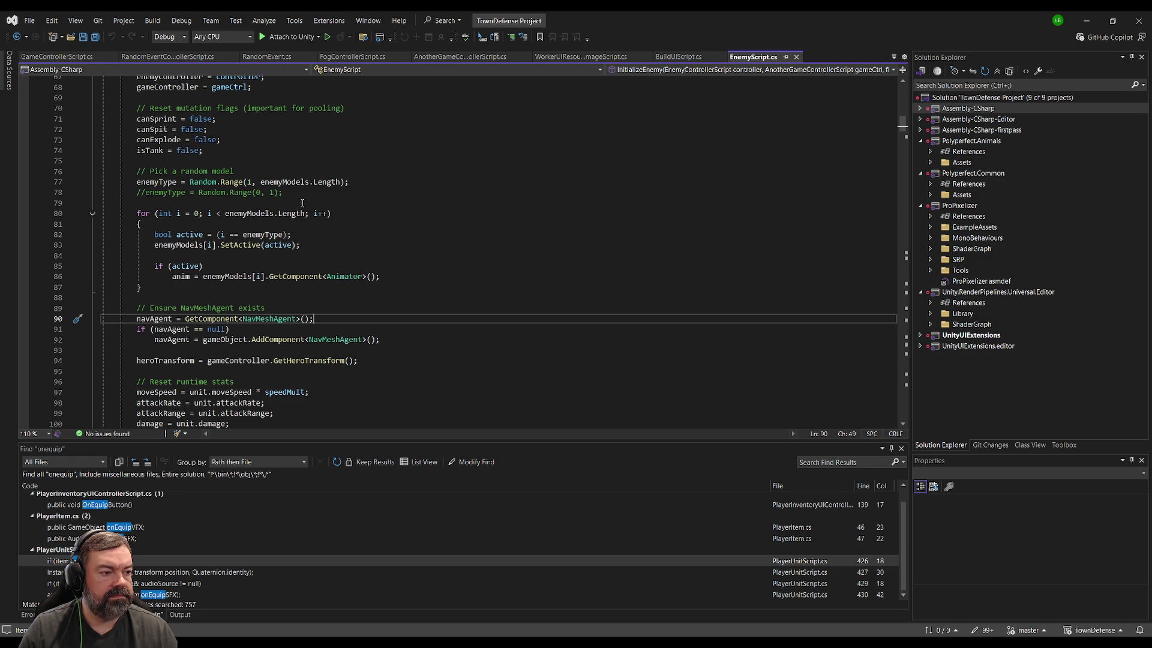
pyautogui.click(249, 182)
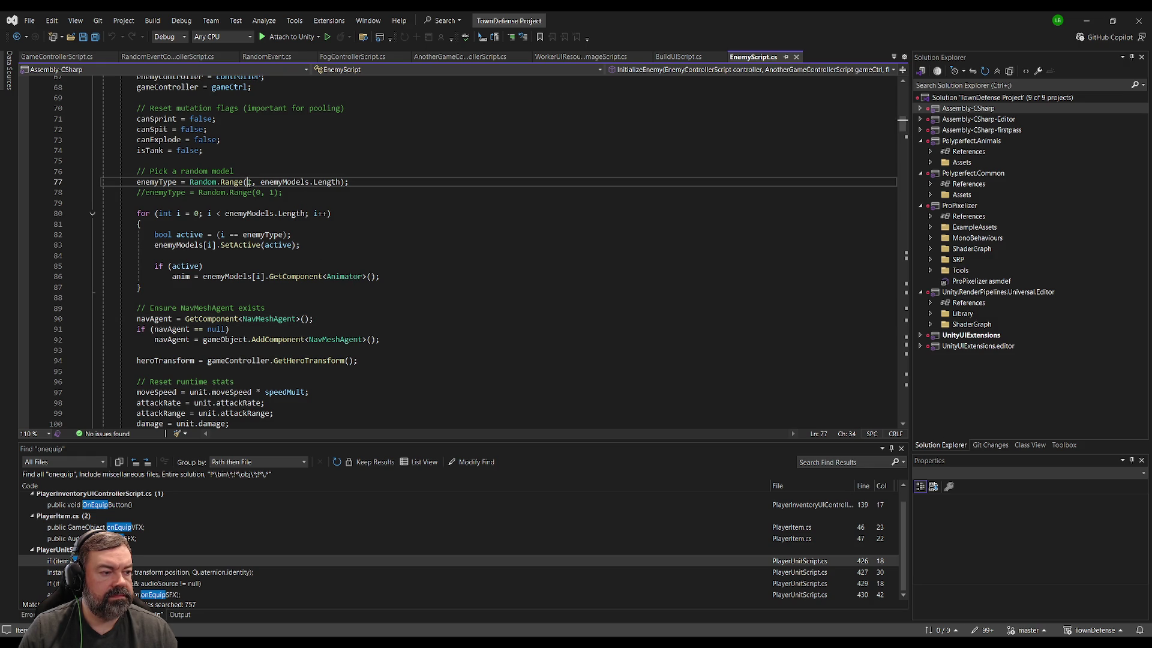
pyautogui.write('1')
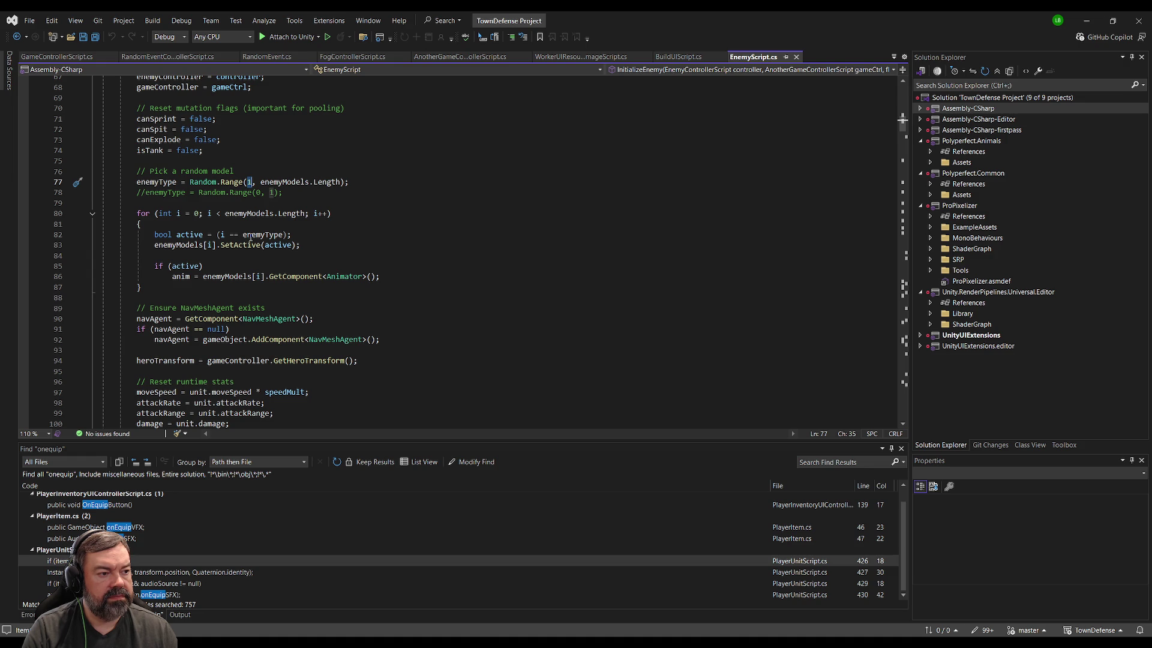
pyautogui.scroll(4, 250, 238)
pyautogui.click(325, 234)
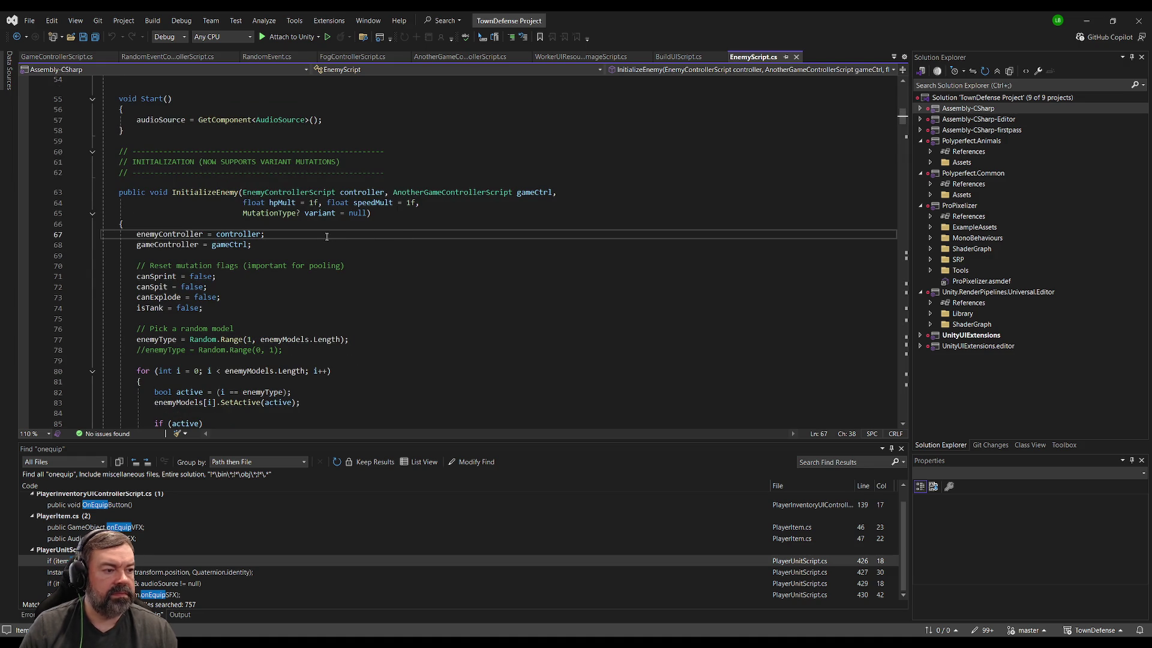
pyautogui.scroll(1, 325, 235)
pyautogui.click(282, 173)
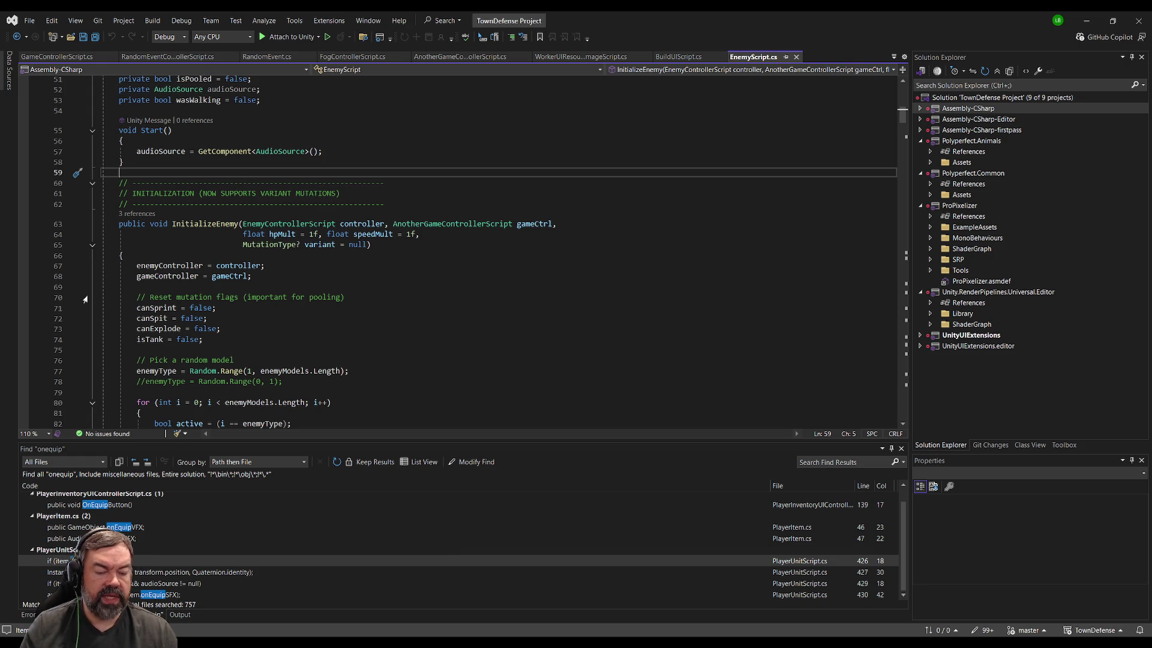
pyautogui.hotkey('alt', 'Tab')
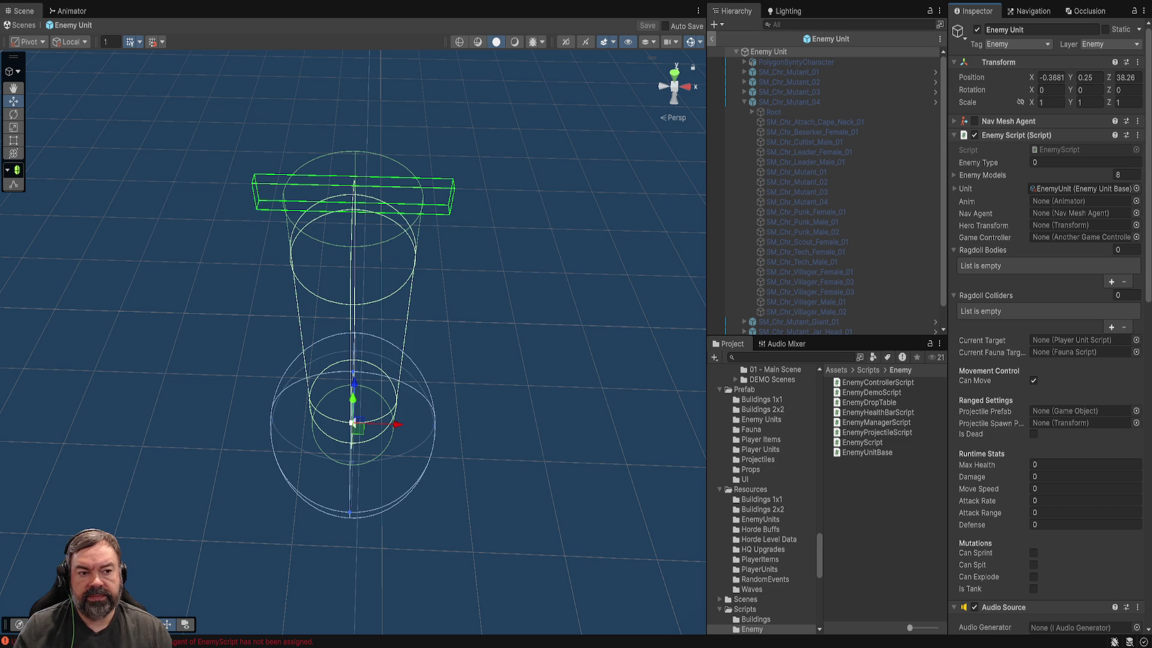
pyautogui.hotkey('alt', 'Tab')
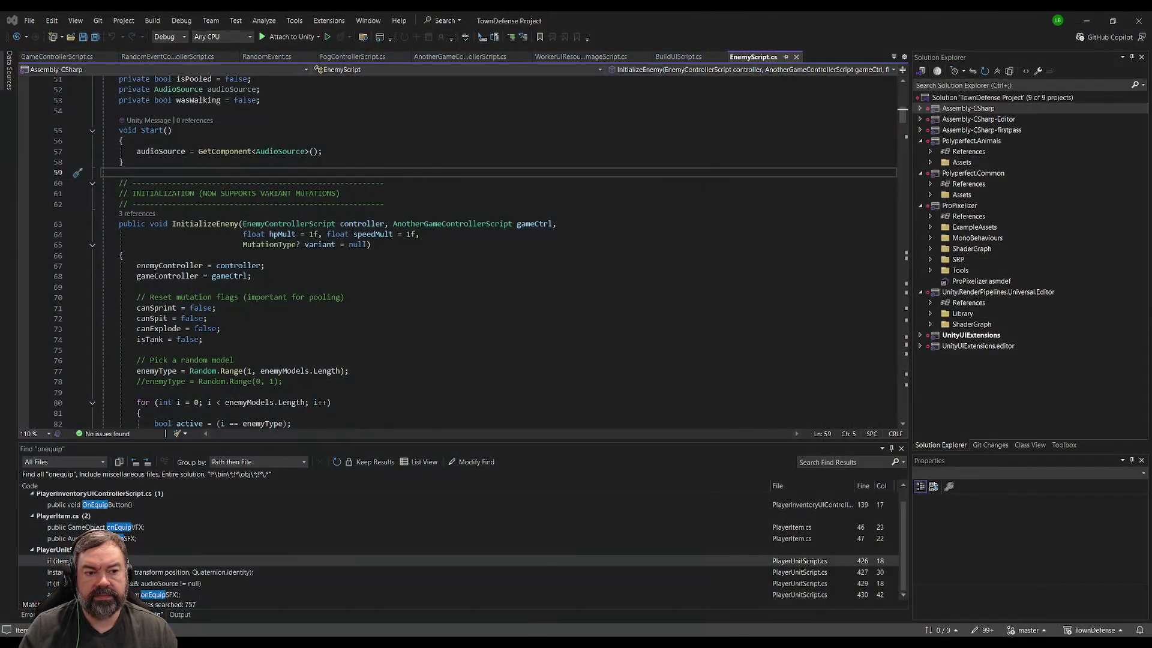
pyautogui.hotkey('alt', 'Tab')
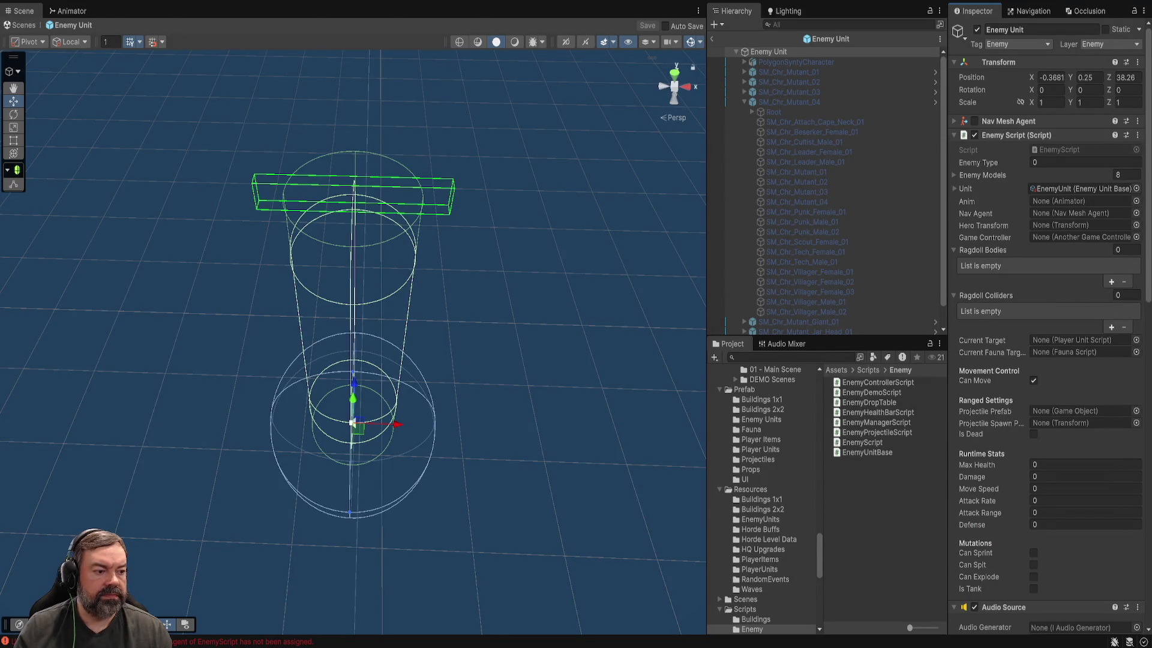
pyautogui.hotkey('alt', 'Tab')
pyautogui.press('Down')
pyautogui.hotkey('alt', 'Tab')
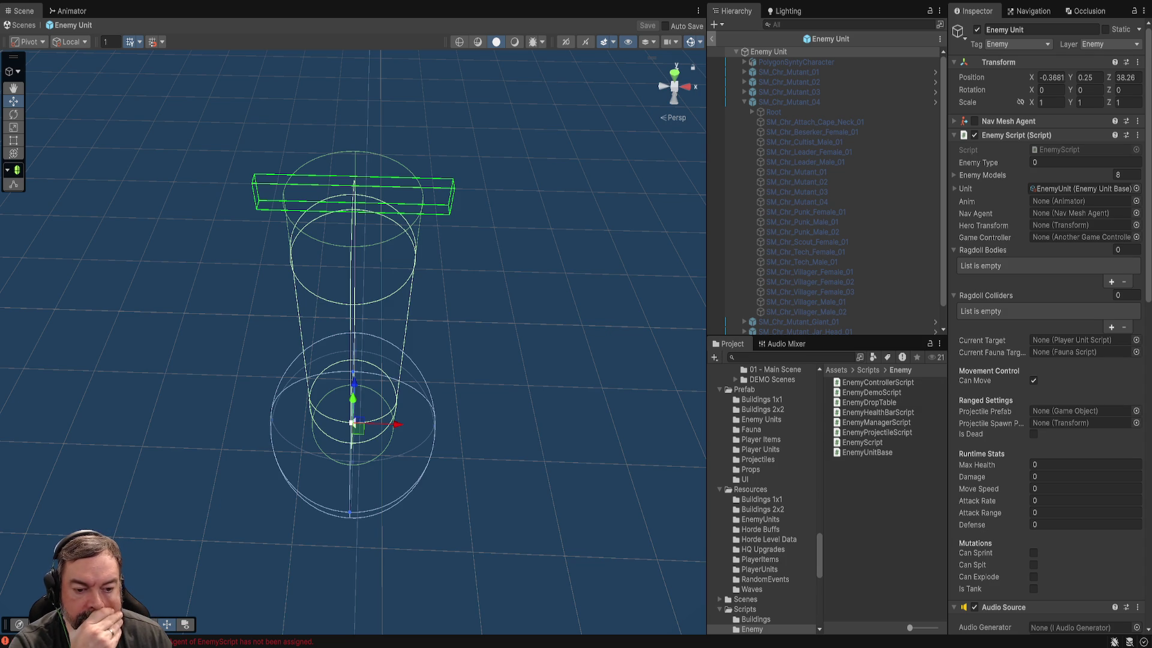
pyautogui.hotkey('alt', 'Tab')
pyautogui.click(403, 317)
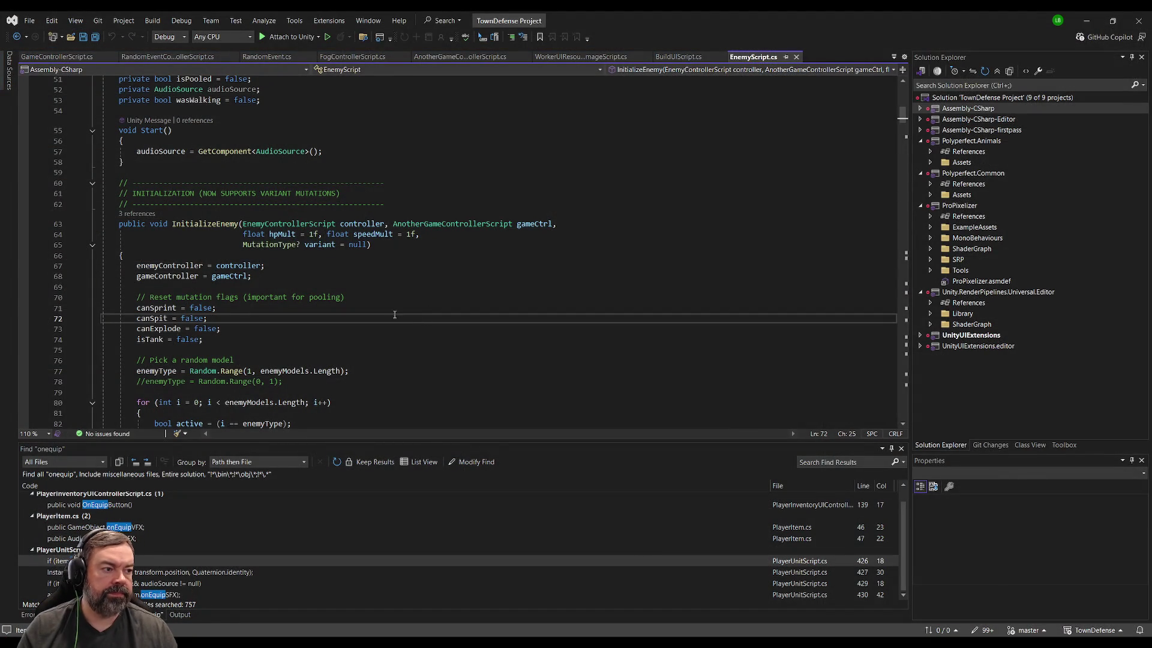
pyautogui.hotkey('ctrl', 'a')
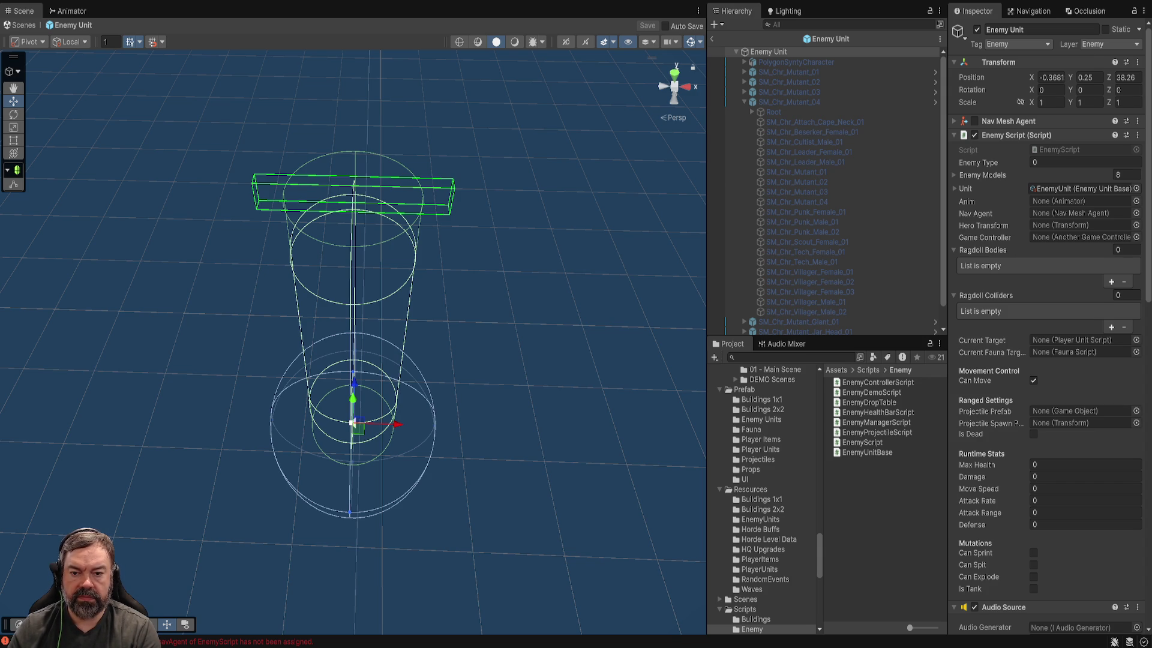
pyautogui.hotkey('alt', 'Tab')
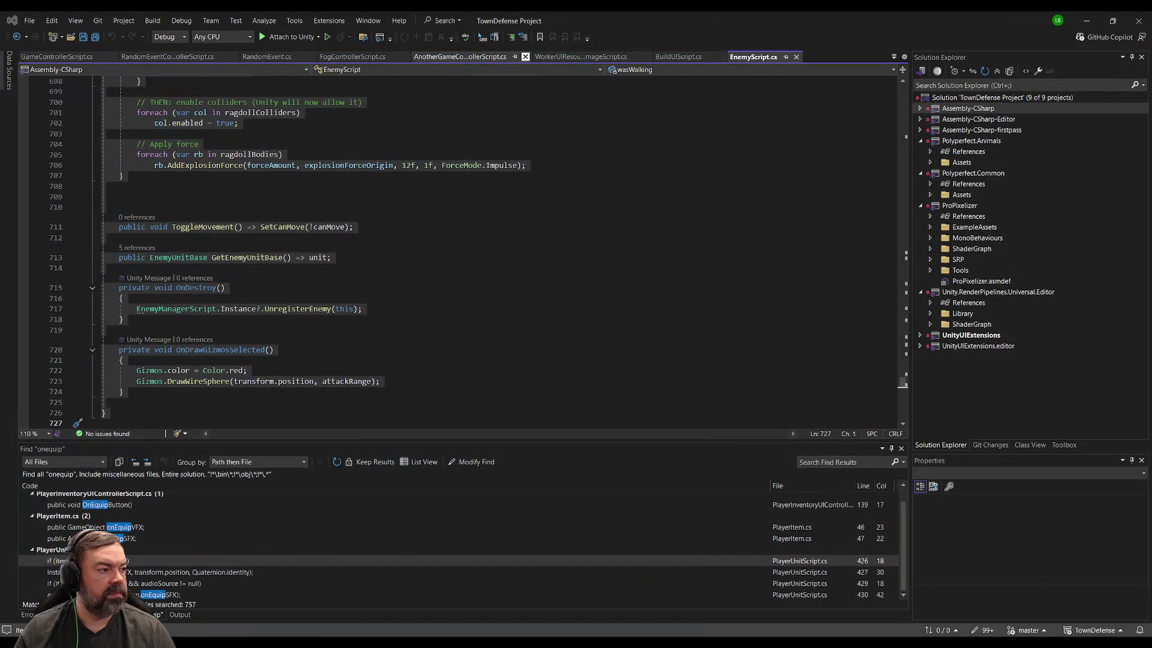
pyautogui.hotkey('alt', 'Tab')
pyautogui.hotkey('alt', 'Tab')
pyautogui.hotkey('alt', 'Tab')
pyautogui.click(712, 38)
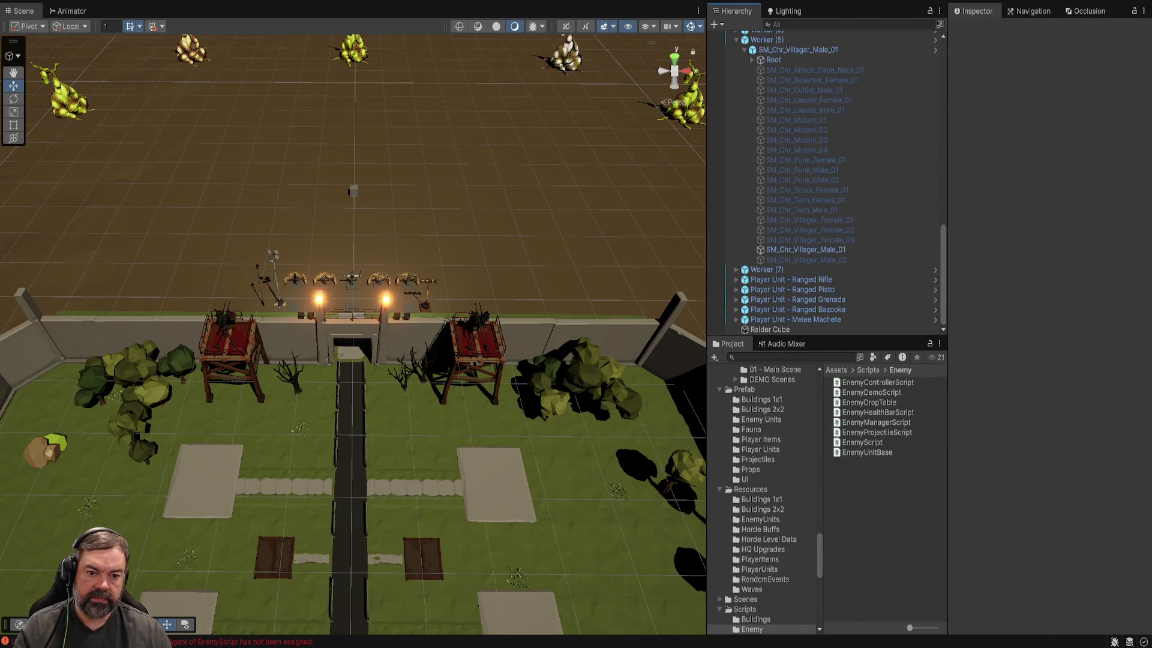
# Step: Select EnemyController and expand its New Wave Set to show the waves
pyautogui.scroll(10, 828, 297)
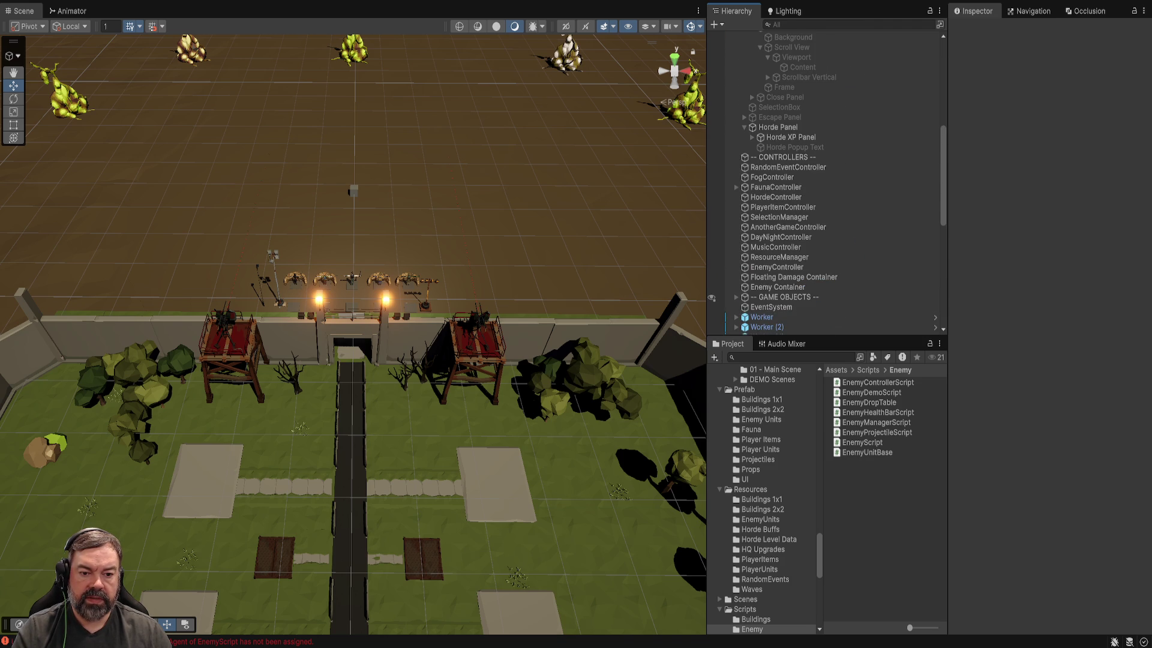
pyautogui.click(794, 277)
pyautogui.click(777, 267)
pyautogui.click(1080, 424)
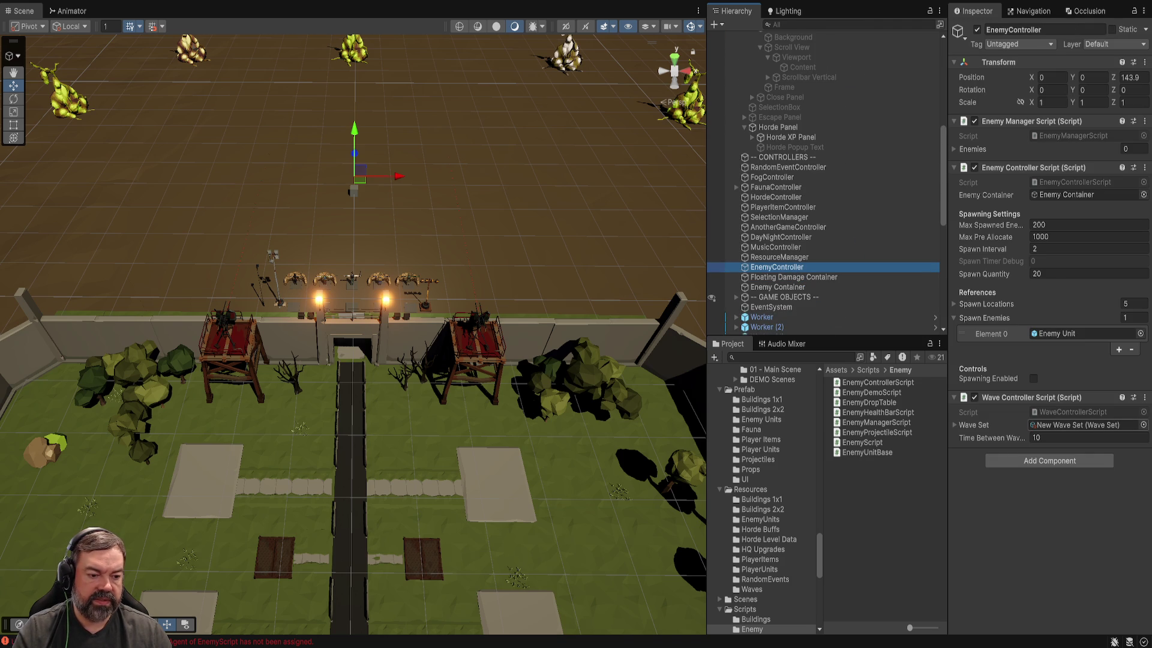
pyautogui.click(963, 424)
pyautogui.scroll(-5, 1050, 360)
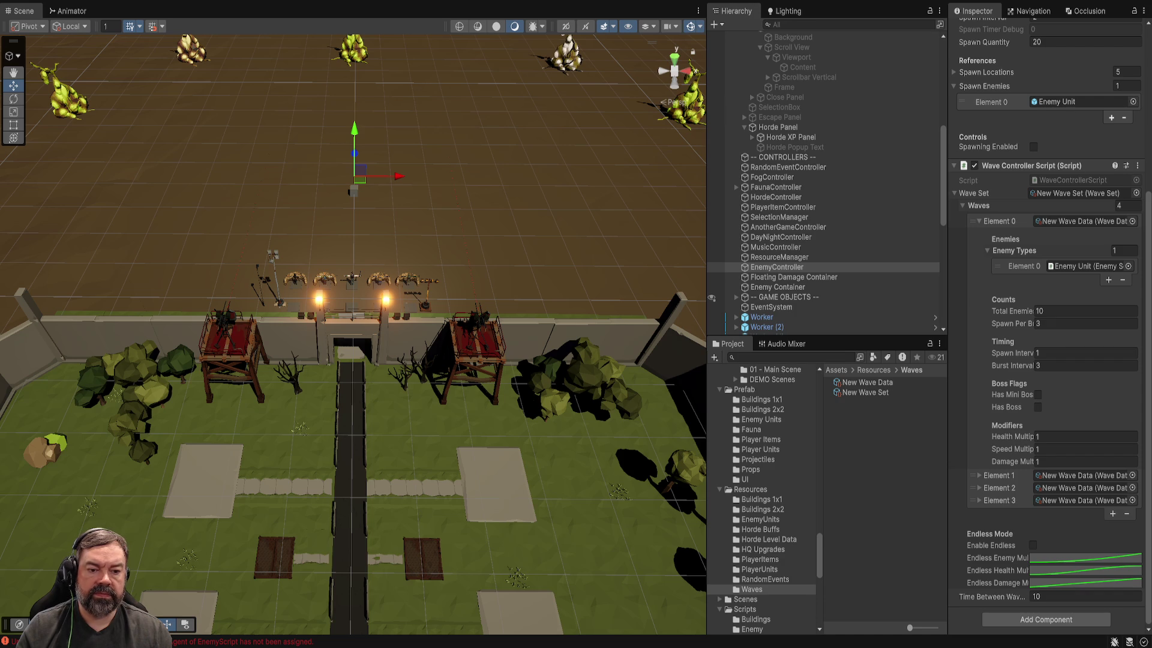
pyautogui.scroll(5, 1047, 324)
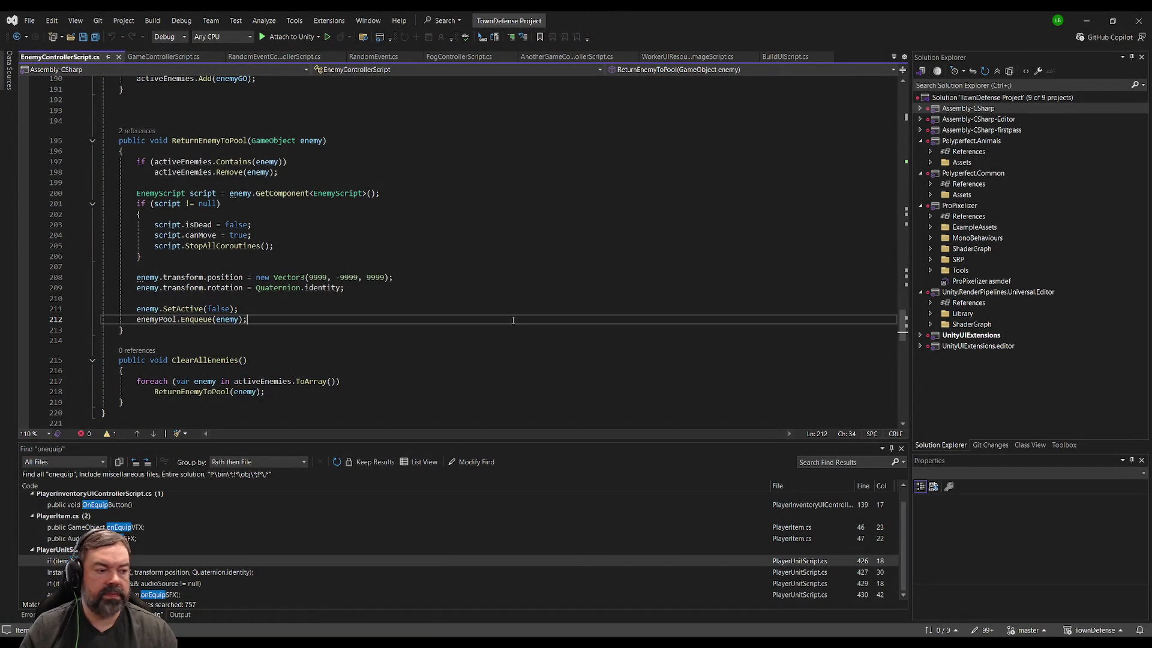
# Step: Paste the SpawnEnemyAtPosition method at line 193 of EnemyControllerScript, save, and let Unity recompile
pyautogui.scroll(-7, 405, 329)
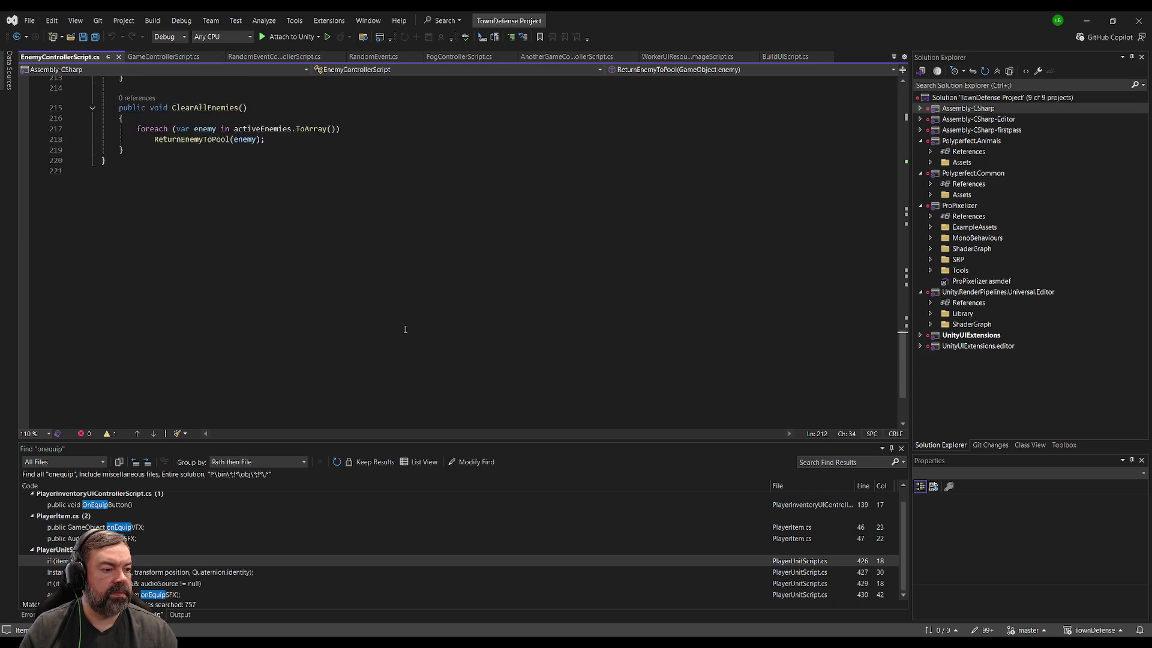
pyautogui.scroll(8, 405, 330)
pyautogui.scroll(20, 322, 297)
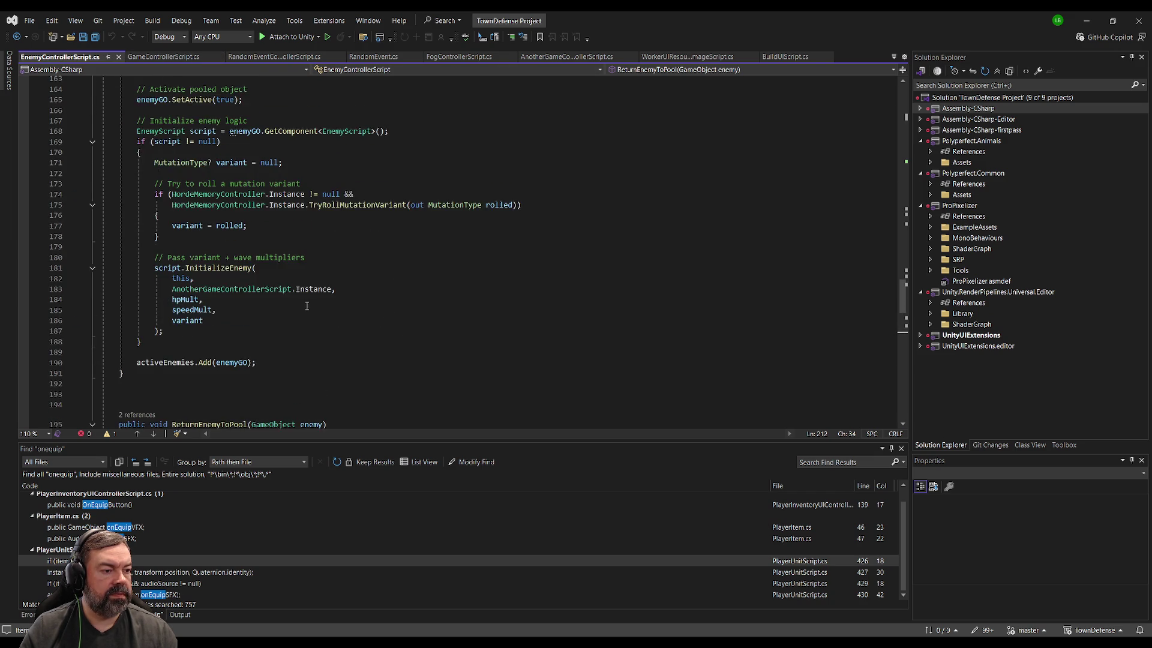
pyautogui.scroll(1, 243, 256)
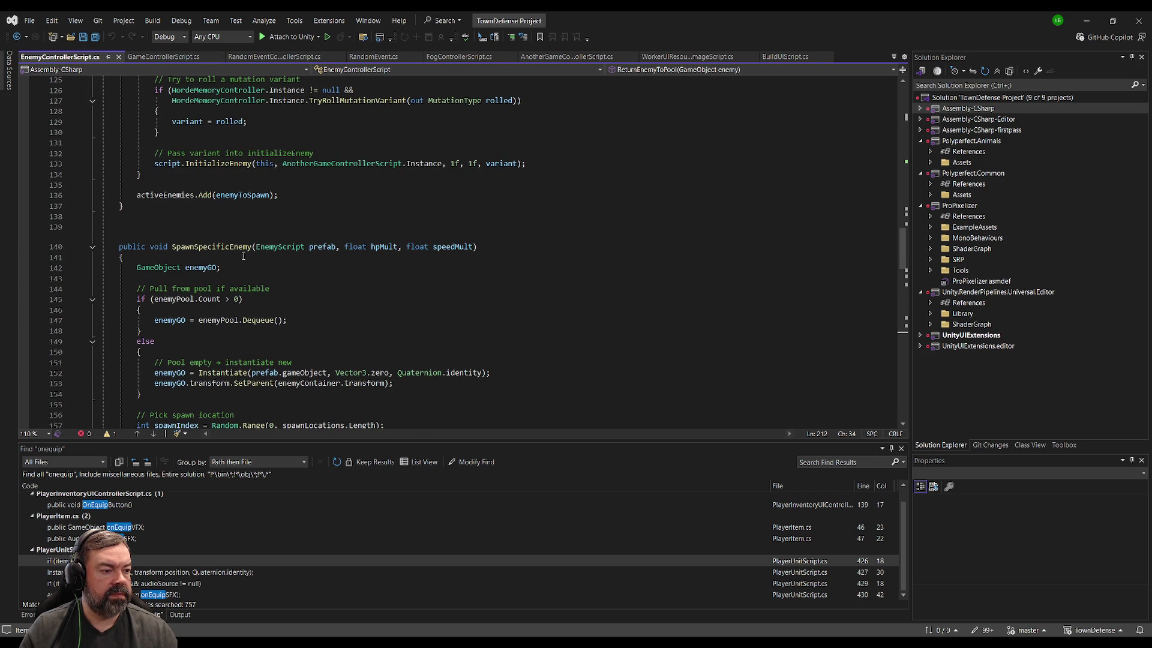
pyautogui.scroll(13, 279, 276)
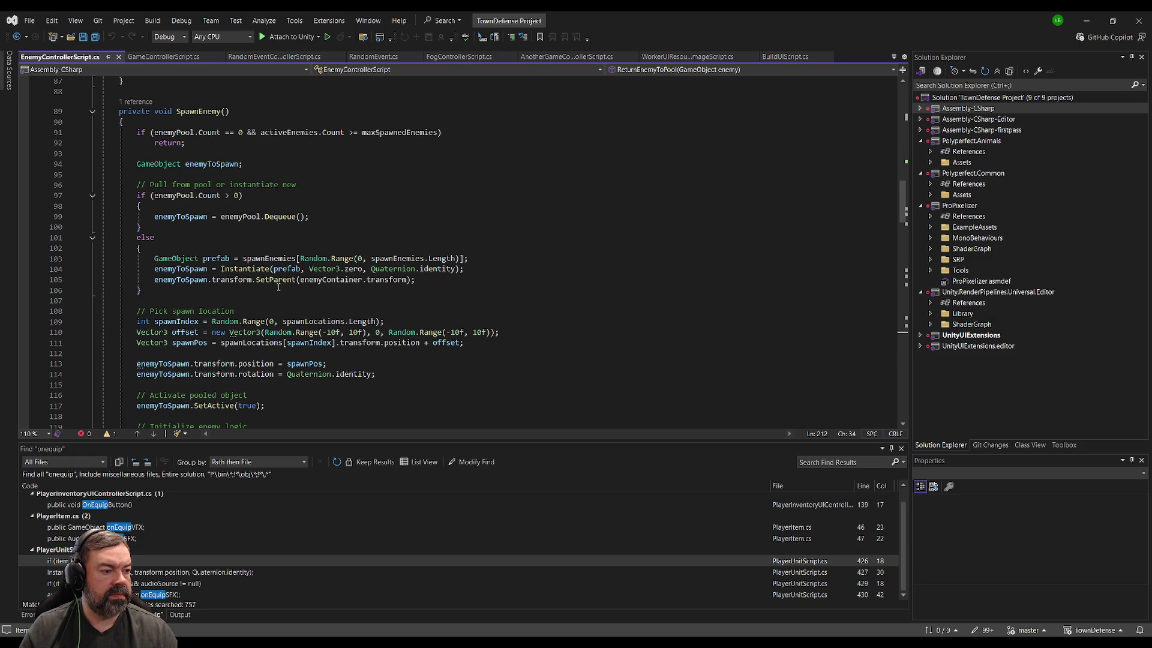
pyautogui.scroll(-20, 277, 284)
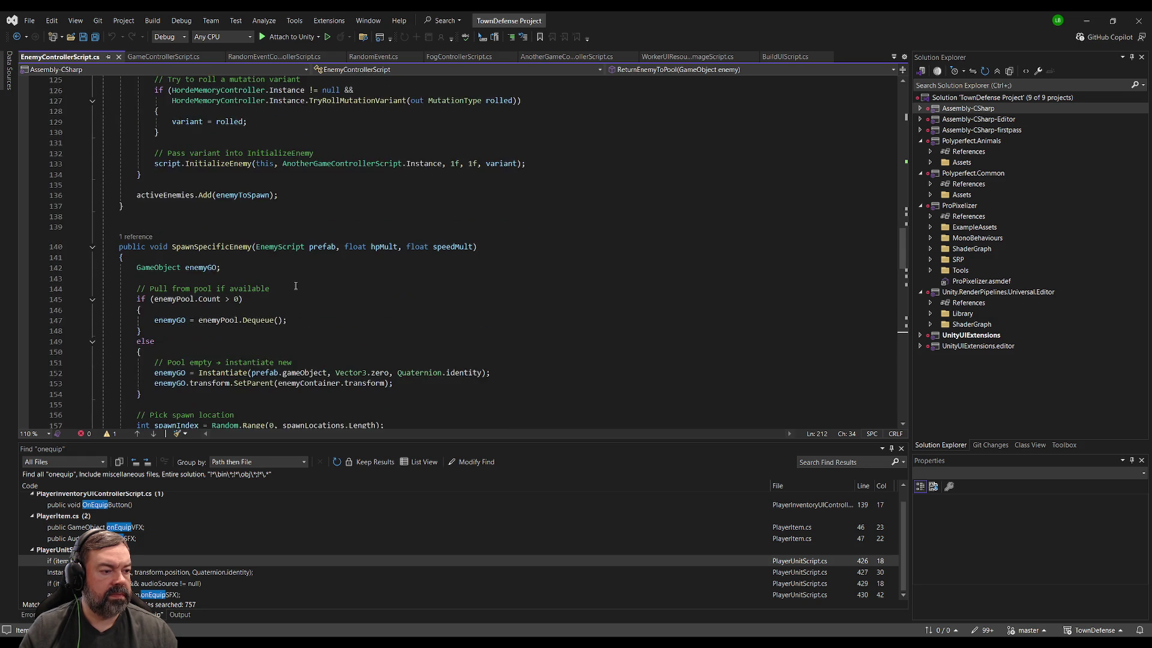
pyautogui.scroll(-9, 293, 287)
pyautogui.click(223, 246)
pyautogui.click(223, 237)
pyautogui.hotkey('ctrl', 'v')
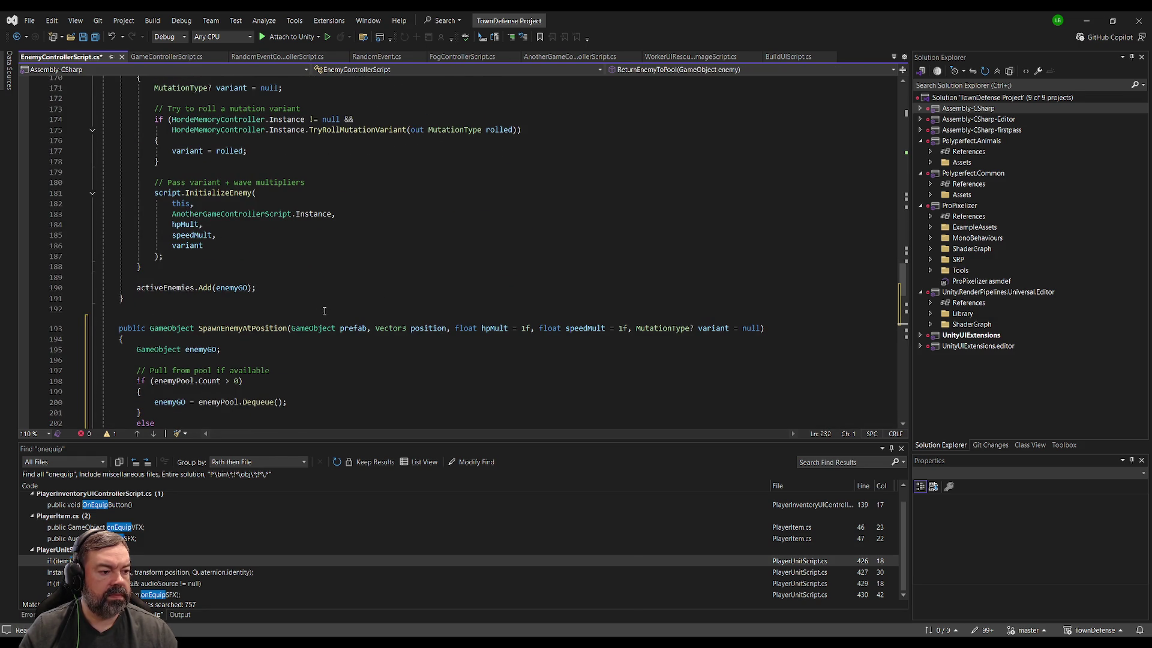
pyautogui.hotkey('ctrl', 's')
pyautogui.hotkey('alt', 'Tab')
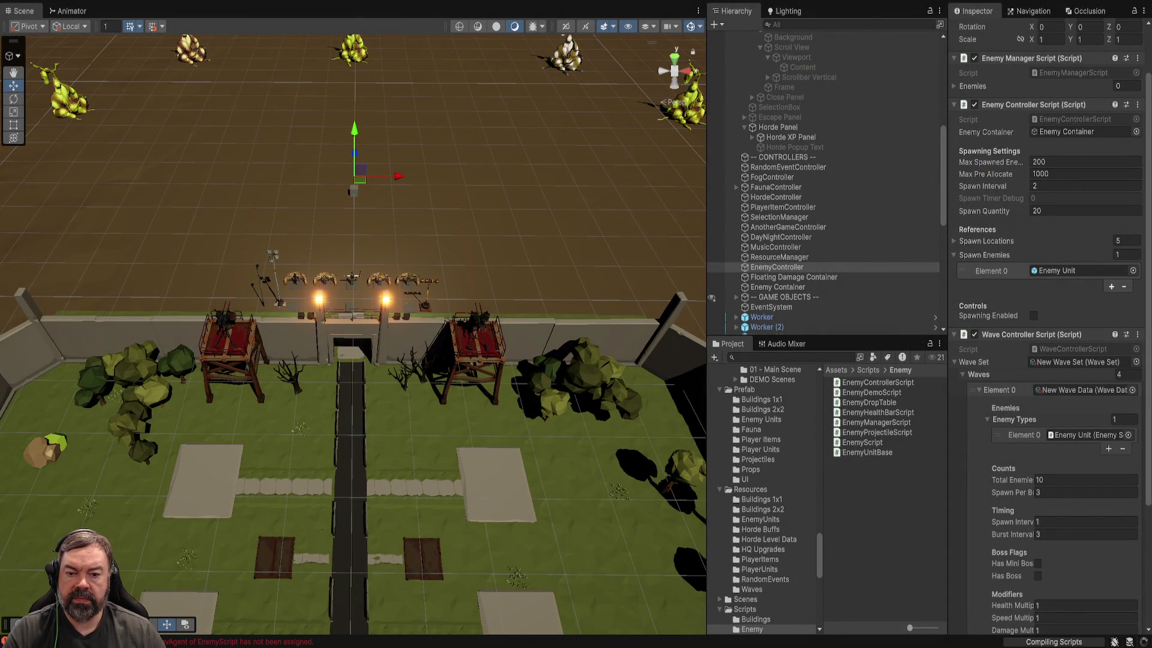
# Step: Replace SpawnRaiders in RandomEventControllerScript with the pasted version, save, and return to Unity
pyautogui.hotkey('alt', 'Tab')
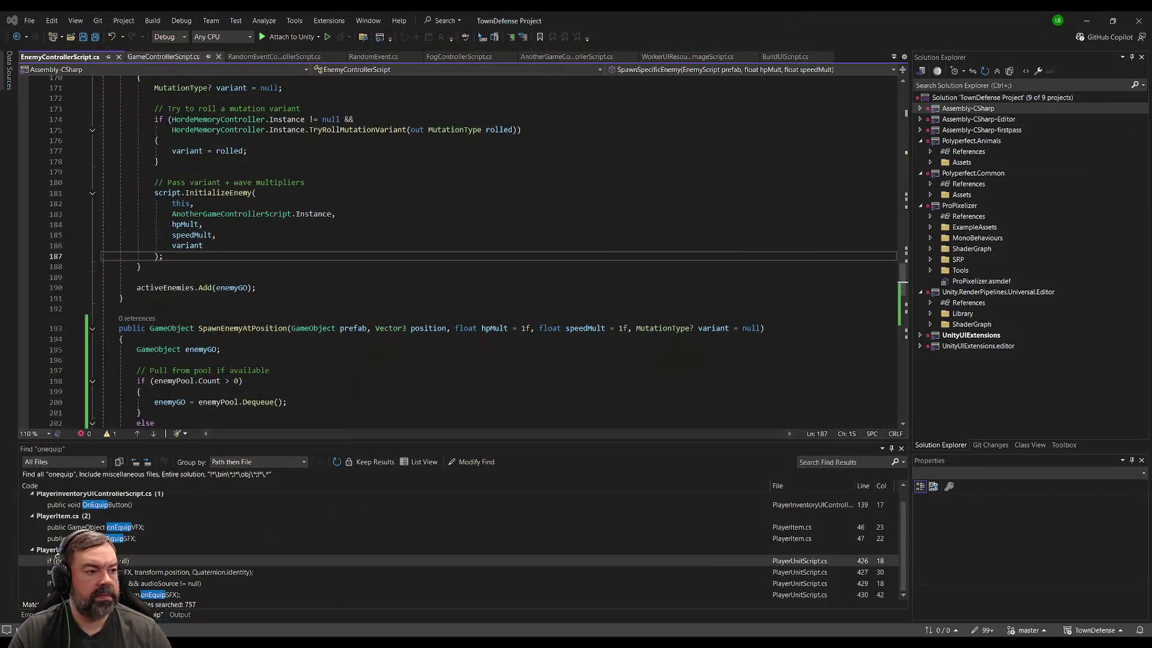
pyautogui.click(176, 301)
pyautogui.scroll(10, 176, 288)
pyautogui.keyDown('shift'); pyautogui.click(104, 233); pyautogui.keyUp('shift')
pyautogui.write('private void SpawnRaiders(RandomEvent evt)     {         if (evt.eventLocation == null)         {             Debug.LogWarning("RandomEvent: SpawnRaiders called but eventLocation is NULL.");             return;         }          if (evt.eventPrefab == null || evt.eventPrefab.Length == 0)         {             Debug.LogWarning("RandomEvent: No raider prefabs assigned.");             return;         }          Vector3 center = evt.eventLocation.position;         float radius = 12f; // tweak as needed          EnemyControllerScript controller = EnemyControllerScript.Instance;          for (int i = 0; i < evt.amount; i++)         {             // Random angle around circle             float angle = Random.Range(0f, Mathf.PI * 2f);              Vector3 spawnPos = center + new Vector3(                 Mathf.Cos(angle),                 0,                 Mathf.Sin(angle)             ) * radius;              // Pick random raider prefab             GameObject prefab = evt.eventPrefab[Random.Range(0, evt.eventPrefab.Length)];              // Spawn from pool + initialize             controller.SpawnEnemyAtPosition(prefab, spawnPos);         }     }')
pyautogui.scroll(12, 269, 206)
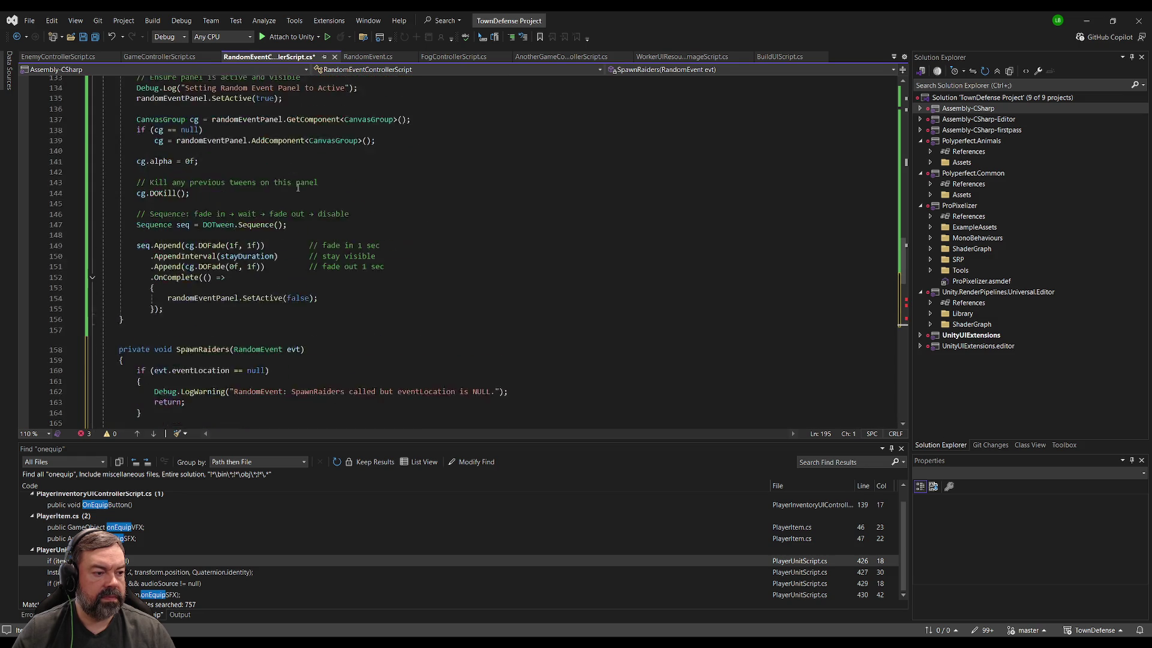
pyautogui.hotkey('ctrl', 's')
pyautogui.hotkey('alt', 'Tab')
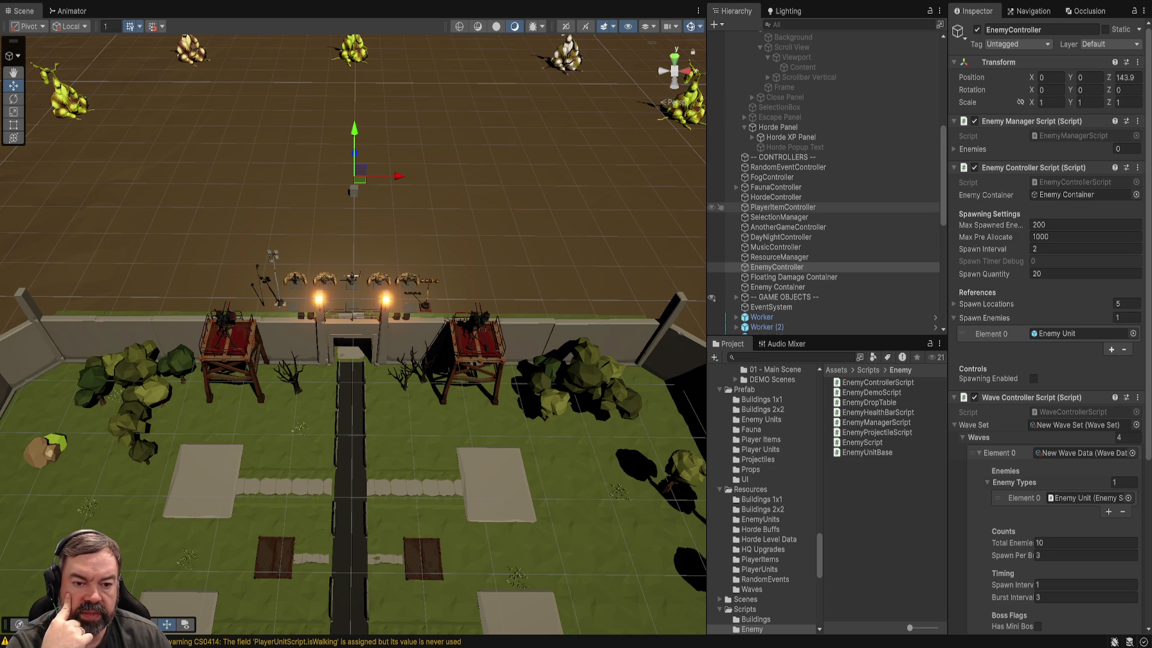
pyautogui.scroll(-6, 821, 270)
# Step: Select the Raider Encounter event in Resources/RandomEvents
pyautogui.scroll(-8, 762, 498)
pyautogui.scroll(7, 762, 498)
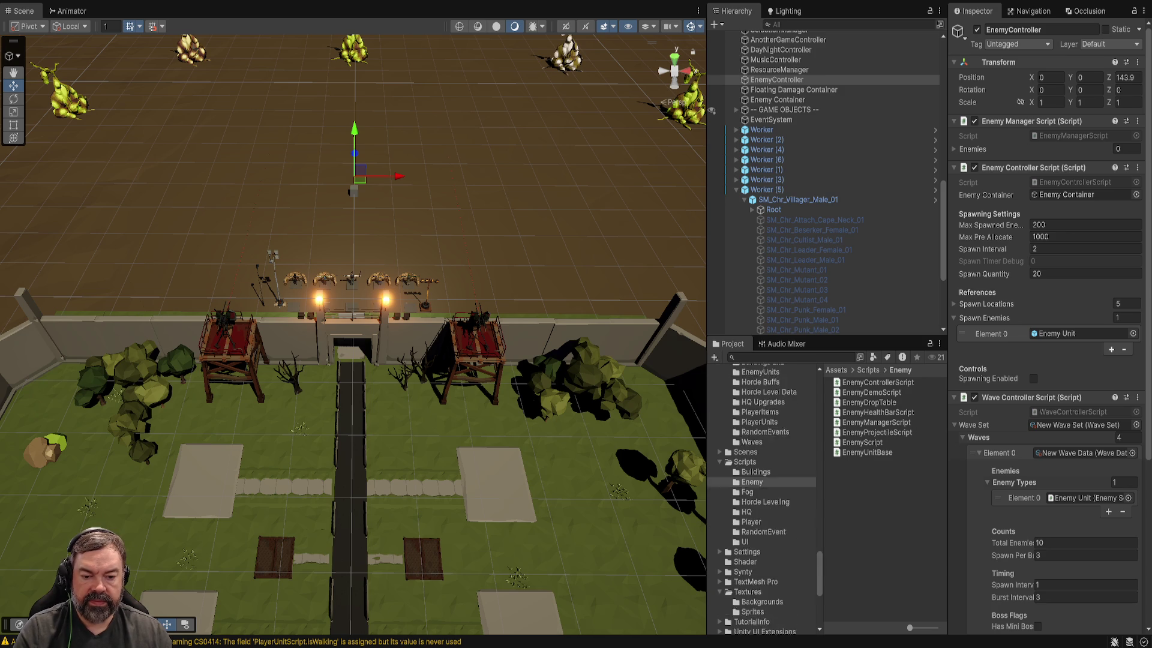
pyautogui.click(759, 534)
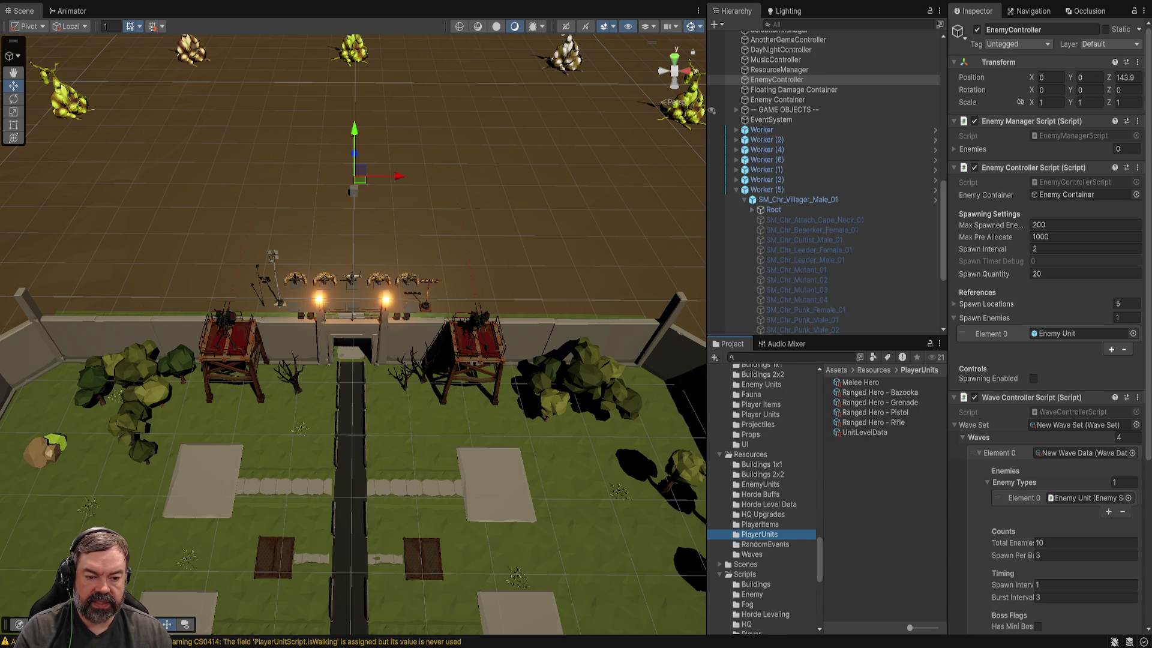
pyautogui.click(765, 544)
pyautogui.click(869, 402)
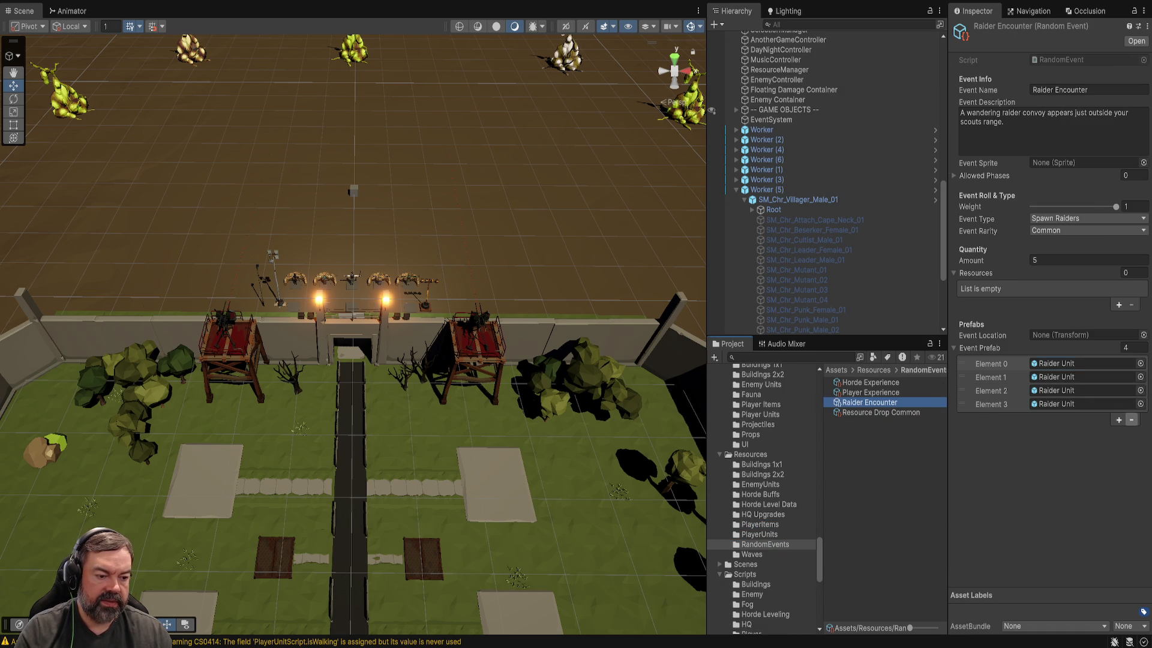
# Step: Remove three Event Prefab entries, set Element 0 to Enemy Unit, and add two more Enemy Unit entries
pyautogui.click(1131, 419)
pyautogui.click(1131, 406)
pyautogui.click(1131, 392)
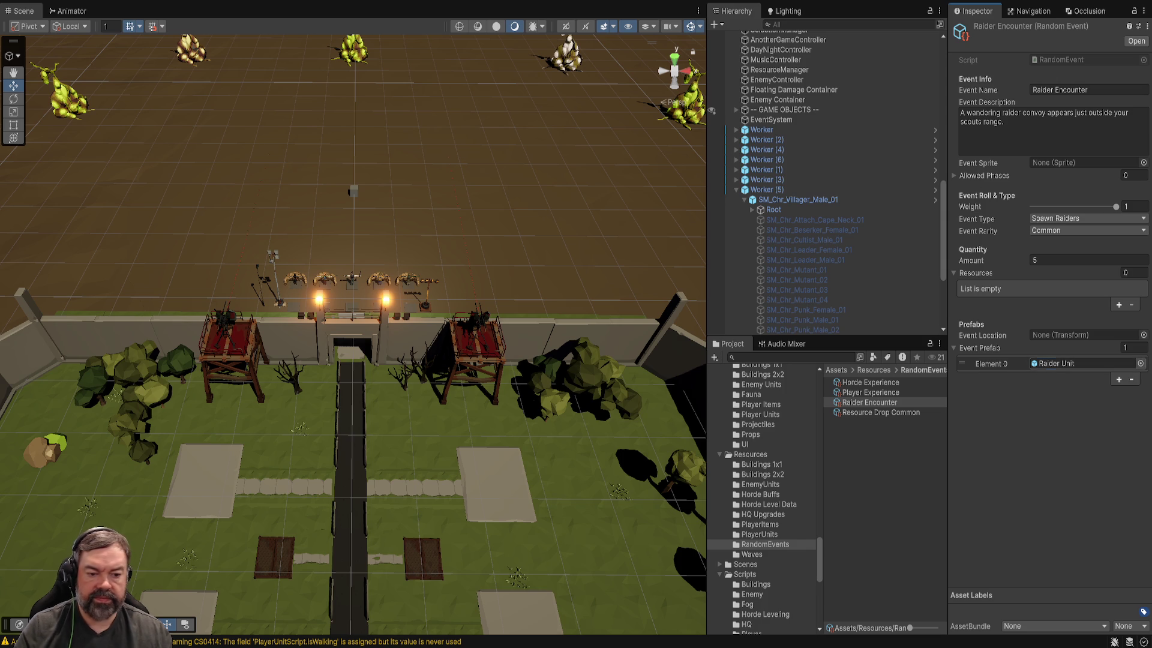
pyautogui.click(1074, 363)
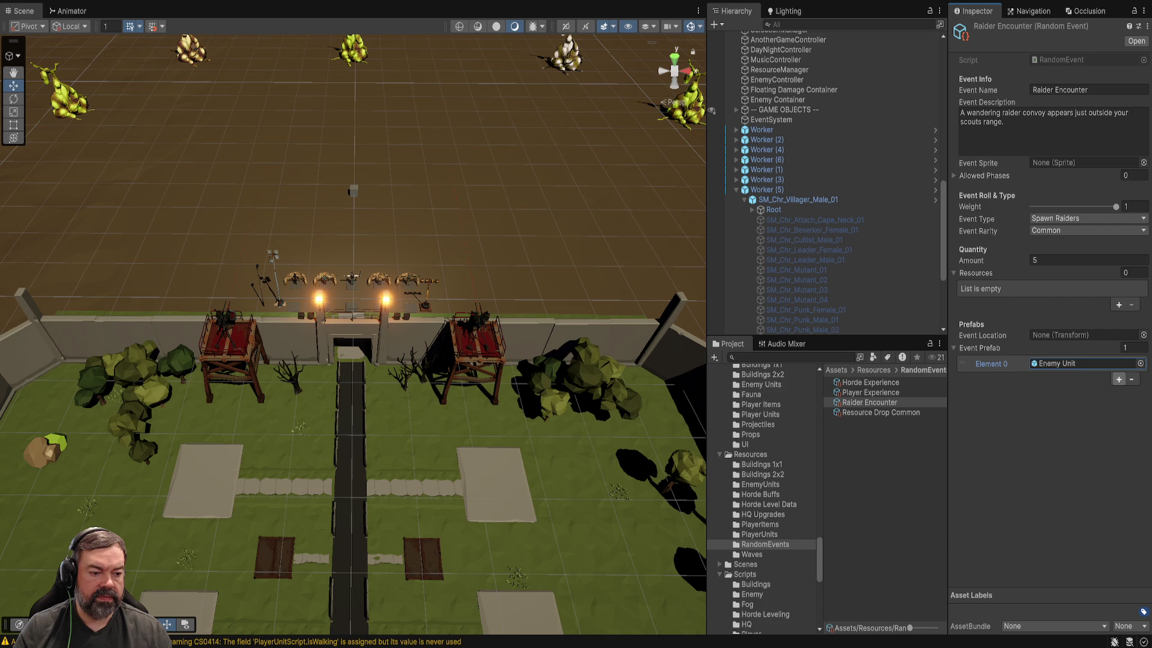
pyautogui.click(1119, 380)
pyautogui.click(1118, 393)
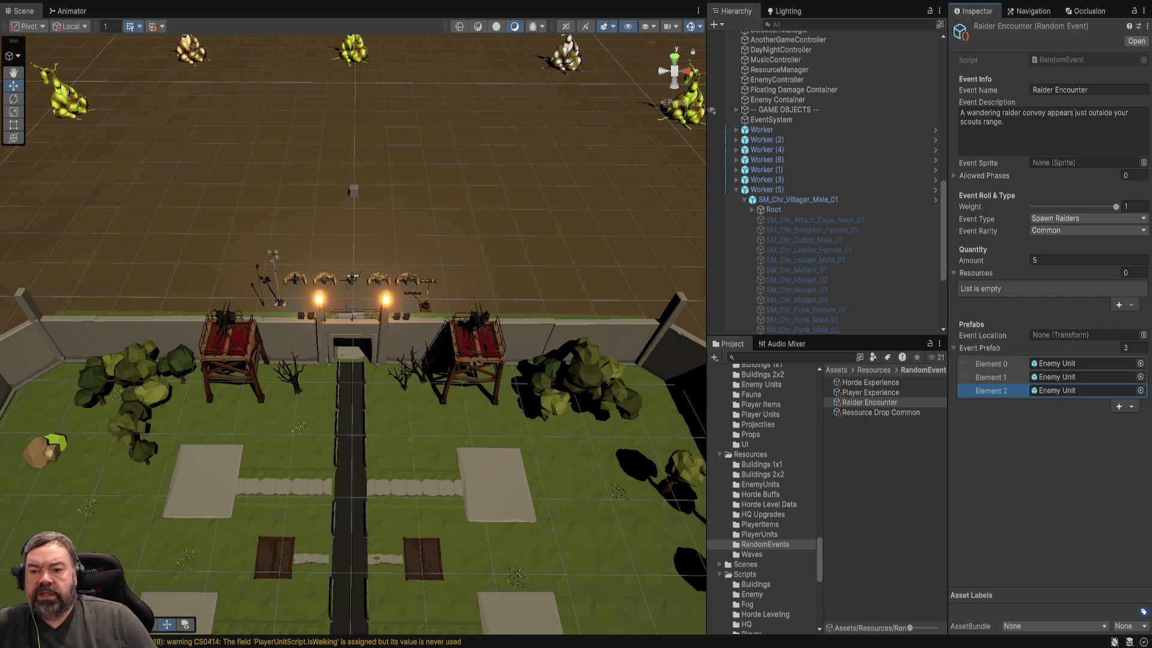
pyautogui.scroll(-5, 354, 336)
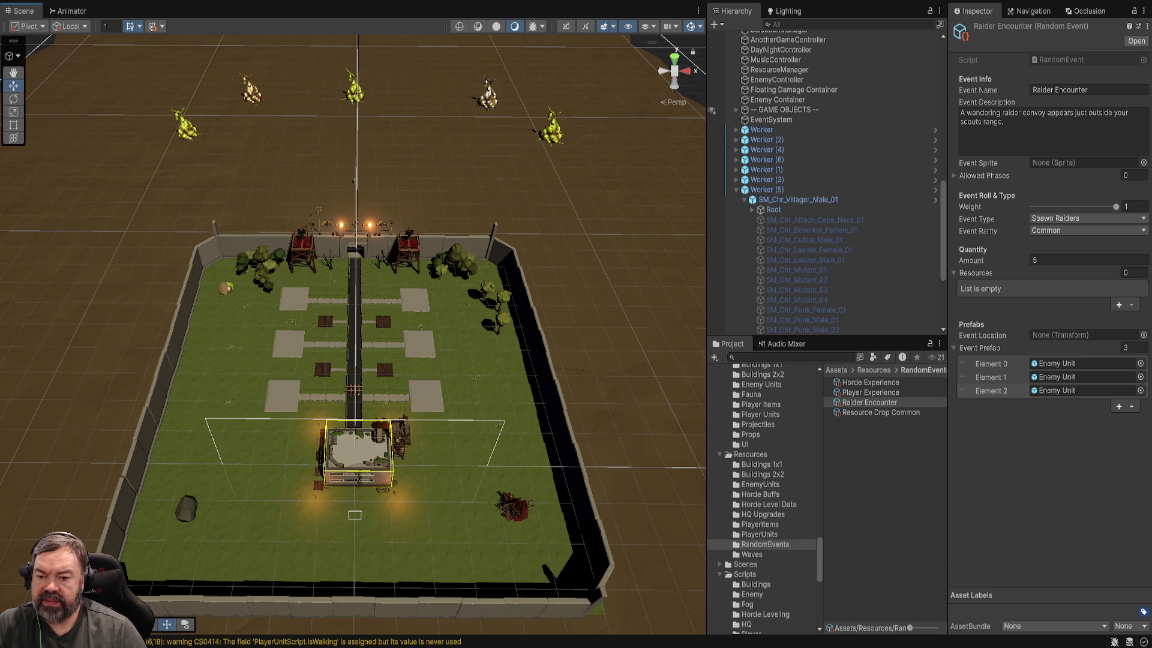
# Step: Frame the walled base, try Play mode, and follow the ambiguous 'Random' error to RandomEventControllerScript
pyautogui.moveTo(360, 300)
pyautogui.mouseDown()
pyautogui.moveTo(360, 324)
pyautogui.moveTo(360, 228)
pyautogui.mouseUp()
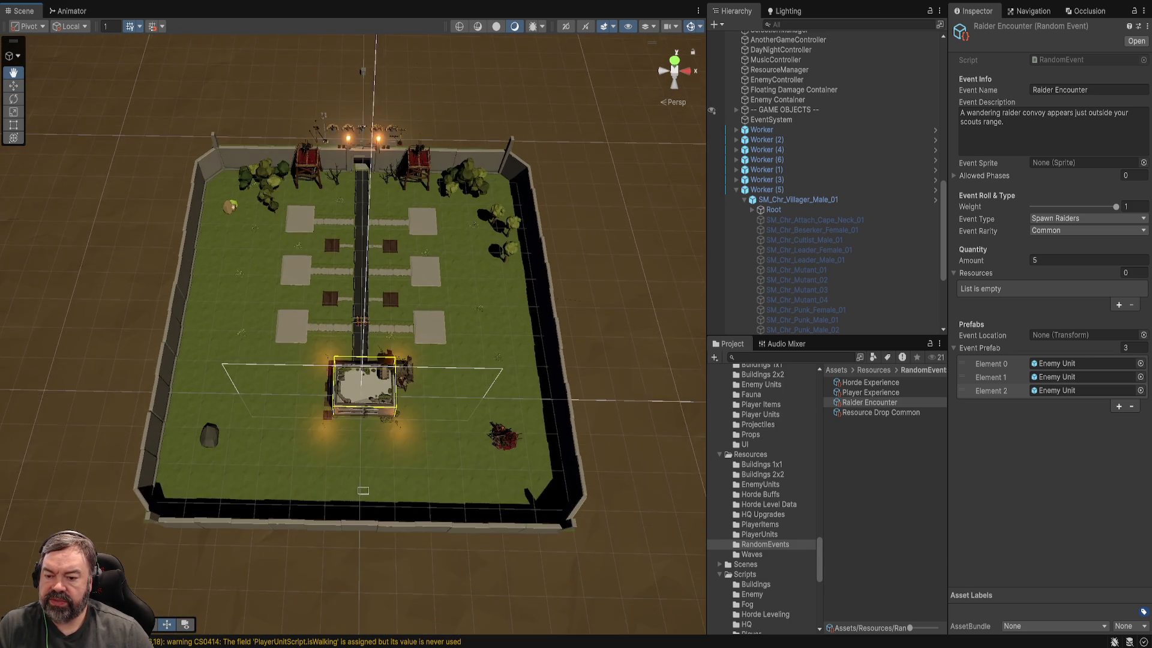
pyautogui.scroll(3, 354, 336)
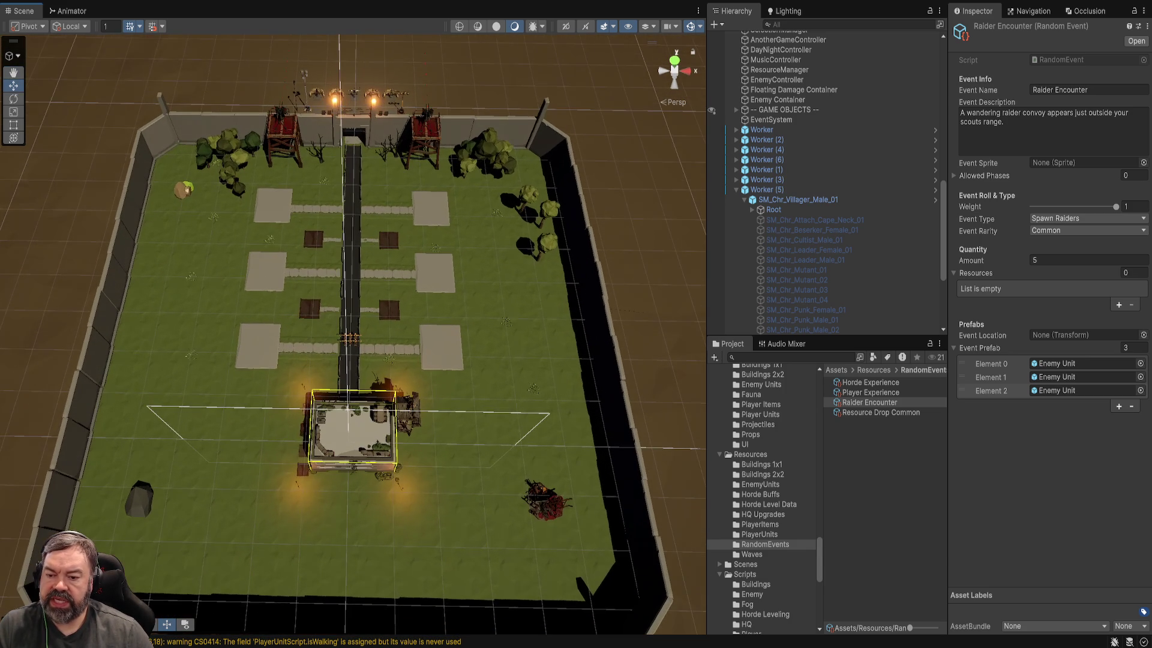
pyautogui.moveTo(353, 336); pyautogui.dragTo(357, 338)
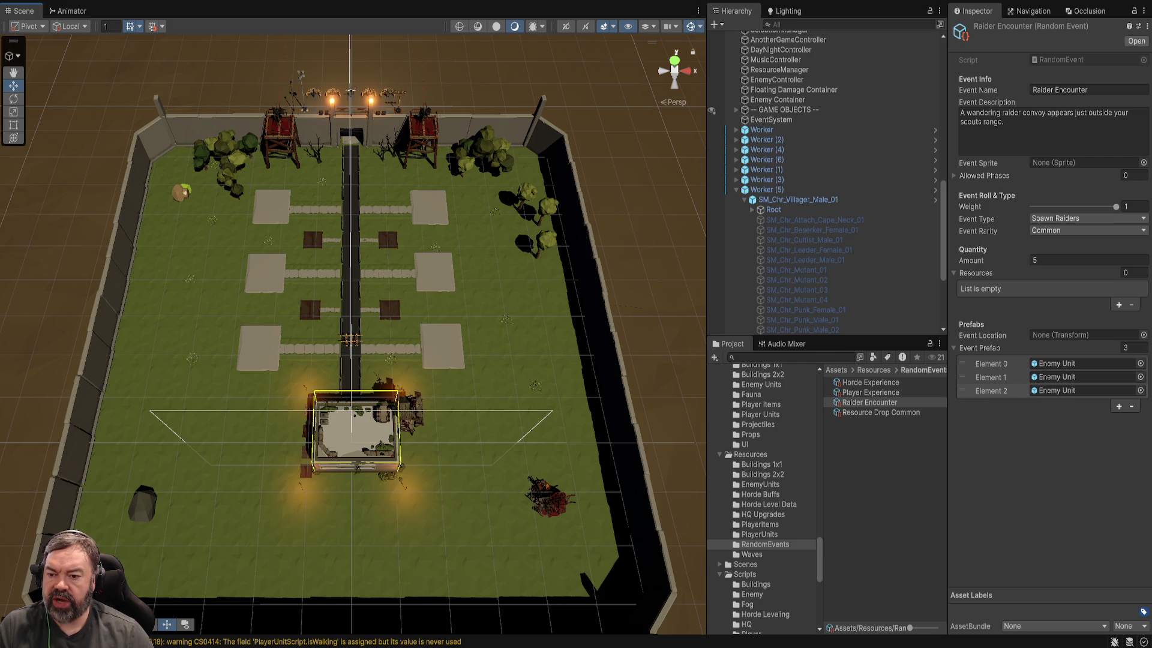
pyautogui.hotkey('ctrl', 'p')
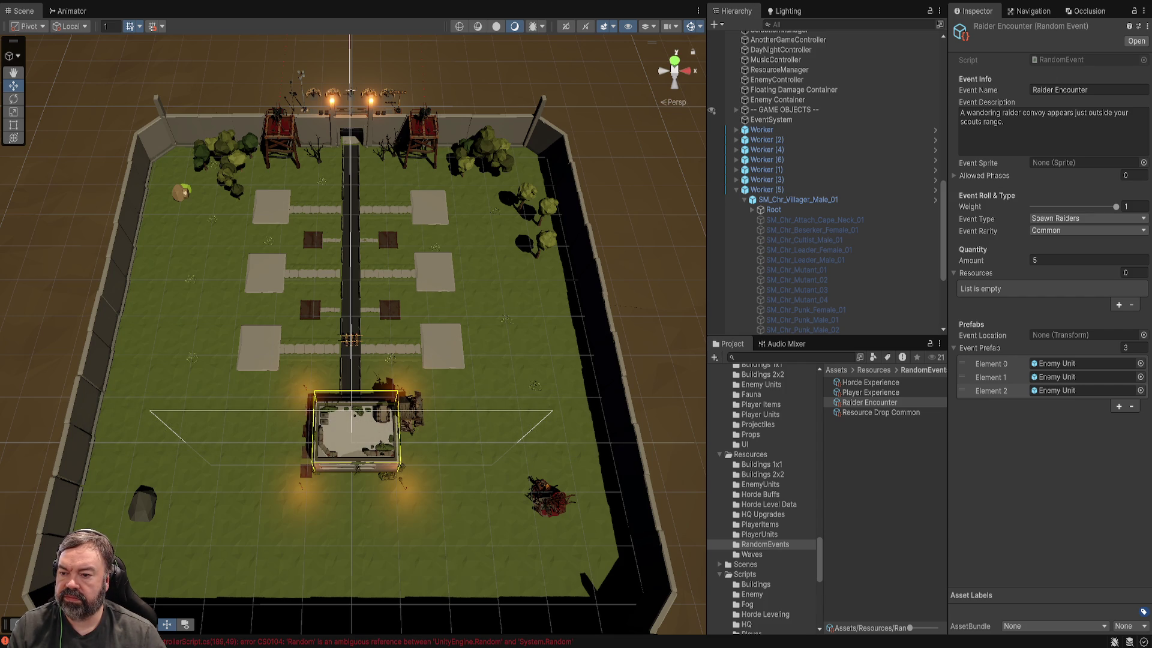
pyautogui.click(366, 641)
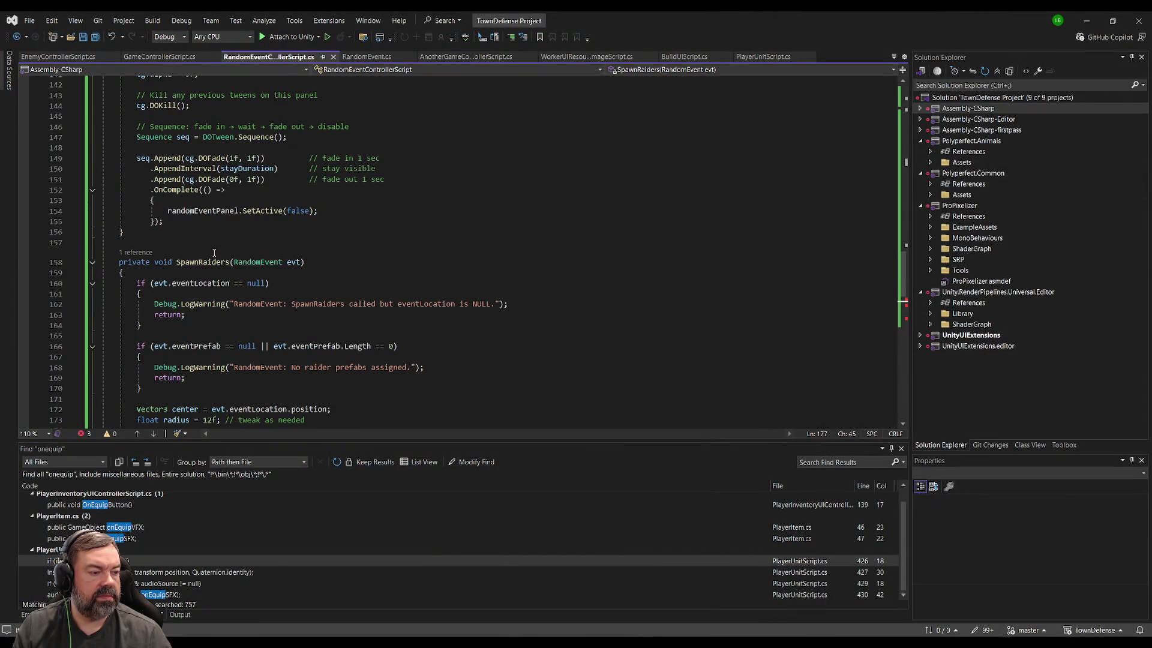
# Step: Check compilation in Unity and bring RandomEventControllerScript back up in Visual Studio
pyautogui.click(57, 57)
pyautogui.scroll(20, 383, 253)
pyautogui.scroll(16, 382, 254)
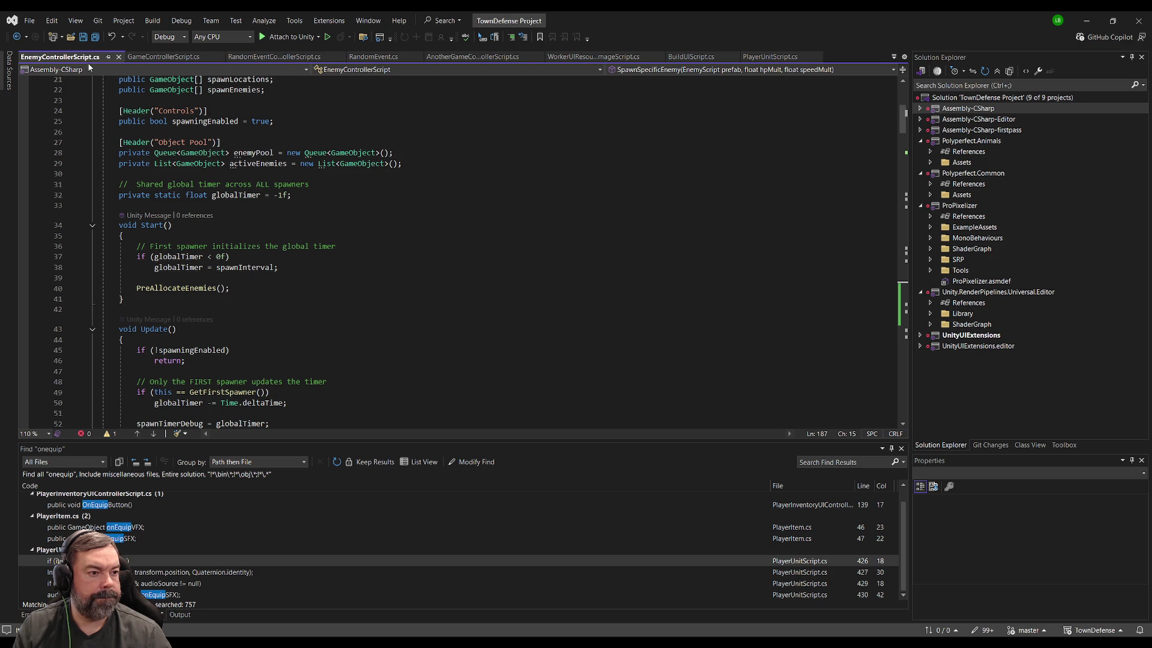
pyautogui.hotkey('alt', 'Tab')
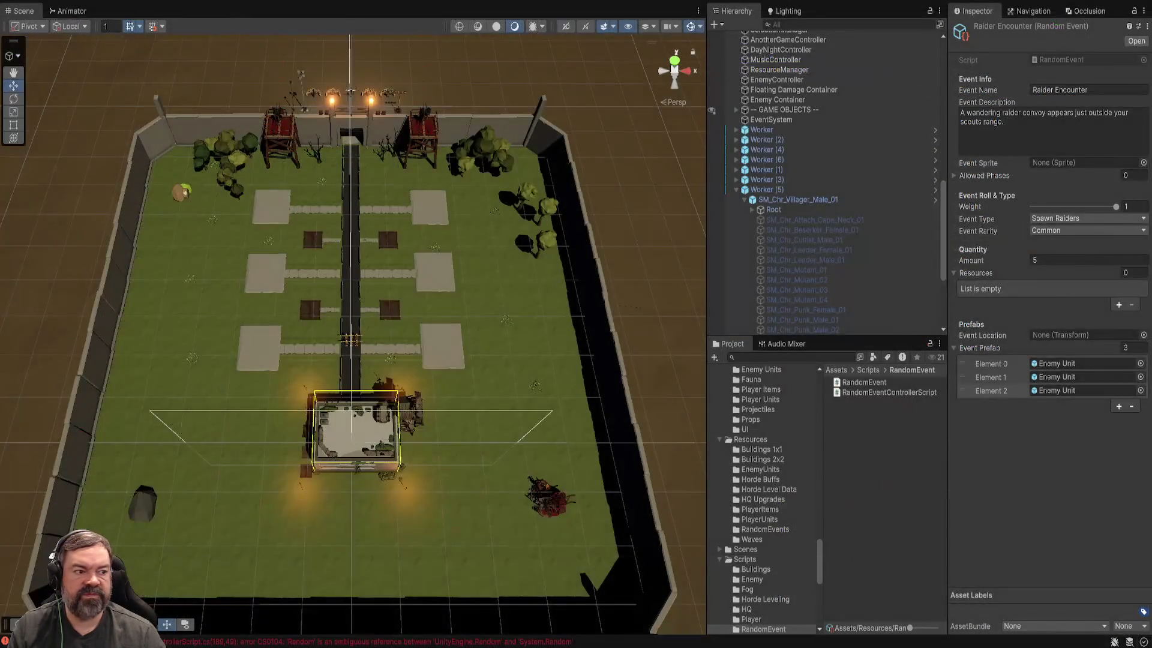
pyautogui.hotkey('alt', 'Tab')
pyautogui.hotkey('ctrl', 'Tab')
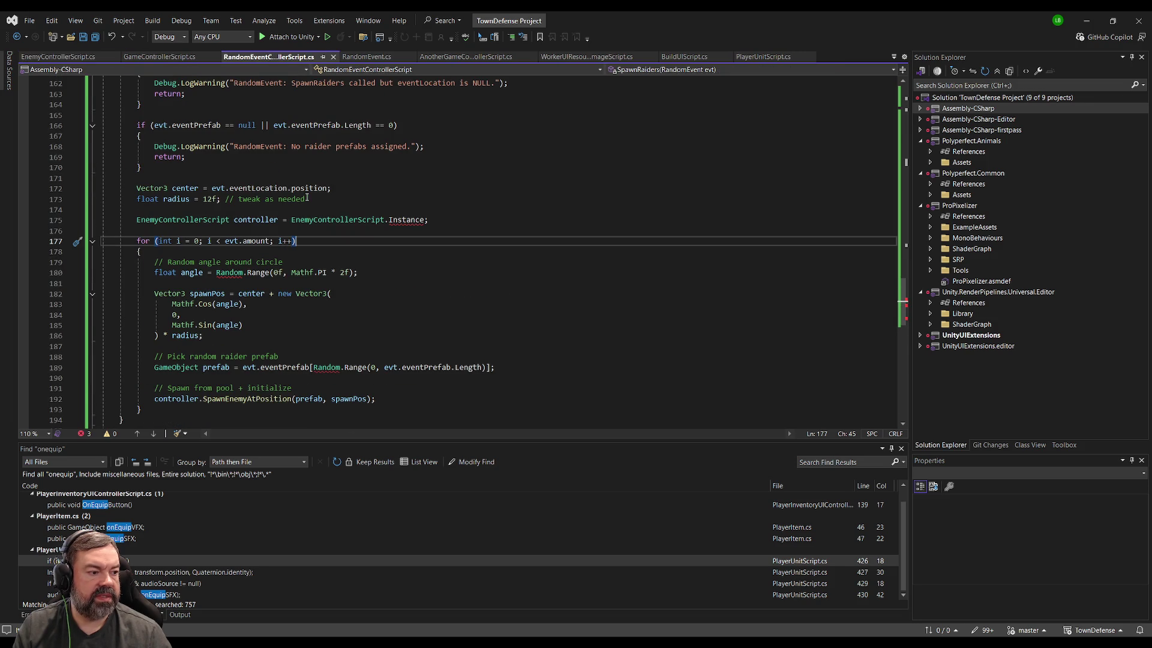
pyautogui.scroll(6, 115, 221)
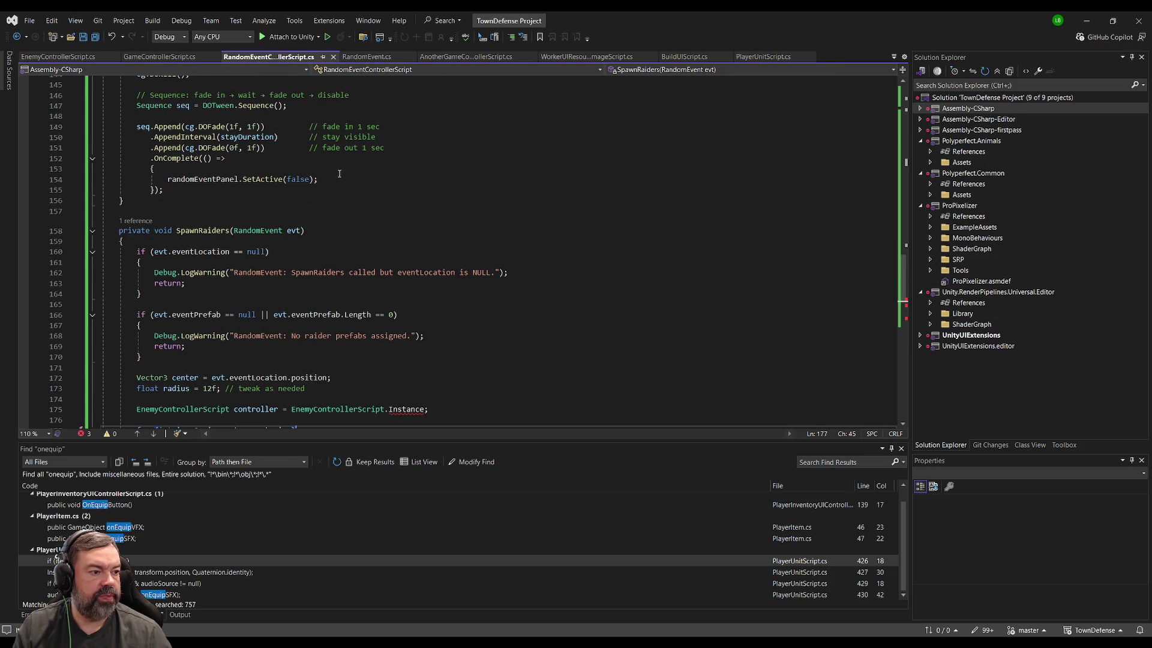
# Step: Comment out SpawnRaiders (lines 157–194) with Ctrl+K, Ctrl+C, then start Play mode in Unity
pyautogui.click(111, 223)
pyautogui.scroll(-9, 195, 268)
pyautogui.keyDown('shift'); pyautogui.click(201, 325); pyautogui.keyUp('shift')
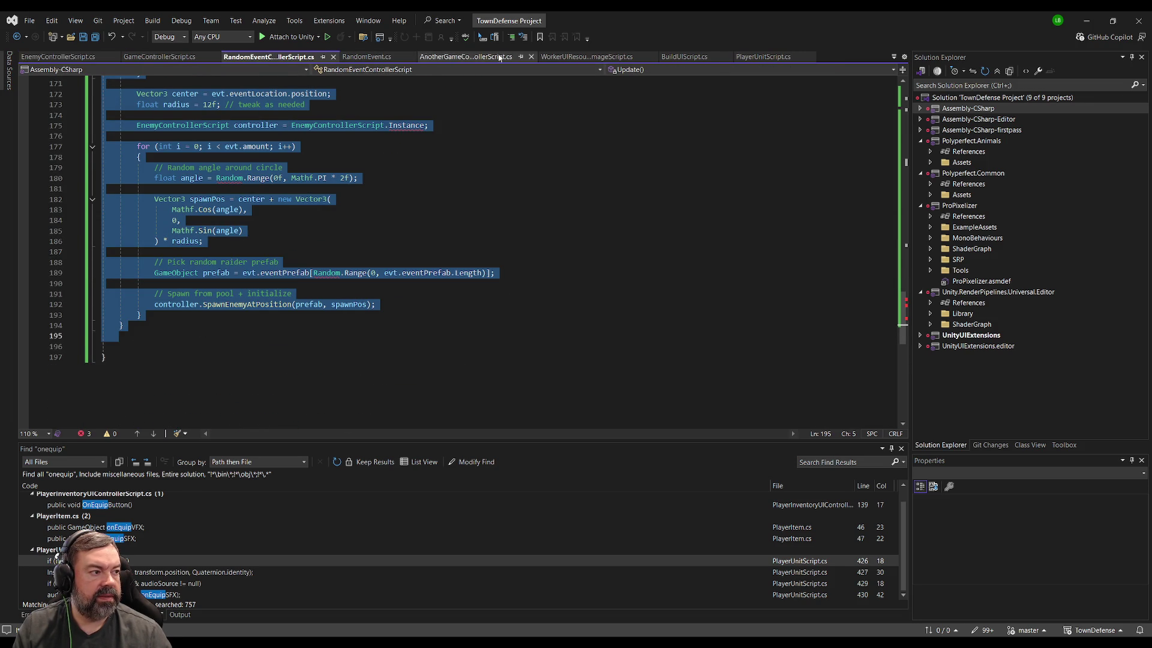
pyautogui.hotkey('ctrl', 'k')
pyautogui.hotkey('ctrl', 'c')
pyautogui.click(421, 135)
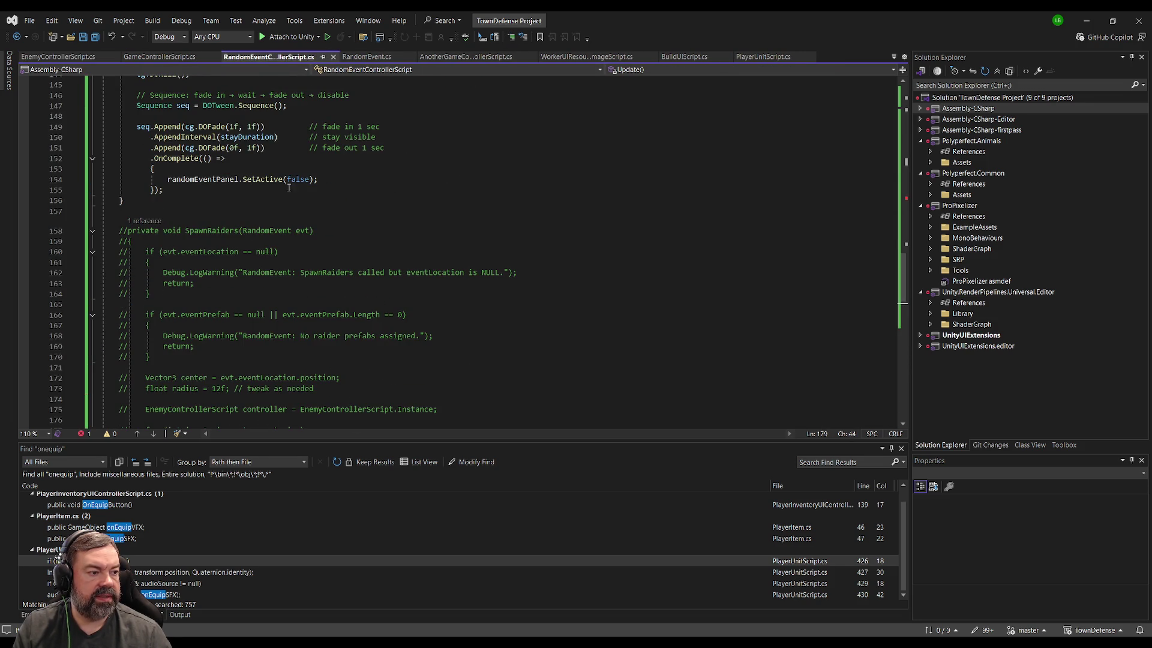
pyautogui.hotkey('alt', 'Tab')
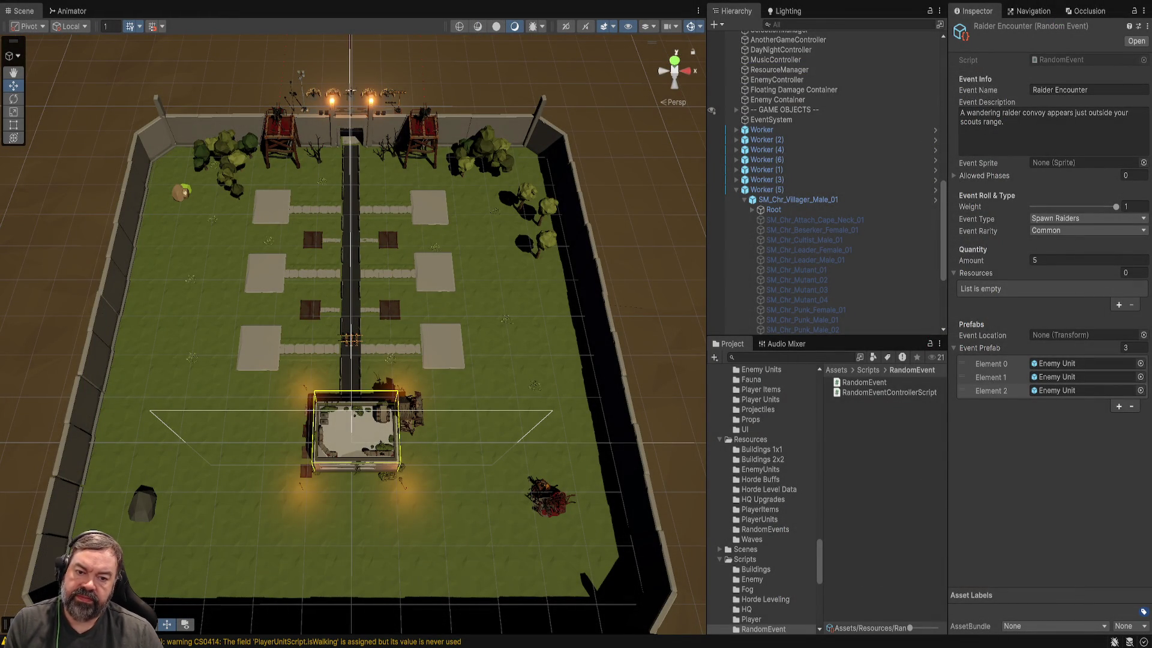
pyautogui.hotkey('ctrl', 'p')
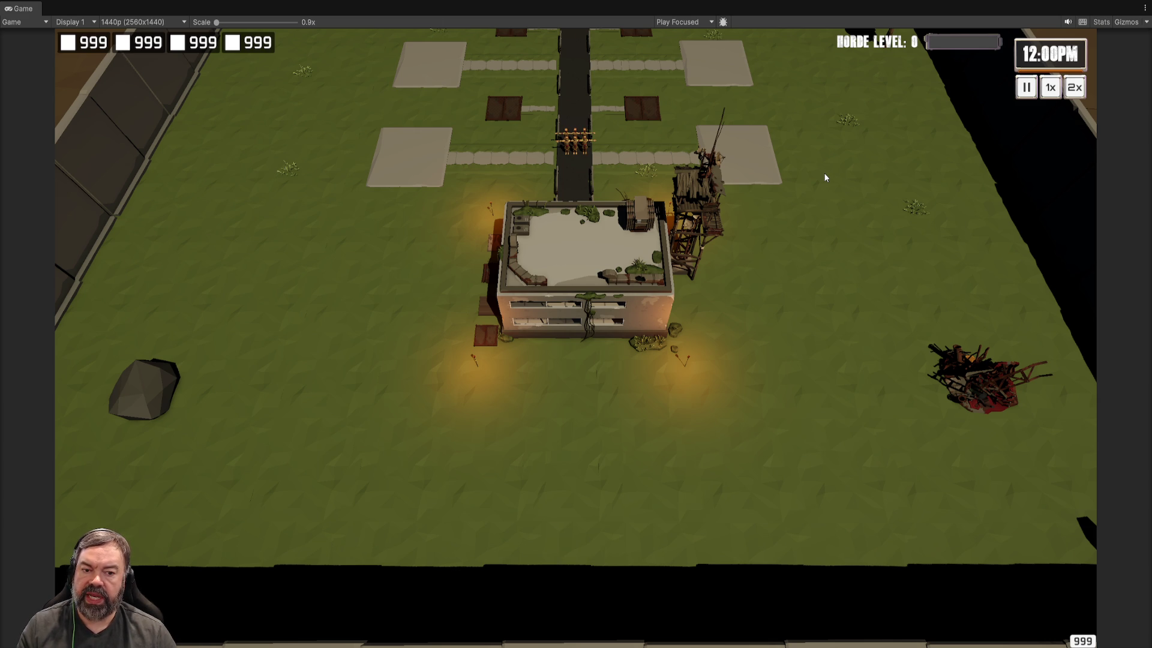
pyautogui.hotkey('ctrl', 'p')
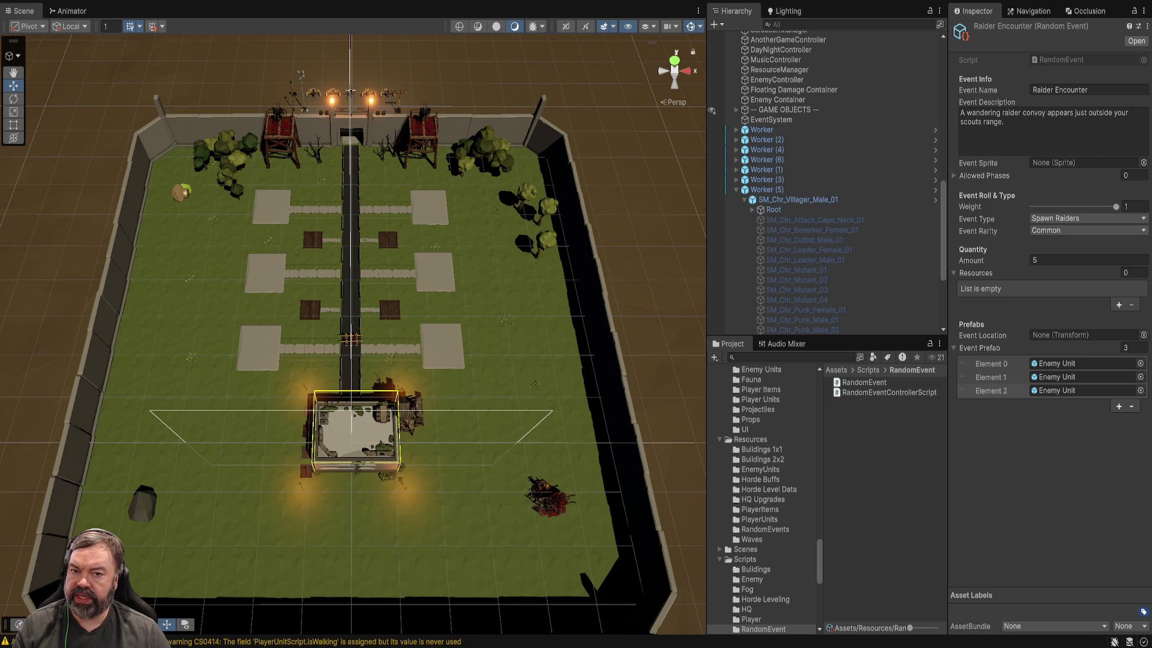
# Step: After Play fails on compile errors, fix RandomEventControllerScript in Visual Studio and return to Unity
pyautogui.hotkey('ctrl', 'p')
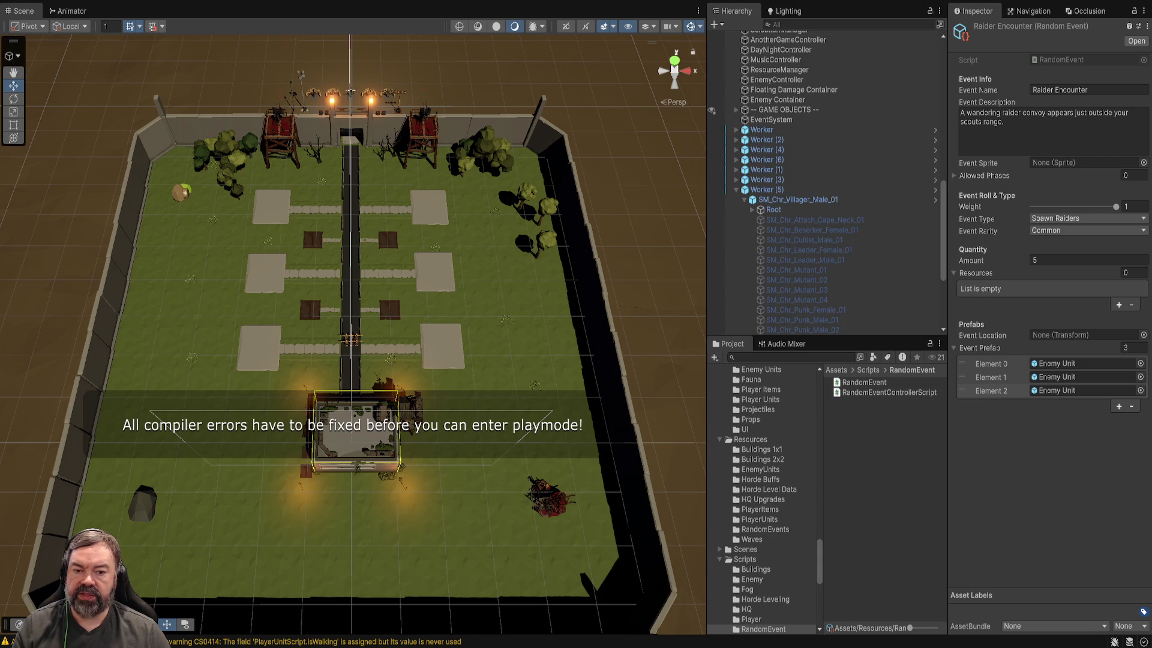
pyautogui.doubleClick(889, 393)
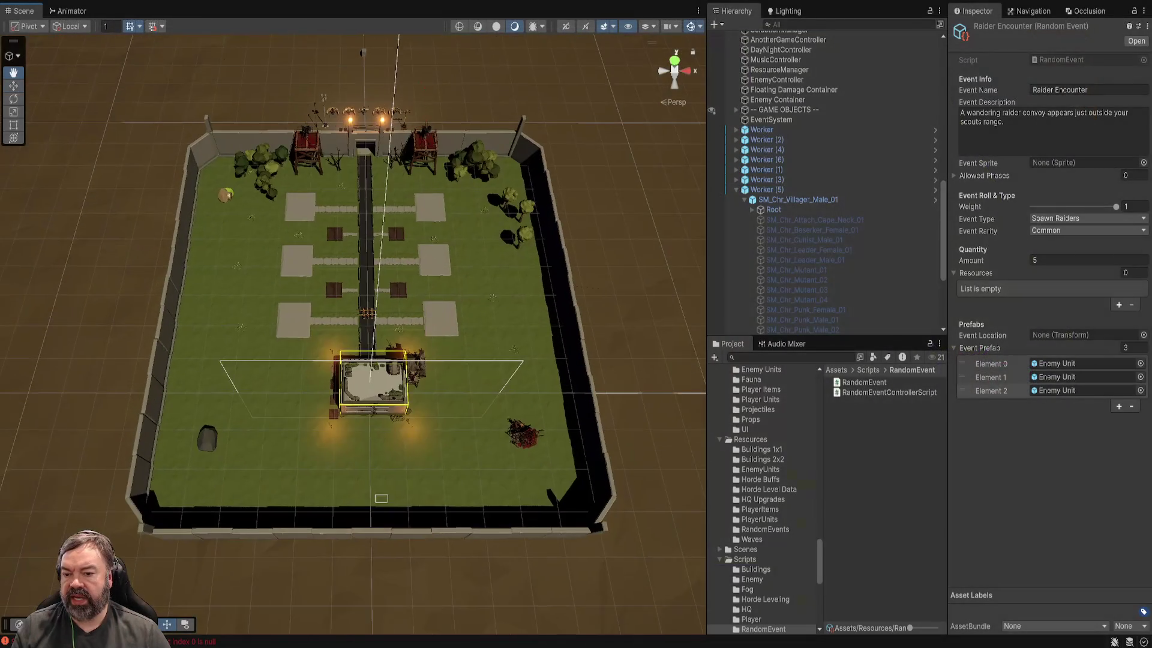
pyautogui.scroll(3, 354, 333)
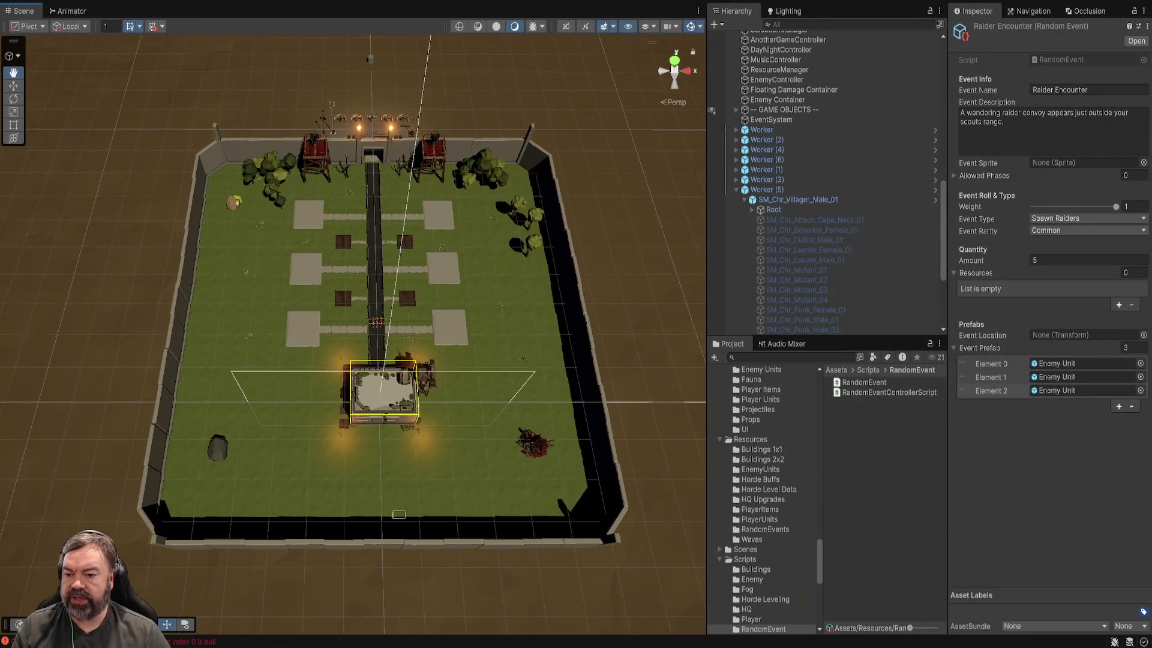
# Step: Pan across the walled field and select HordeController to show its Horde Memory Controller settings
pyautogui.scroll(2, 354, 341)
pyautogui.moveTo(354, 324); pyautogui.dragTo(389, 324)
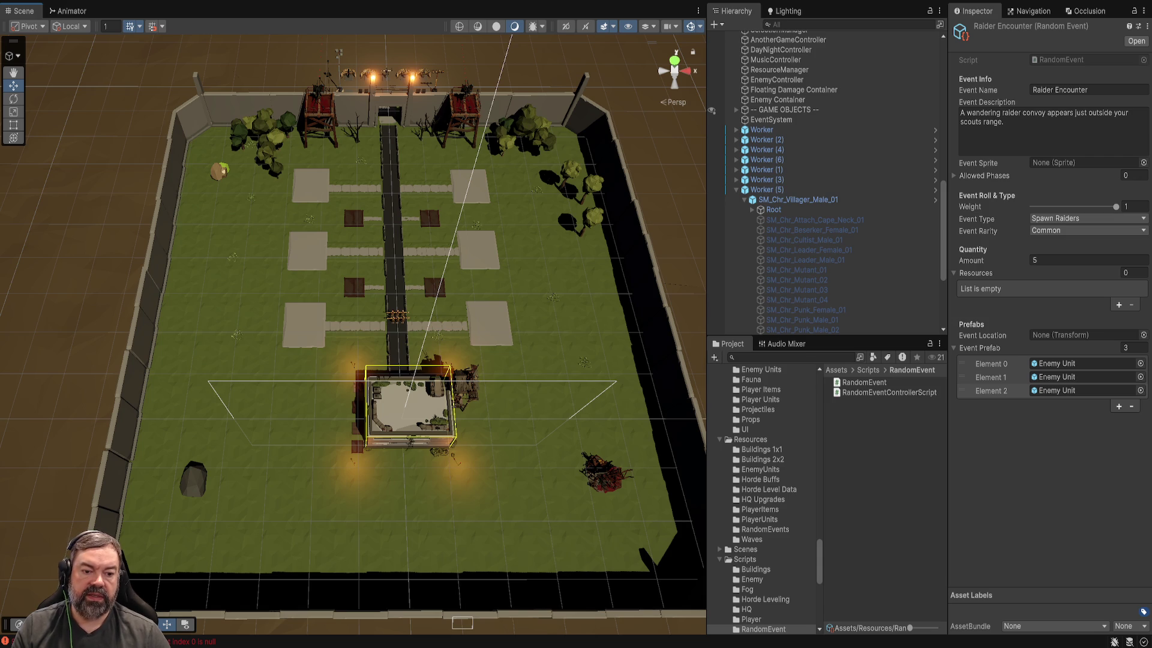
pyautogui.scroll(5, 779, 138)
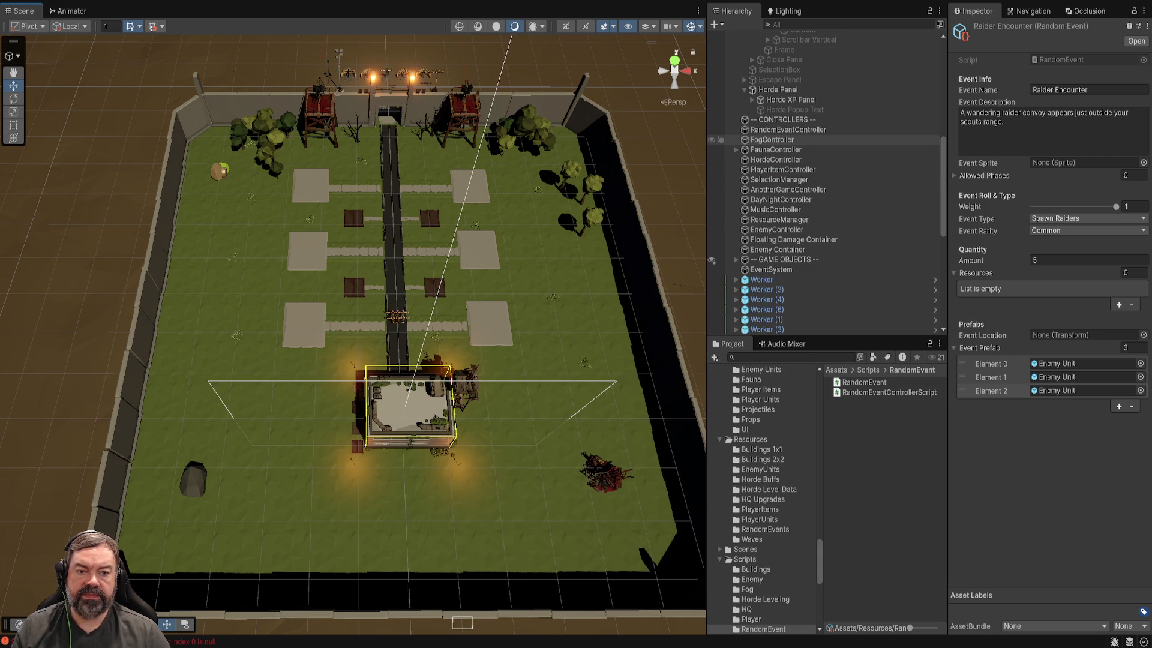
pyautogui.click(776, 160)
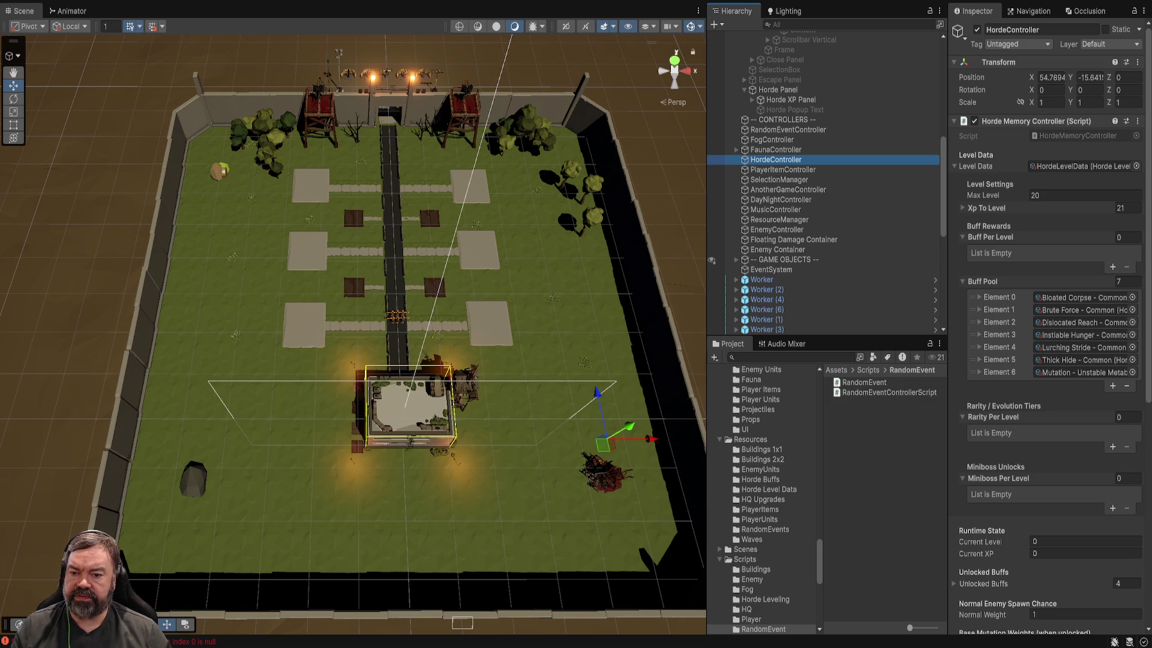
# Step: Fly the Scene camera forward past the wall toward the enemy units
pyautogui.scroll(-2, 354, 324)
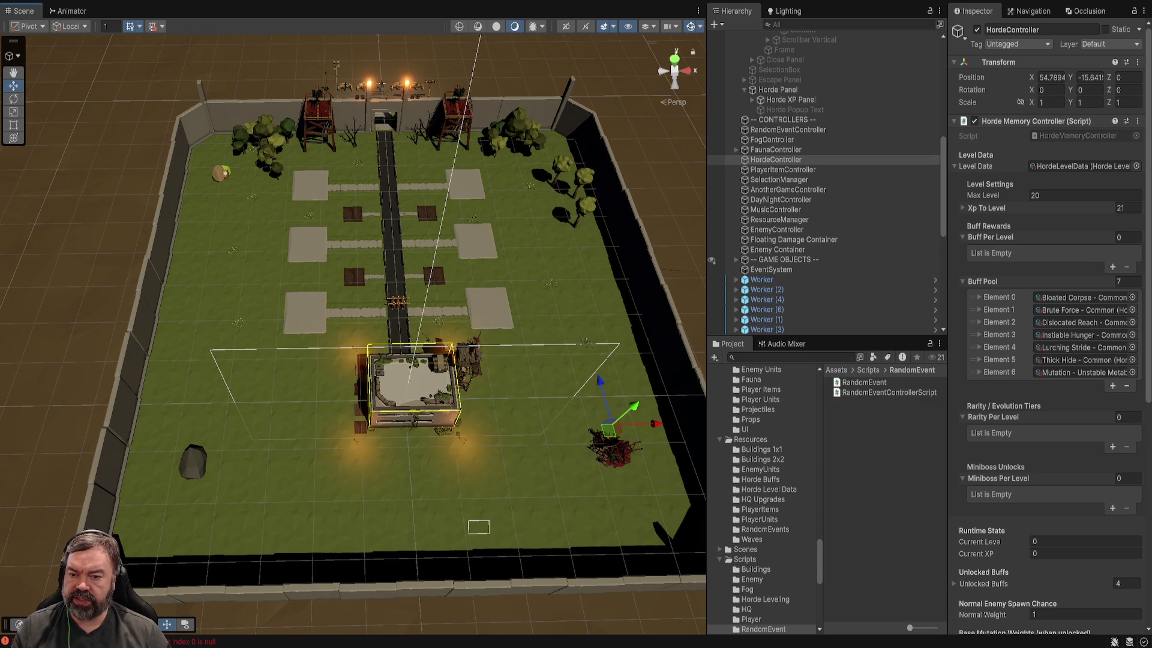
pyautogui.press('Up')
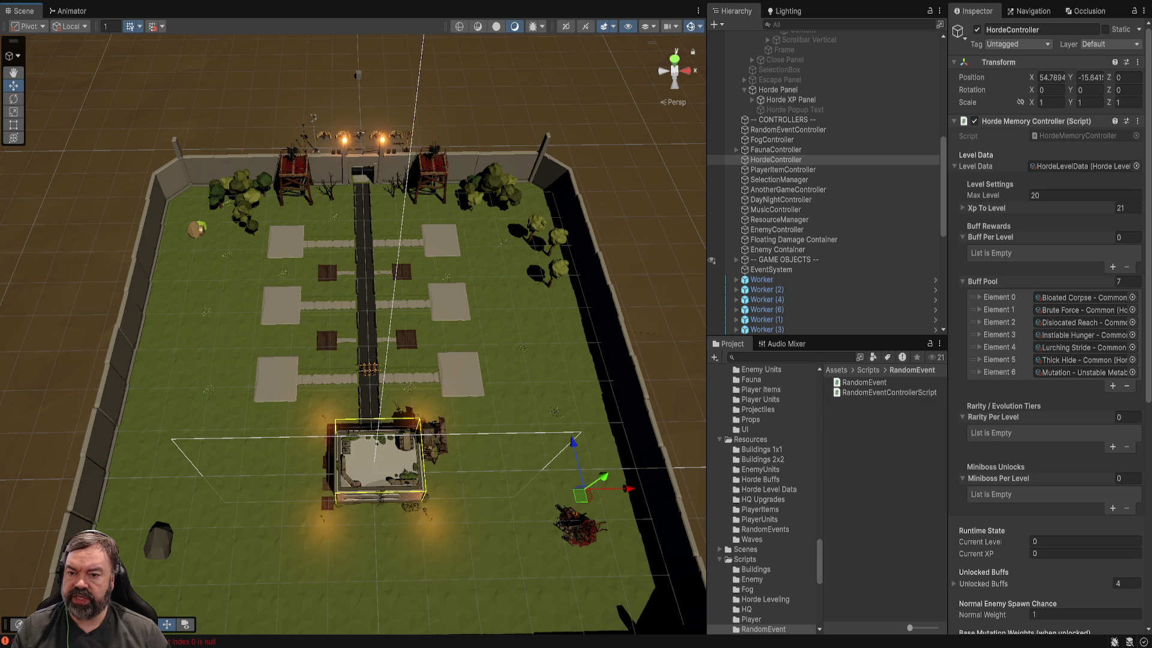
pyautogui.press('Up')
pyautogui.press('Up')
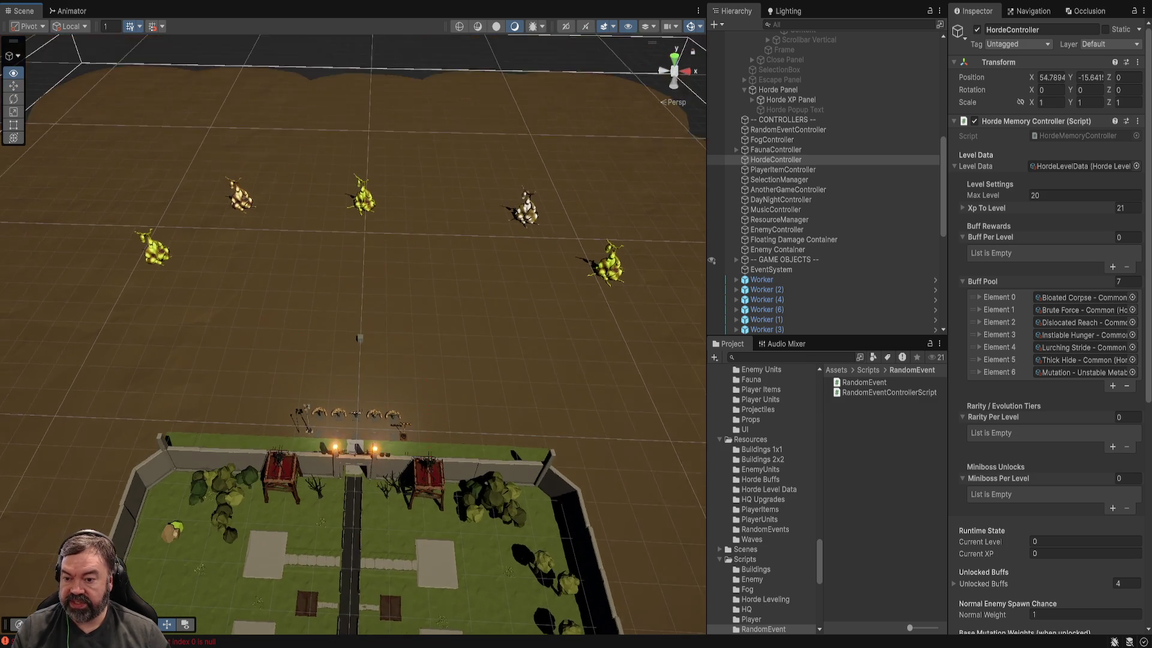
# Step: Fly, zoom and orbit the Scene camera around the gate toward the gathered enemy units
pyautogui.press('Left')
pyautogui.press('Down')
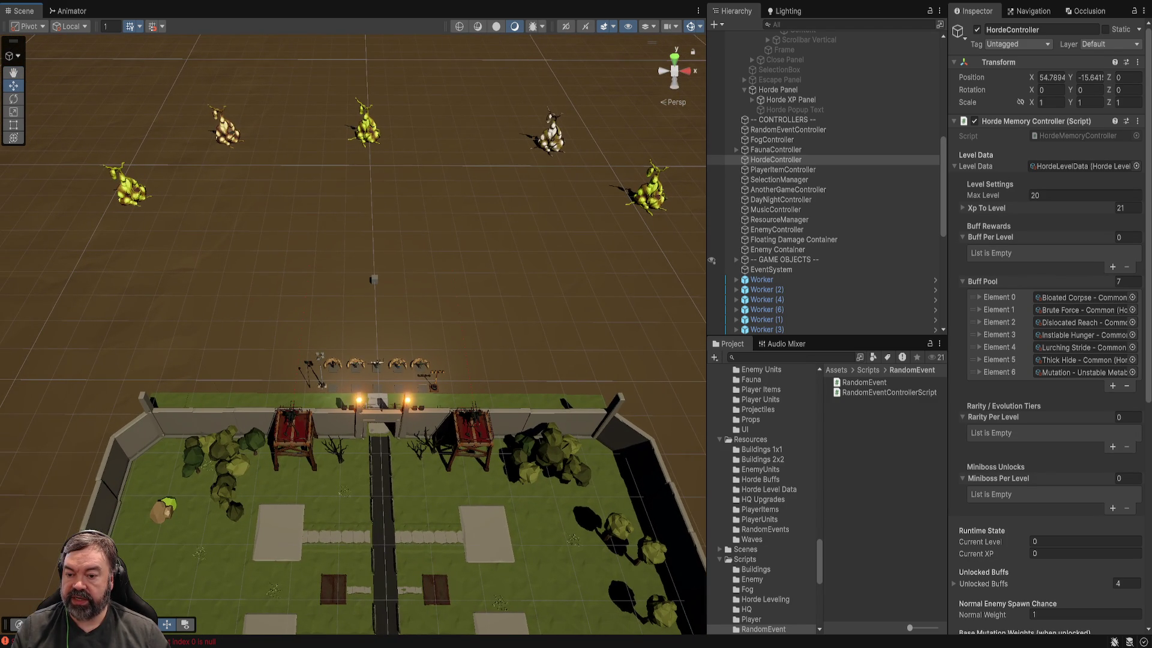
pyautogui.press('Up')
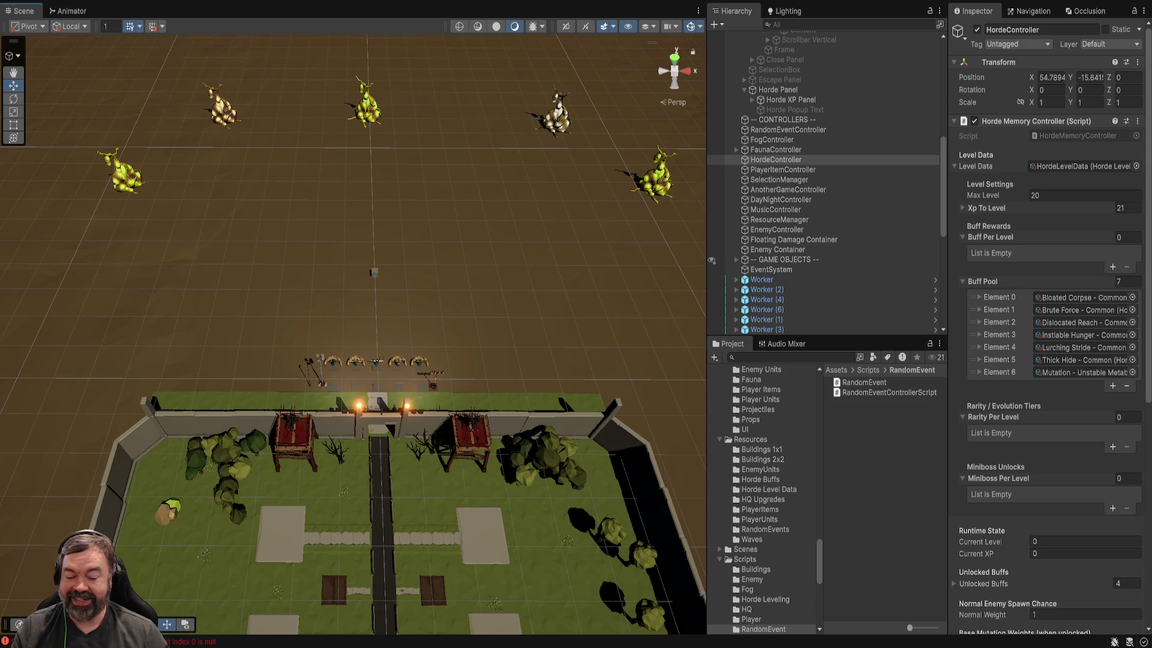
pyautogui.scroll(2, 372, 312)
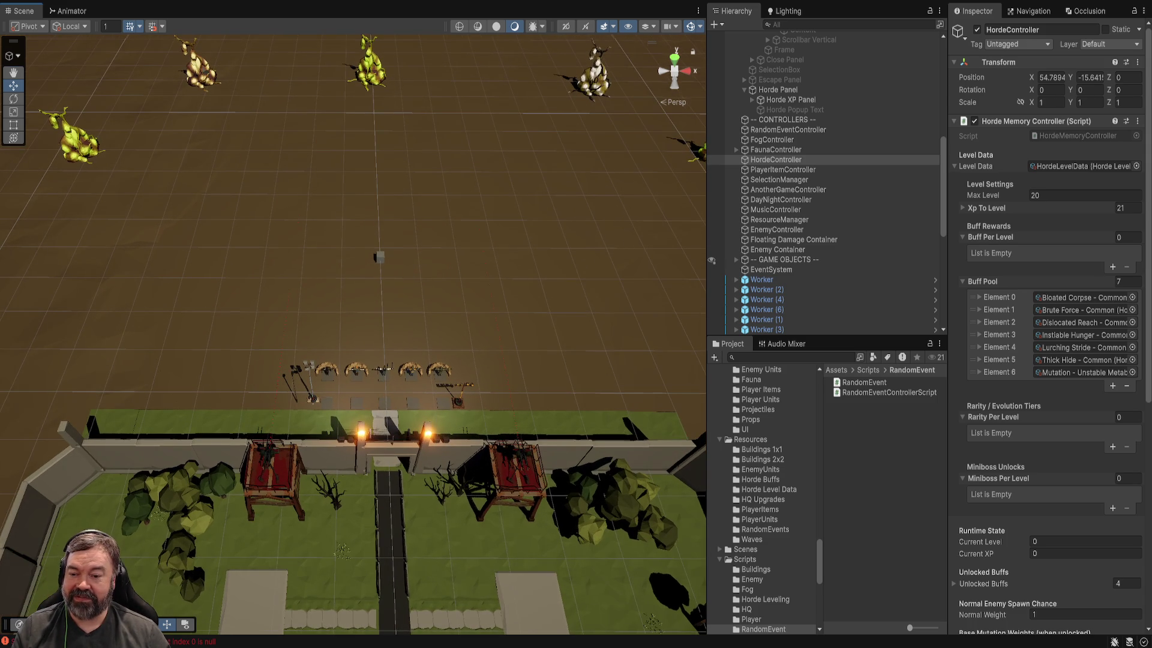
pyautogui.scroll(3, 360, 324)
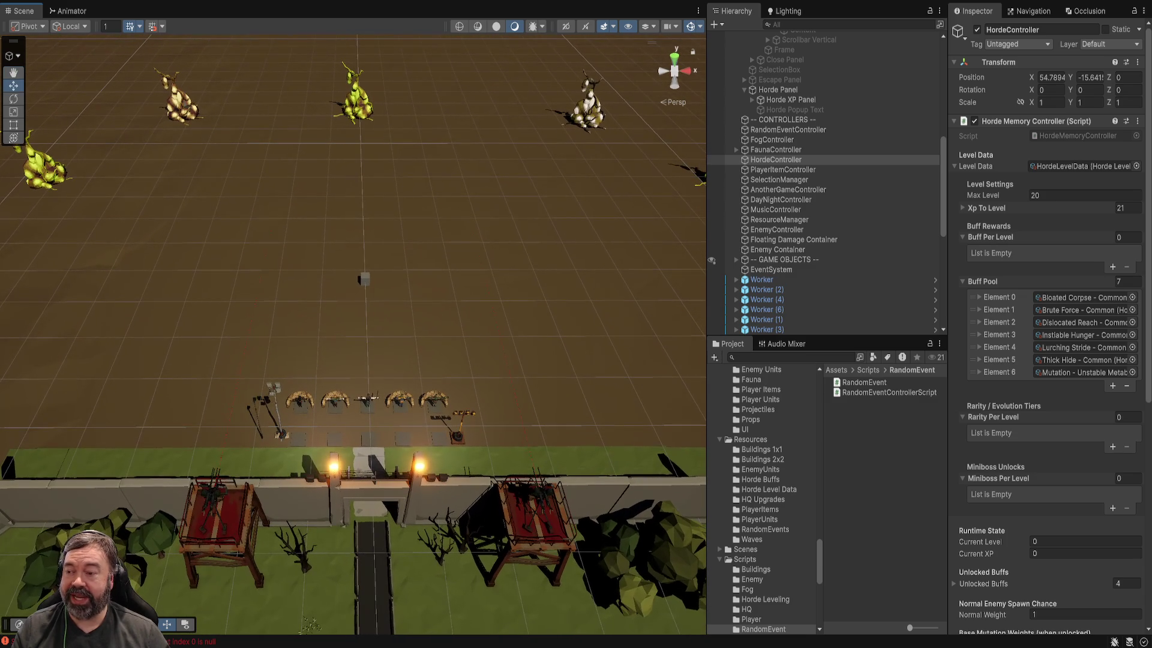
pyautogui.moveTo(360, 324); pyautogui.dragTo(354, 312)
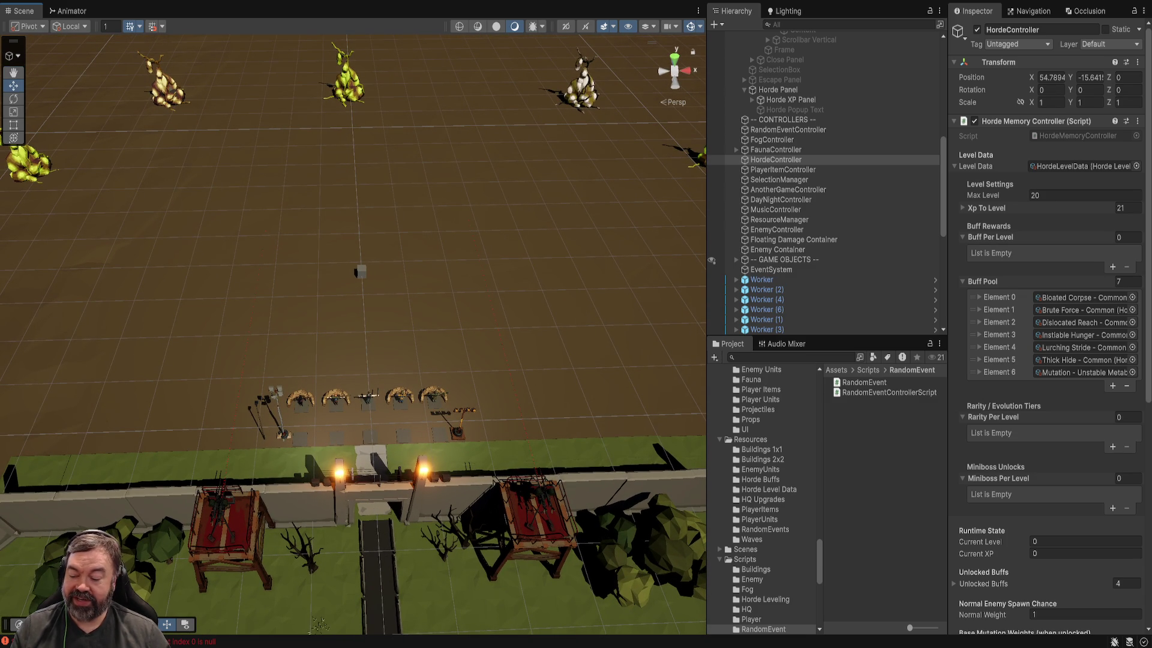
pyautogui.moveTo(360, 324); pyautogui.dragTo(366, 322)
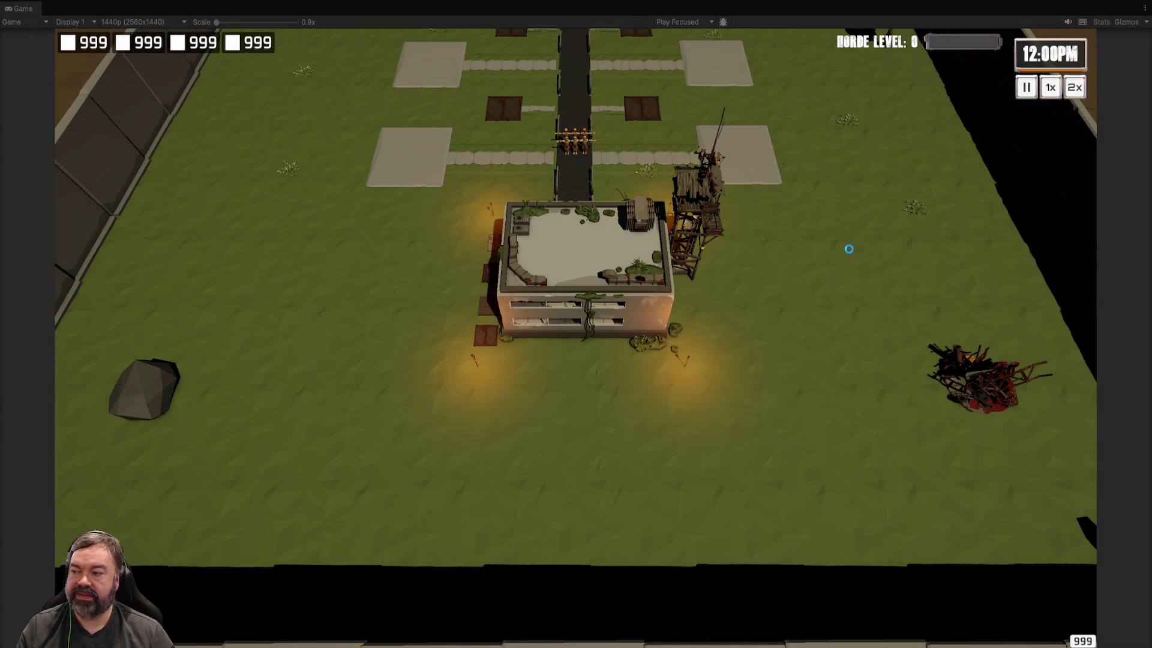
# Step: Stop play mode with Ctrl+P, returning to the darker-lit scene and HordeController settings
pyautogui.hotkey('ctrl', 'p')
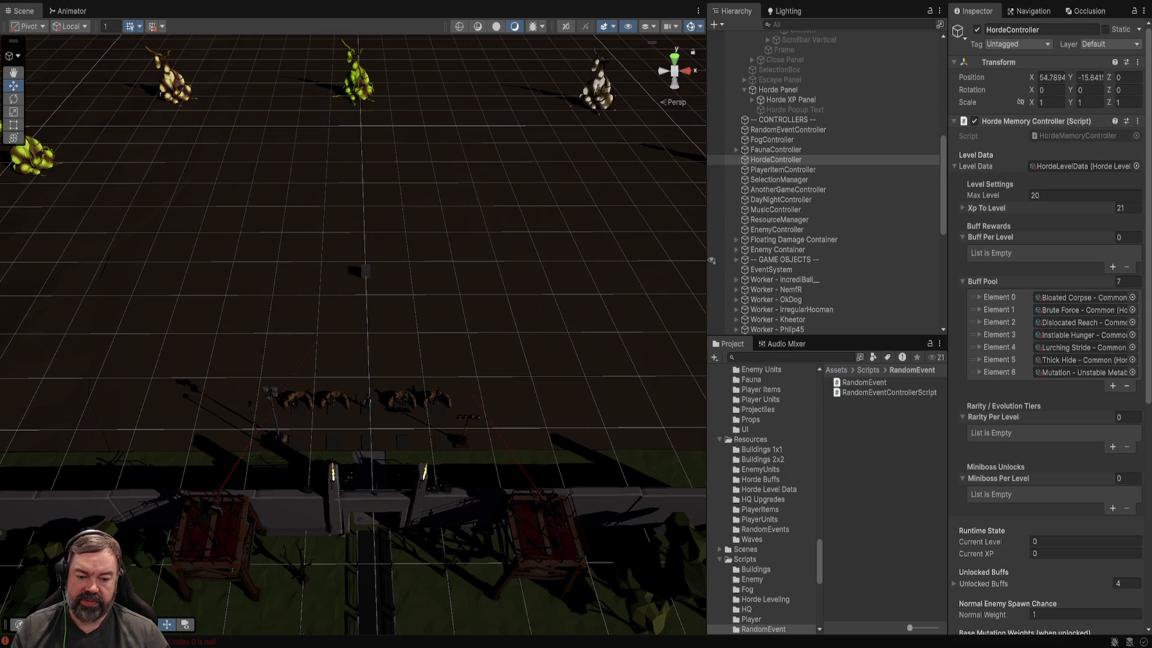
# Step: Stop play mode, open the MainMenu scene, and play it to show the Apocalyptical menu
pyautogui.hotkey('ctrl', 'p')
pyautogui.doubleClick(859, 412)
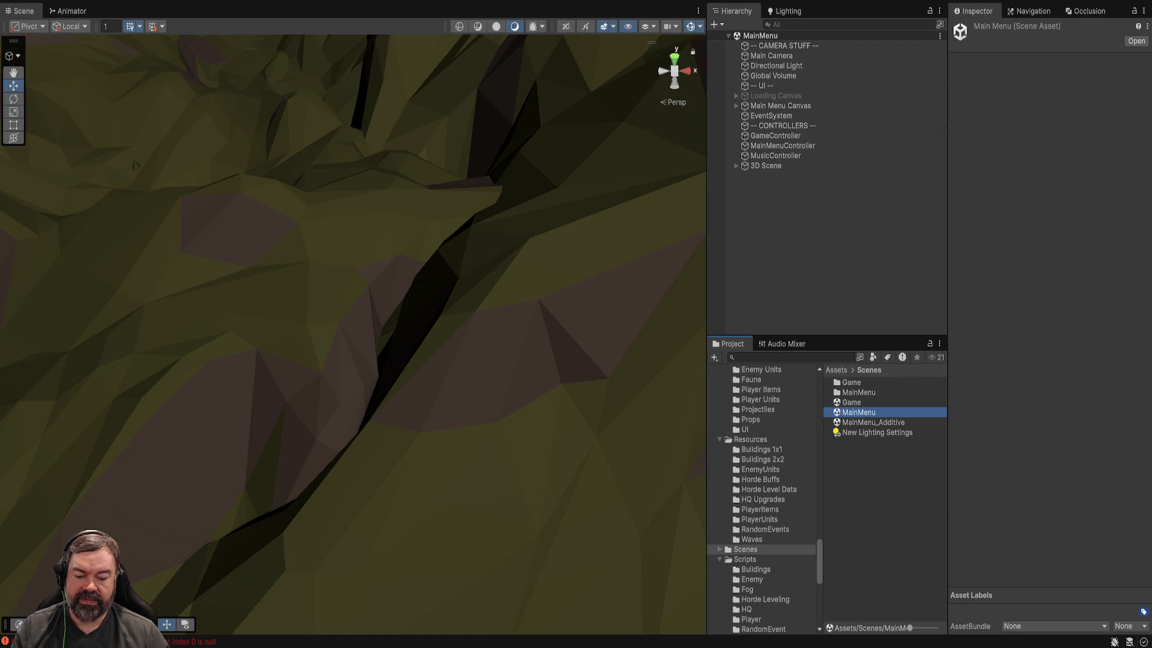
pyautogui.hotkey('ctrl', 'p')
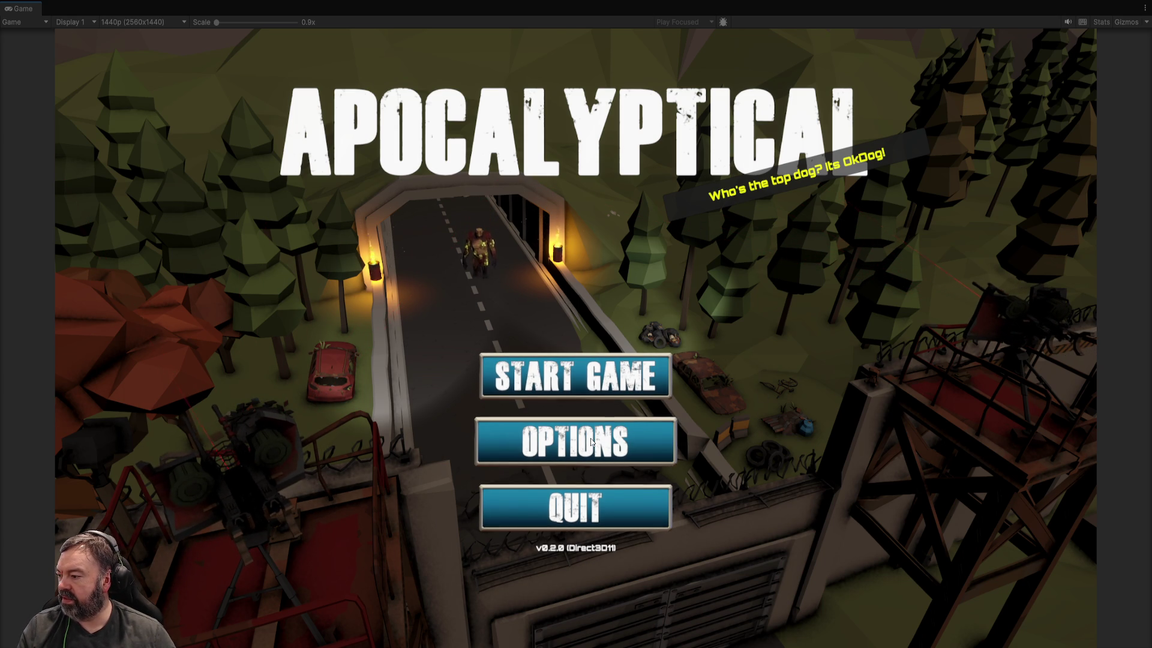
# Step: Review the Options panel (2560 x 1440, VSync, Fullscreen), close it, then start a new game
pyautogui.click(614, 428)
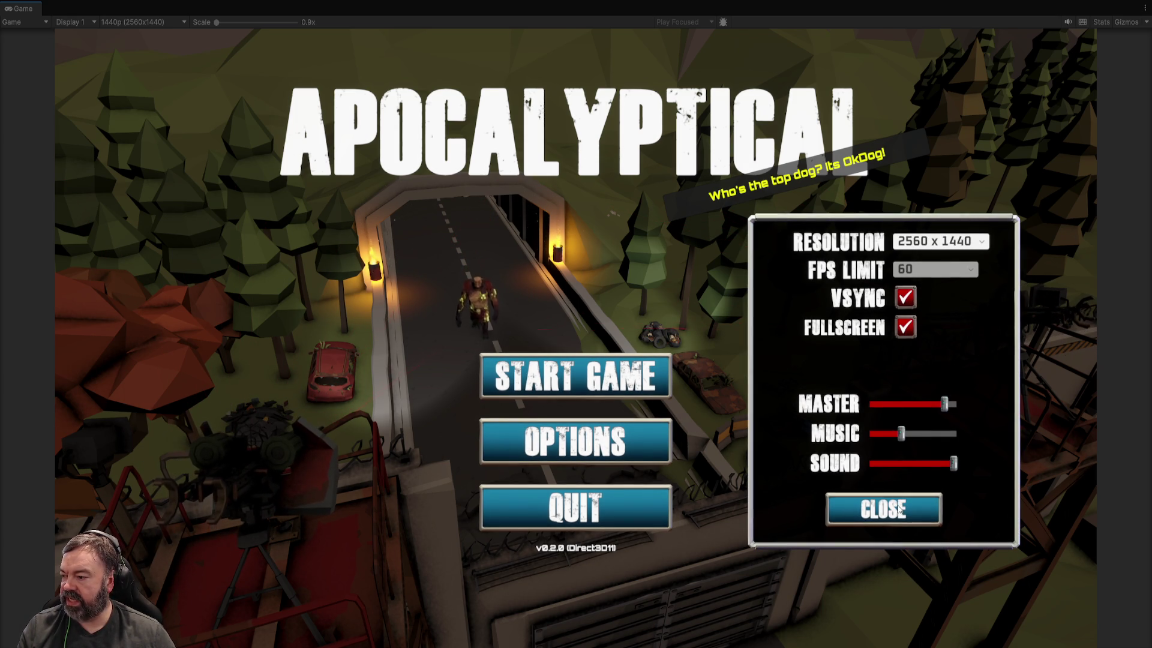
pyautogui.click(900, 507)
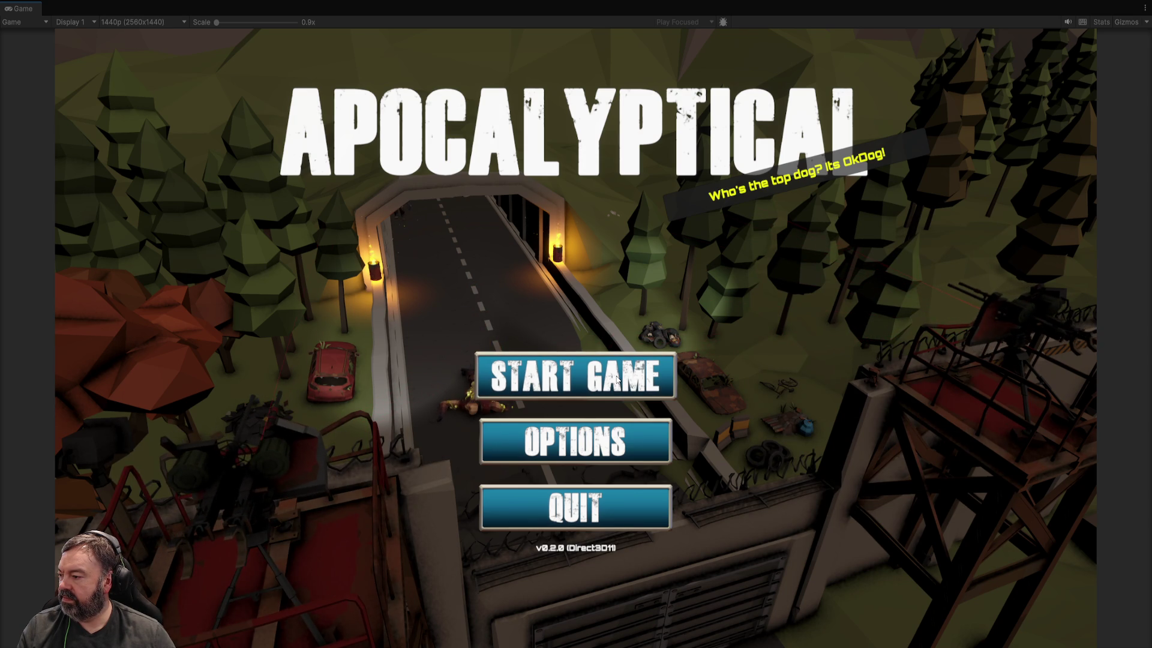
pyautogui.click(616, 379)
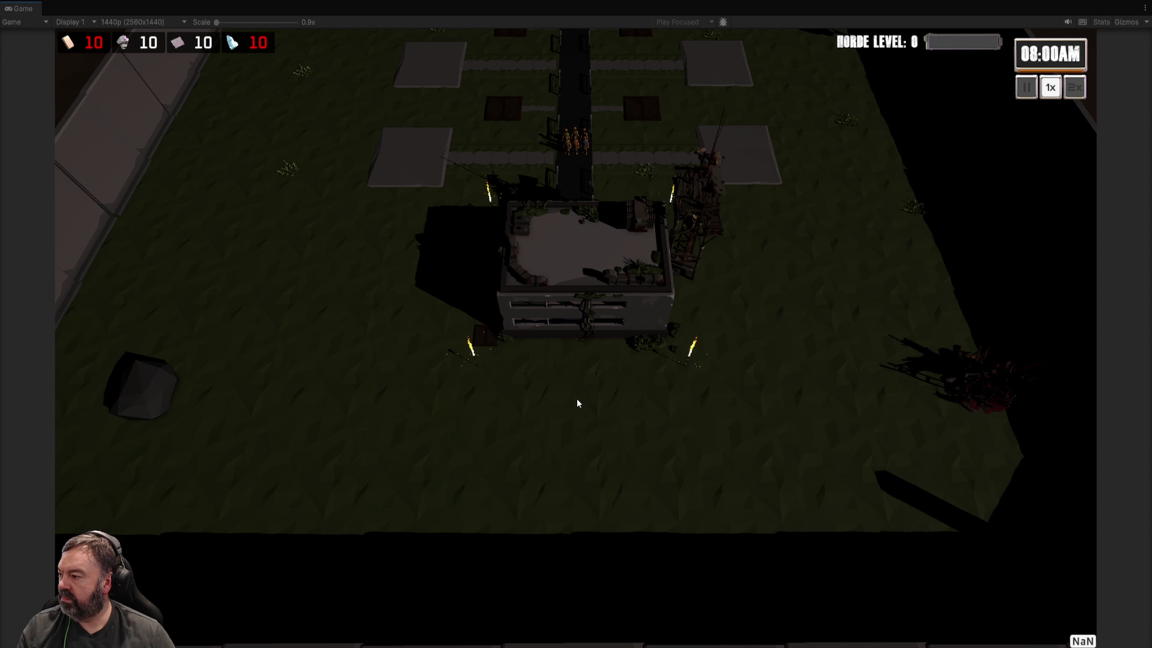
# Step: Zoom onto the HQ and open its Level 0 panel with 10 and 10 upgrade costs
pyautogui.scroll(3, 571, 391)
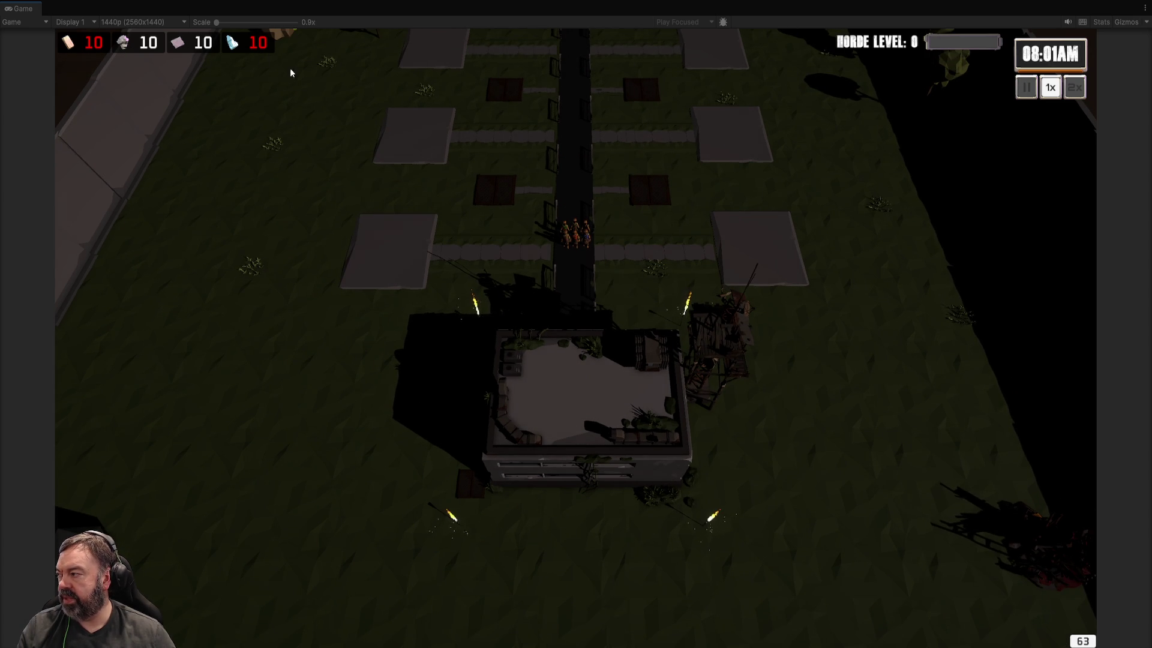
pyautogui.scroll(-3, 606, 394)
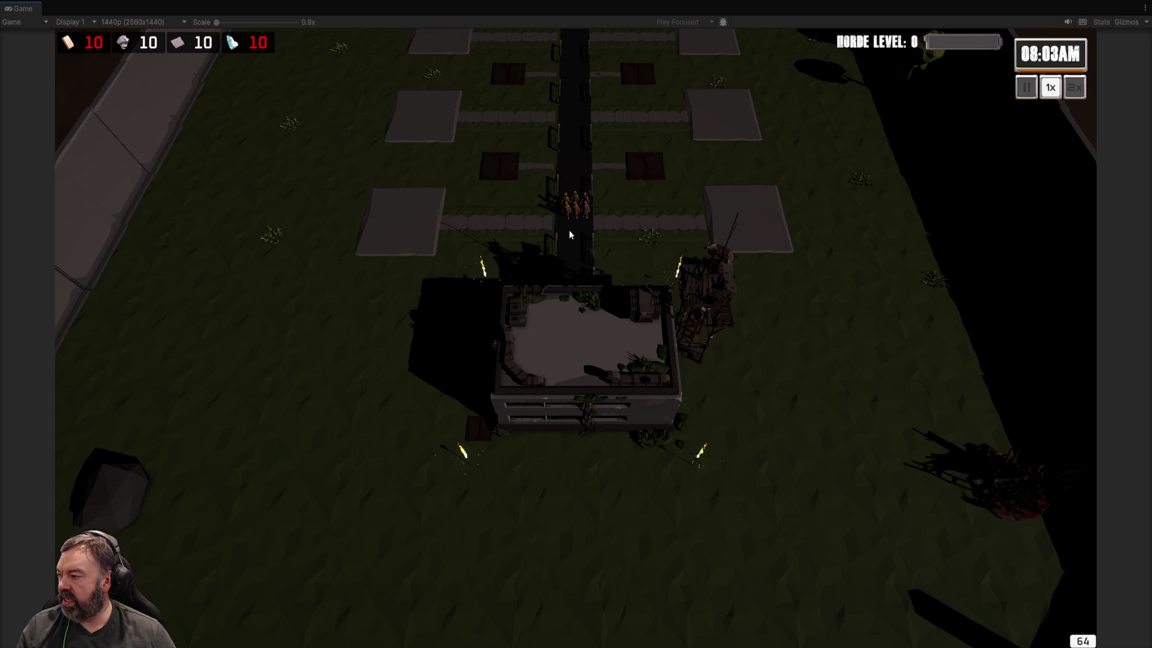
pyautogui.click(572, 334)
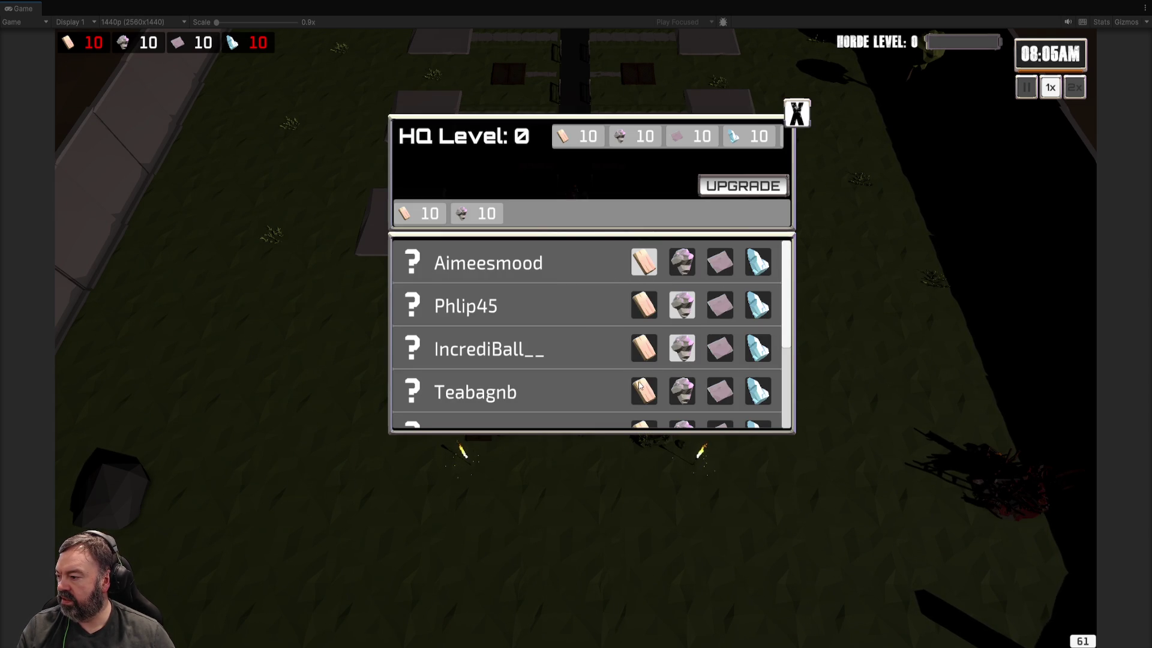
# Step: Close and reopen the HQ details panel while adjusting the camera zoom
pyautogui.scroll(-3, 639, 385)
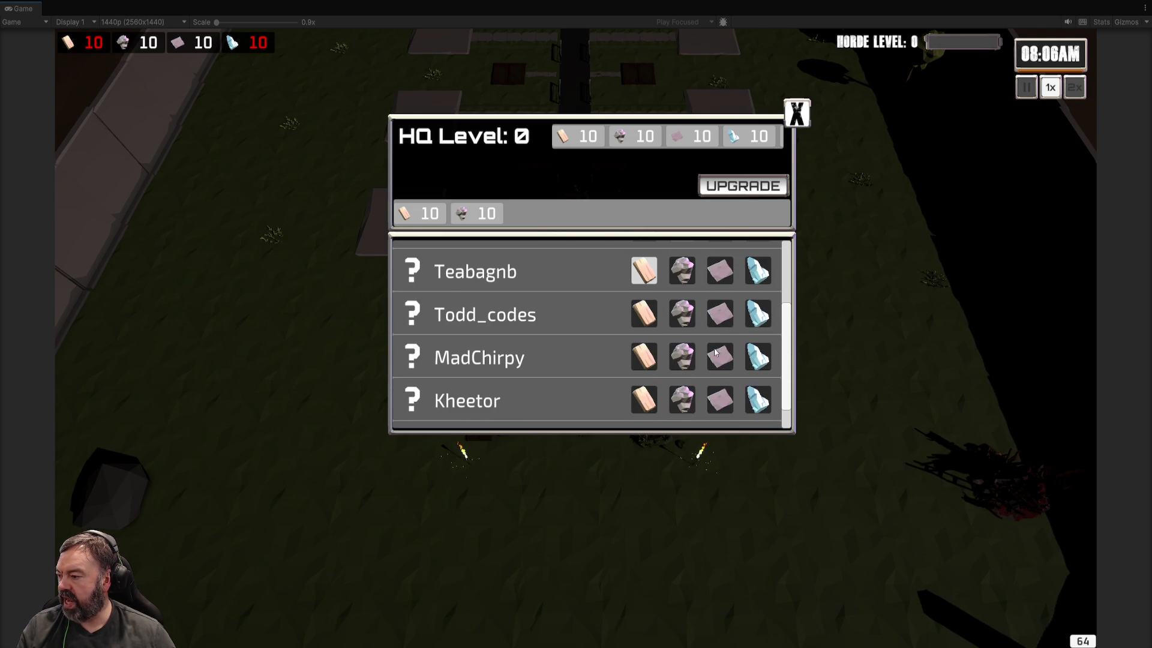
pyautogui.scroll(-1, 724, 384)
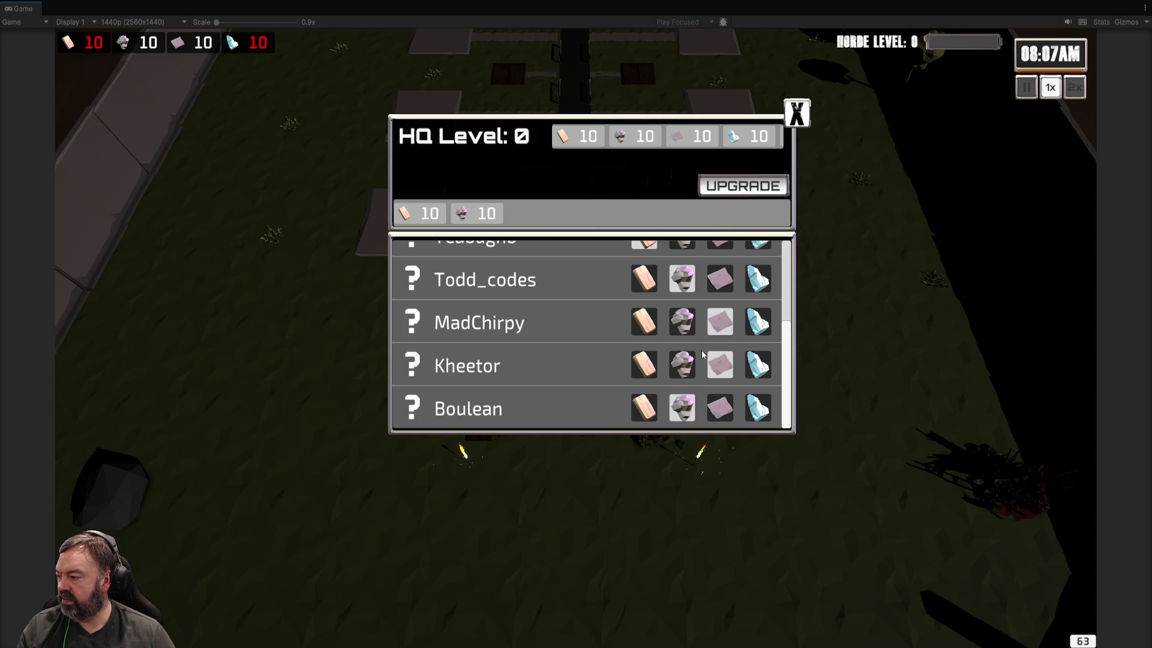
pyautogui.click(786, 119)
pyautogui.scroll(2, 714, 395)
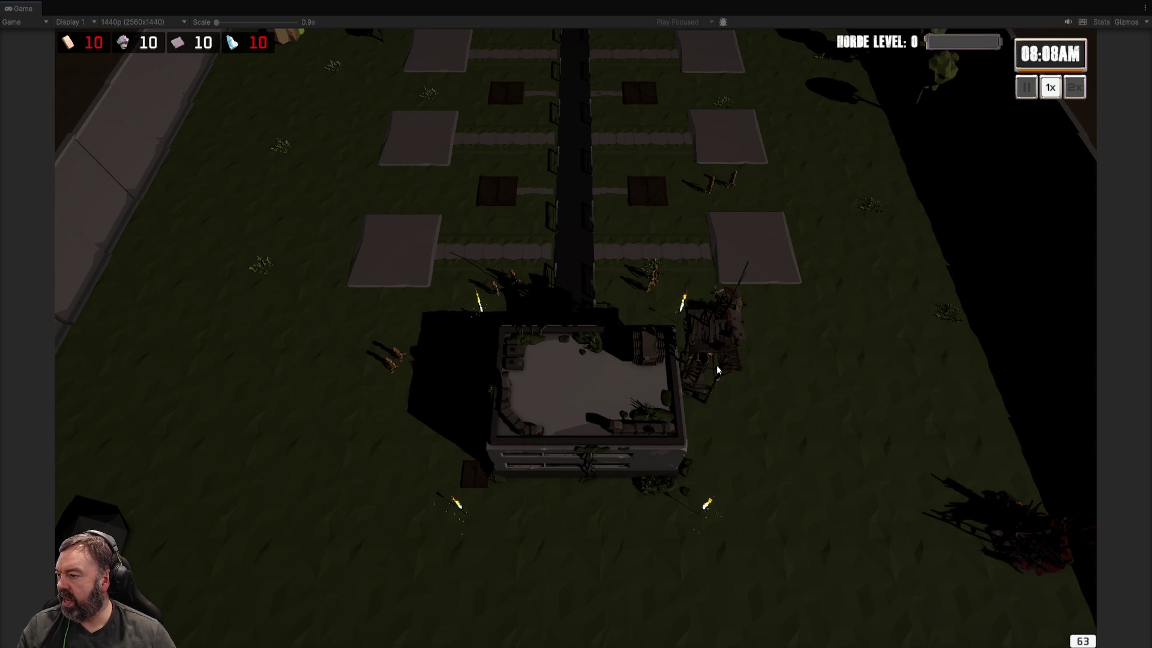
pyautogui.scroll(-2, 716, 365)
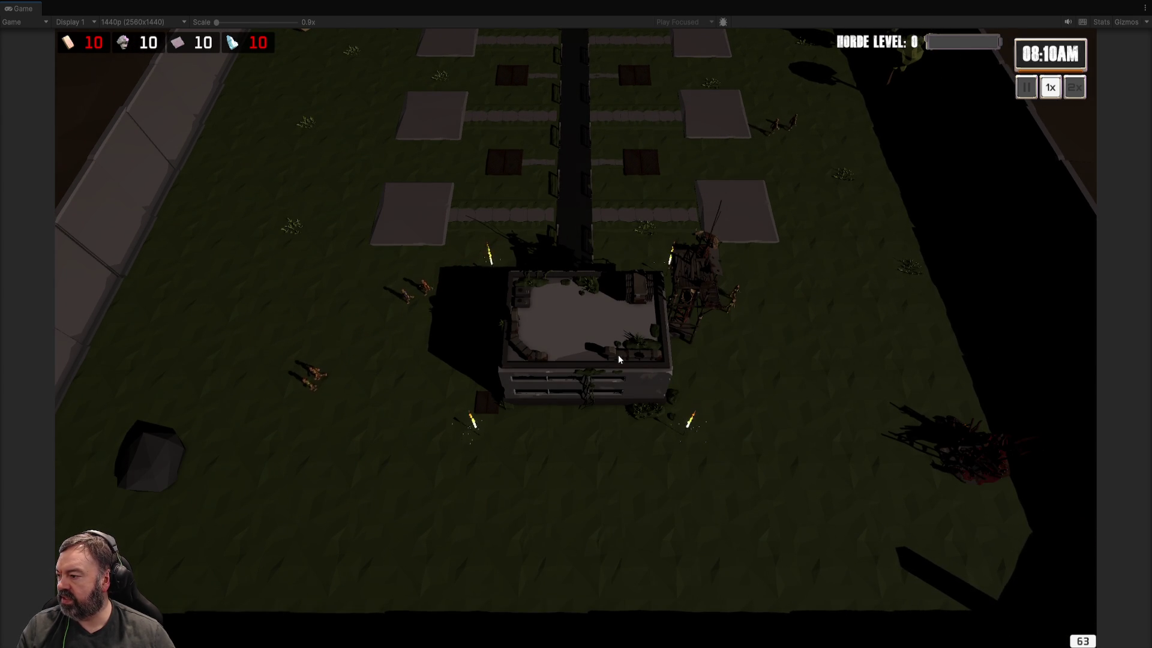
pyautogui.click(588, 330)
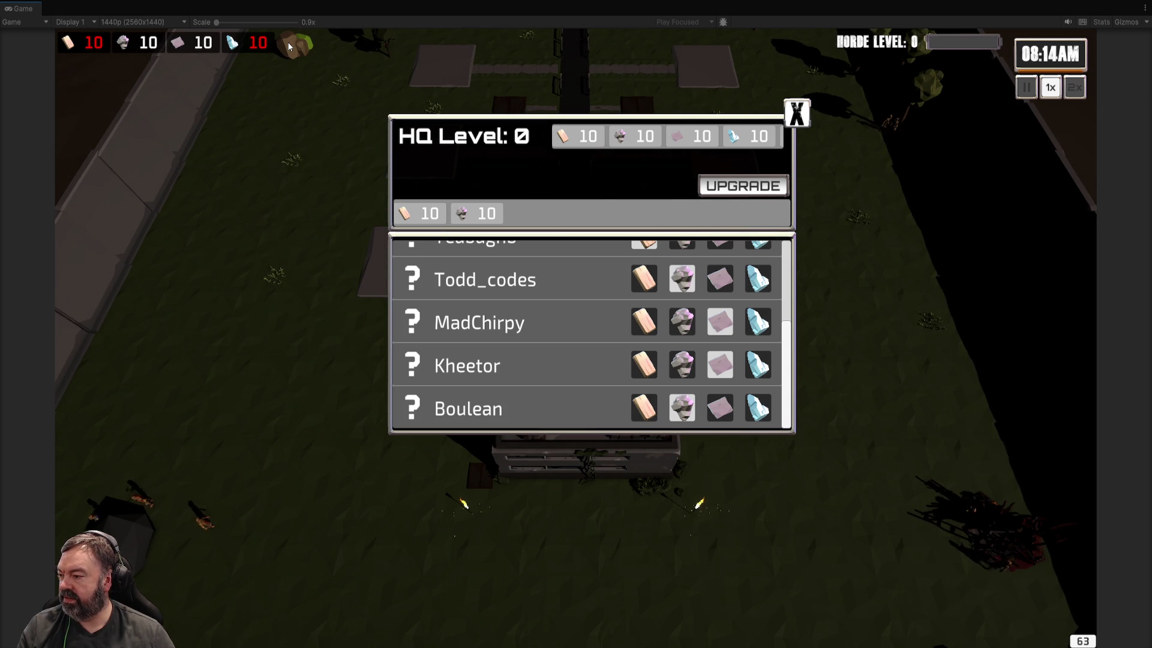
# Step: Upgrade the HQ to Level 1, spending the first two resources to 0, and close the panel
pyautogui.scroll(2, 664, 323)
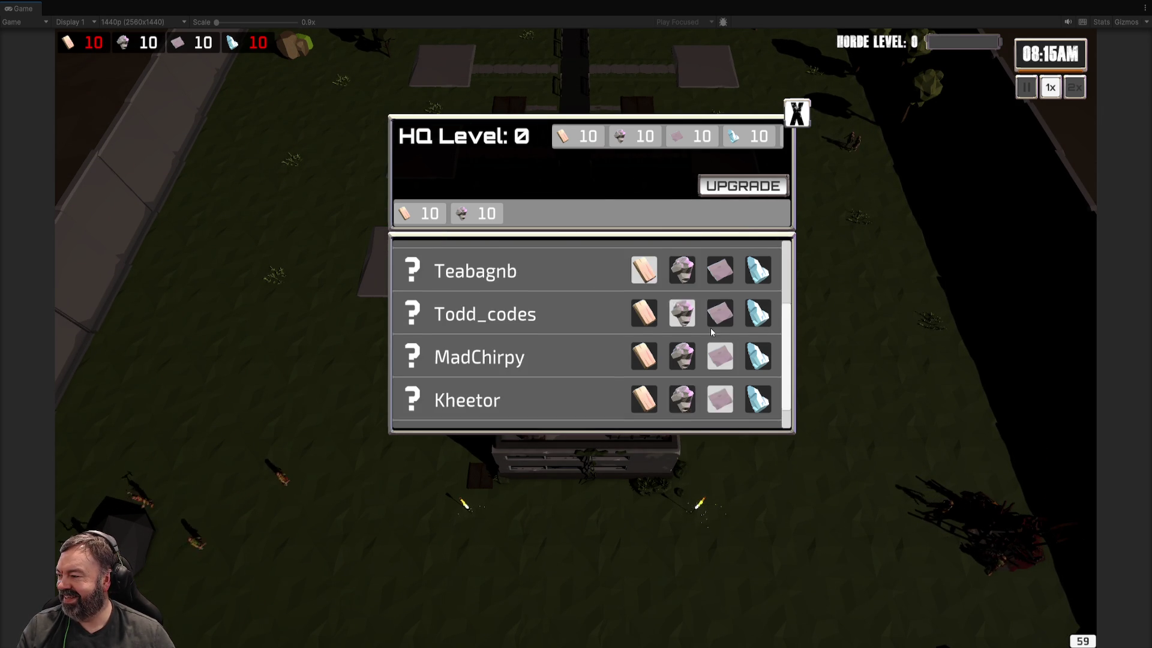
pyautogui.scroll(3, 711, 327)
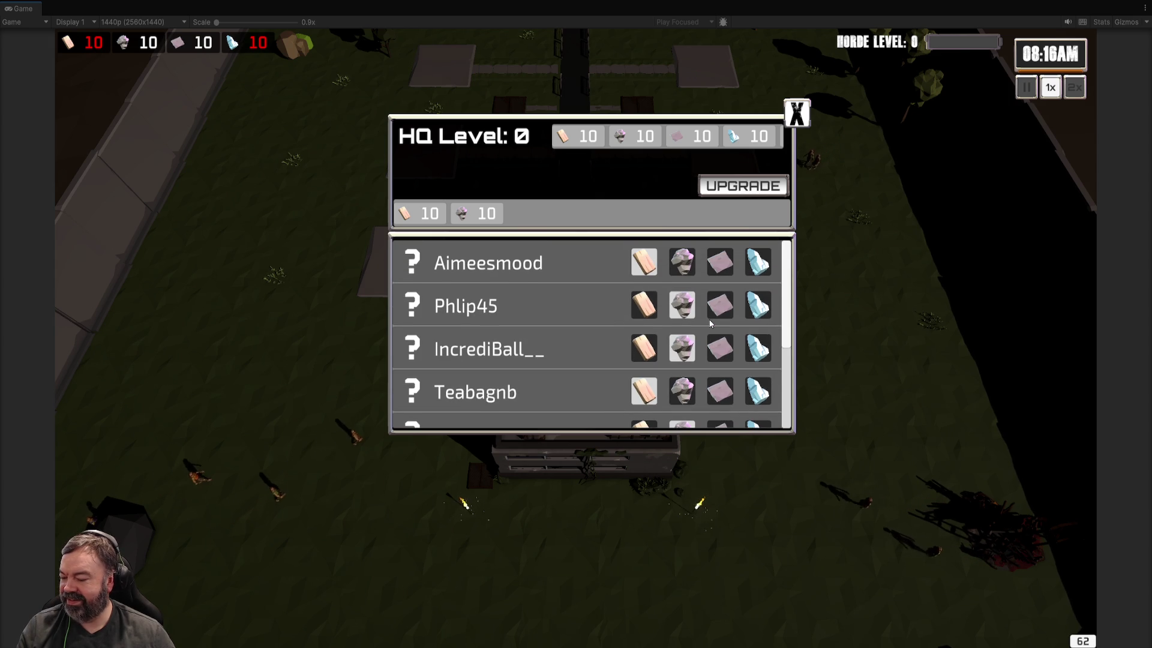
pyautogui.scroll(-5, 709, 324)
pyautogui.scroll(5, 699, 324)
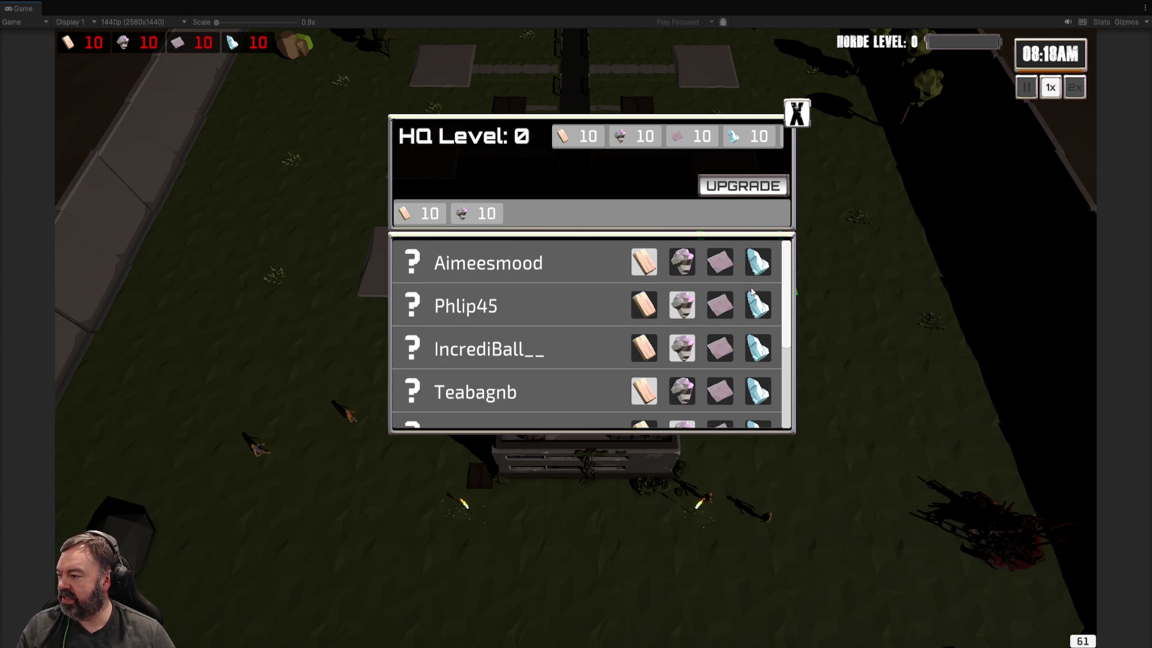
pyautogui.scroll(-2, 750, 293)
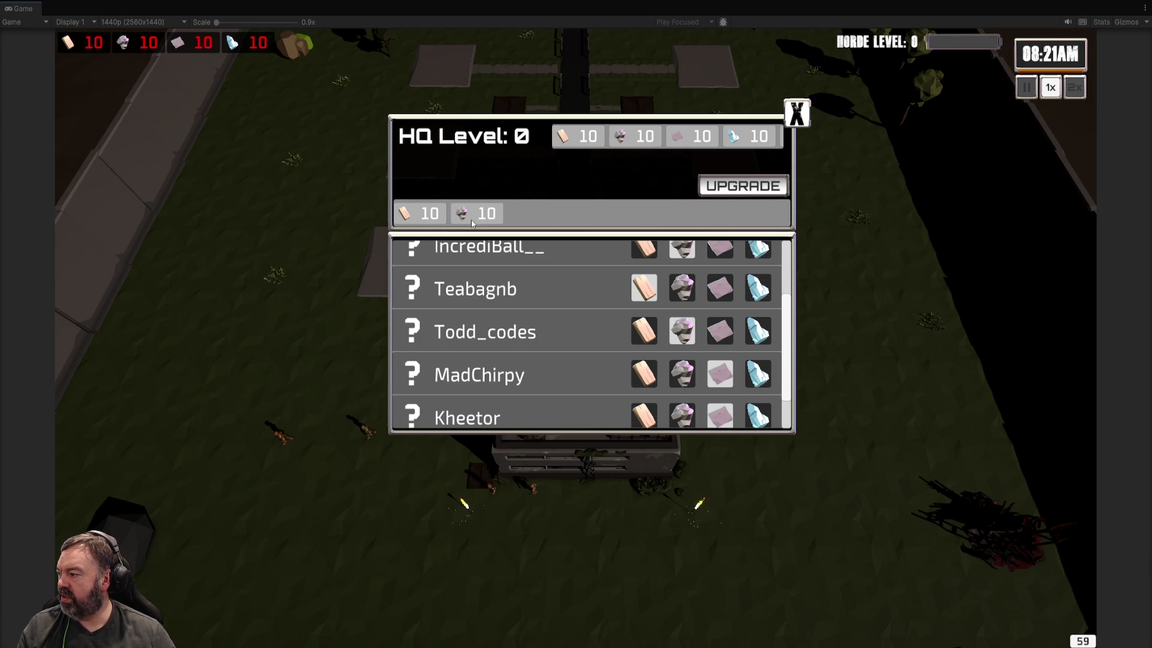
pyautogui.click(728, 187)
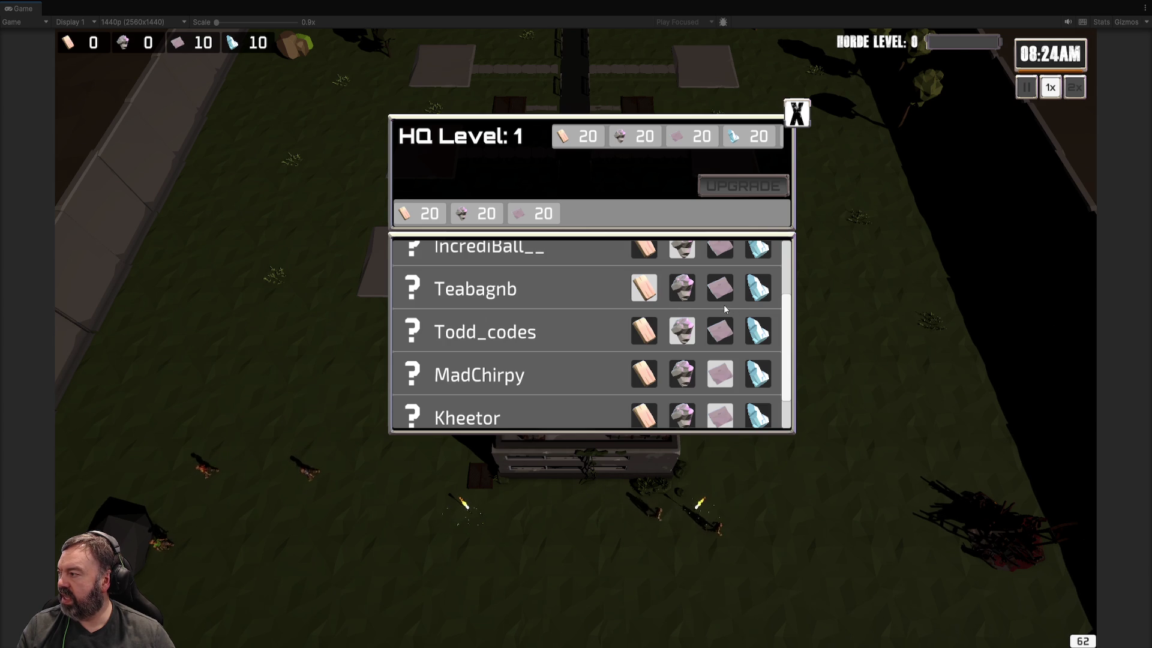
pyautogui.scroll(1, 704, 316)
pyautogui.scroll(-3, 716, 362)
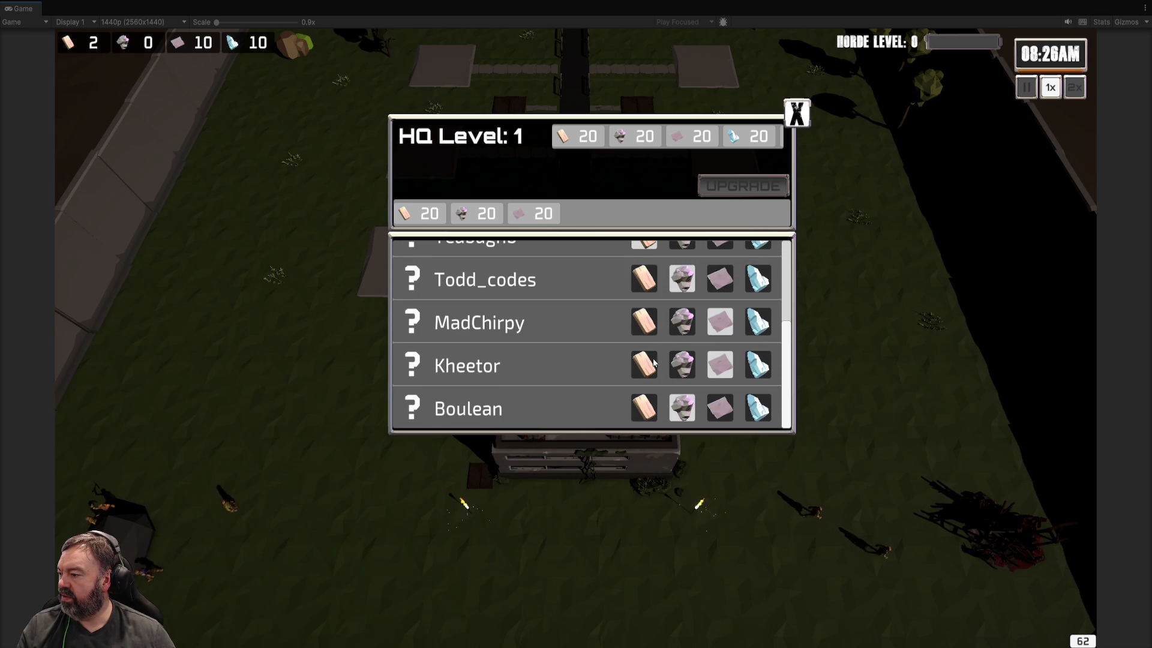
pyautogui.press('Escape')
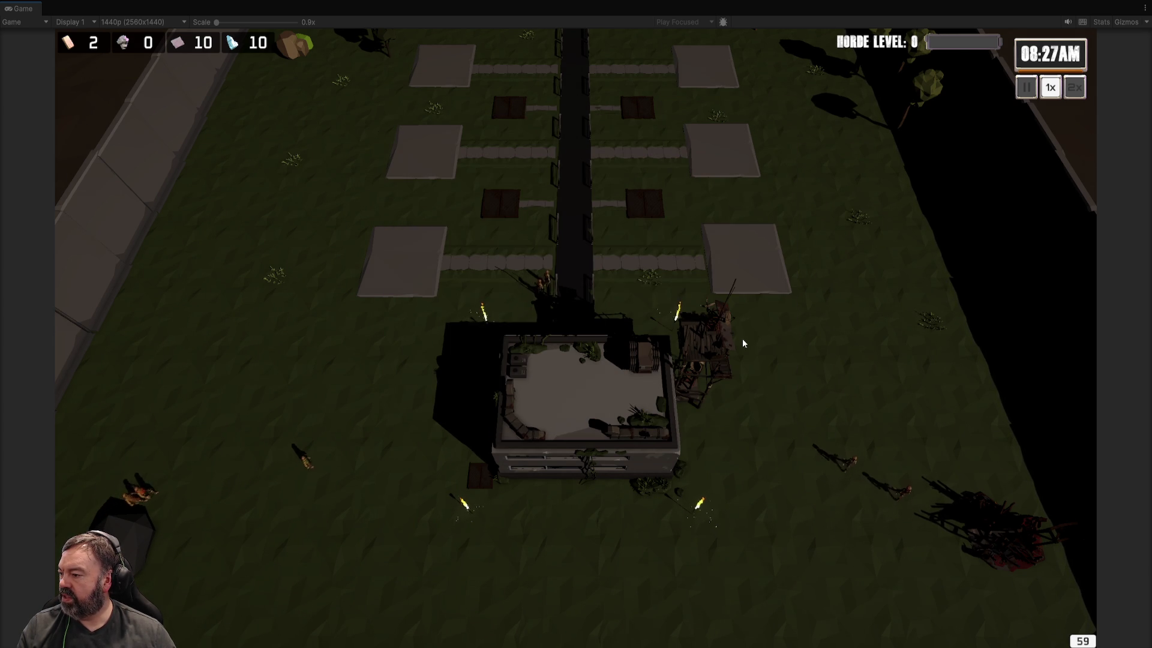
# Step: Pan to the empty plots and browse the building shop's buy list for an empty plot
pyautogui.press('w')
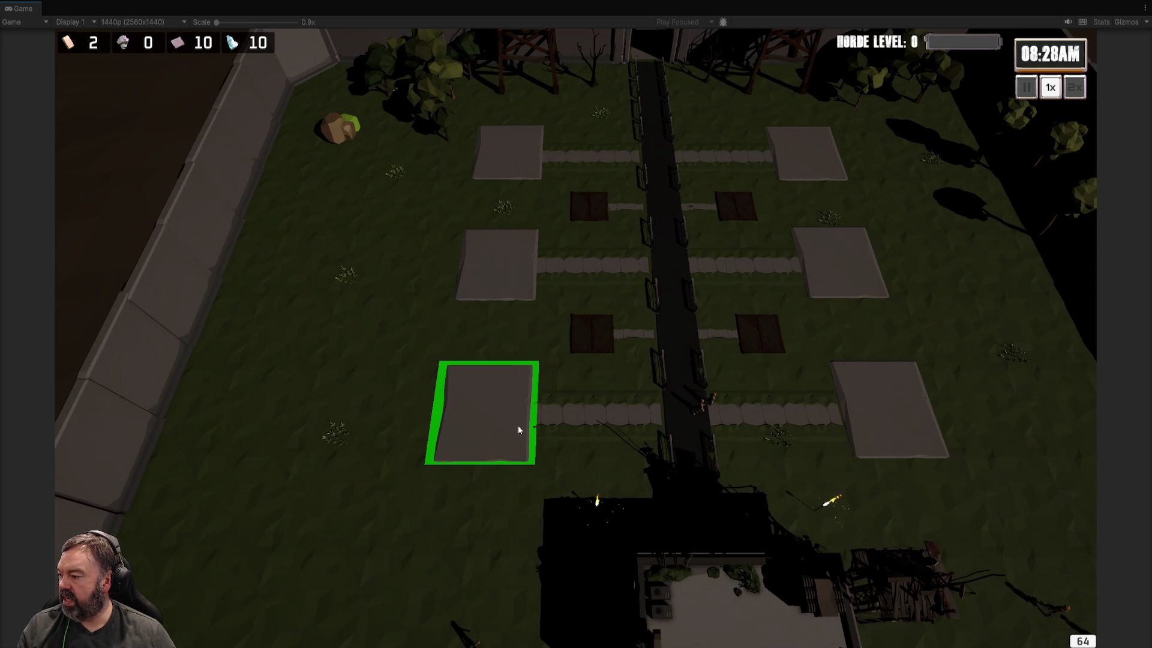
pyautogui.click(521, 433)
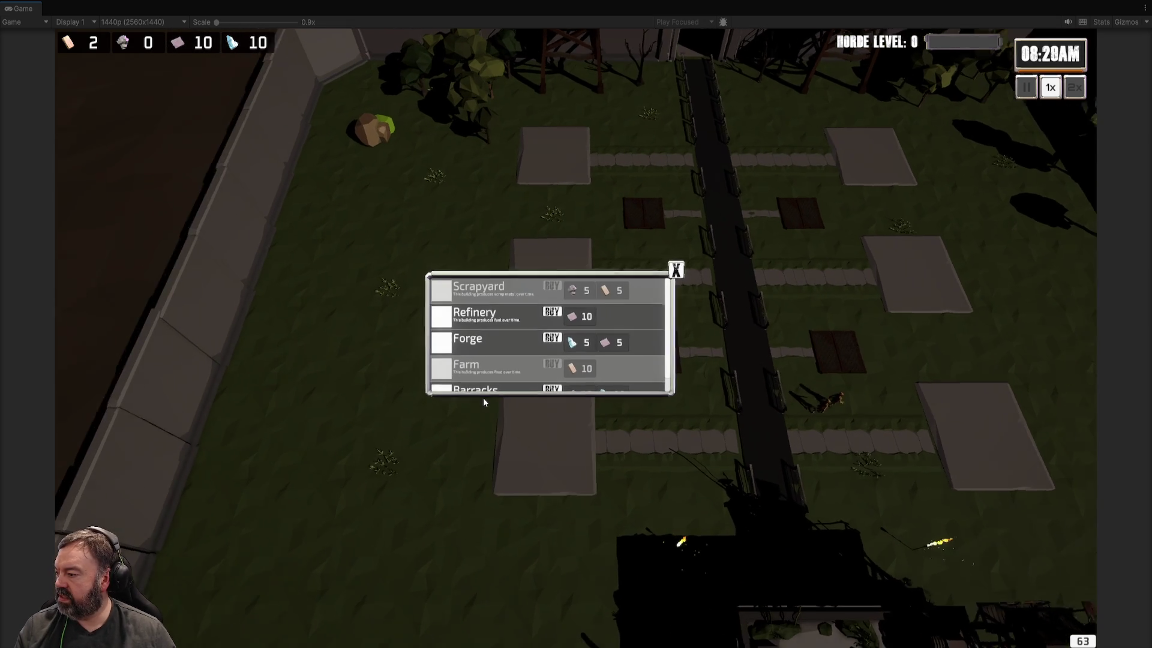
pyautogui.scroll(2, 483, 397)
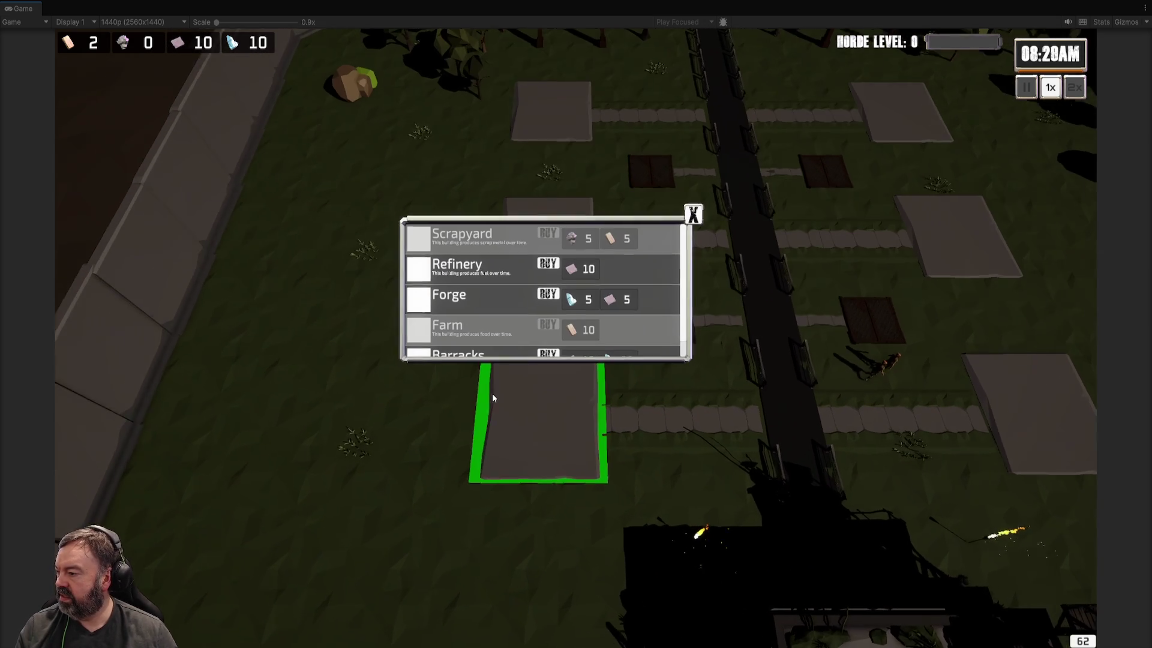
pyautogui.scroll(1, 492, 393)
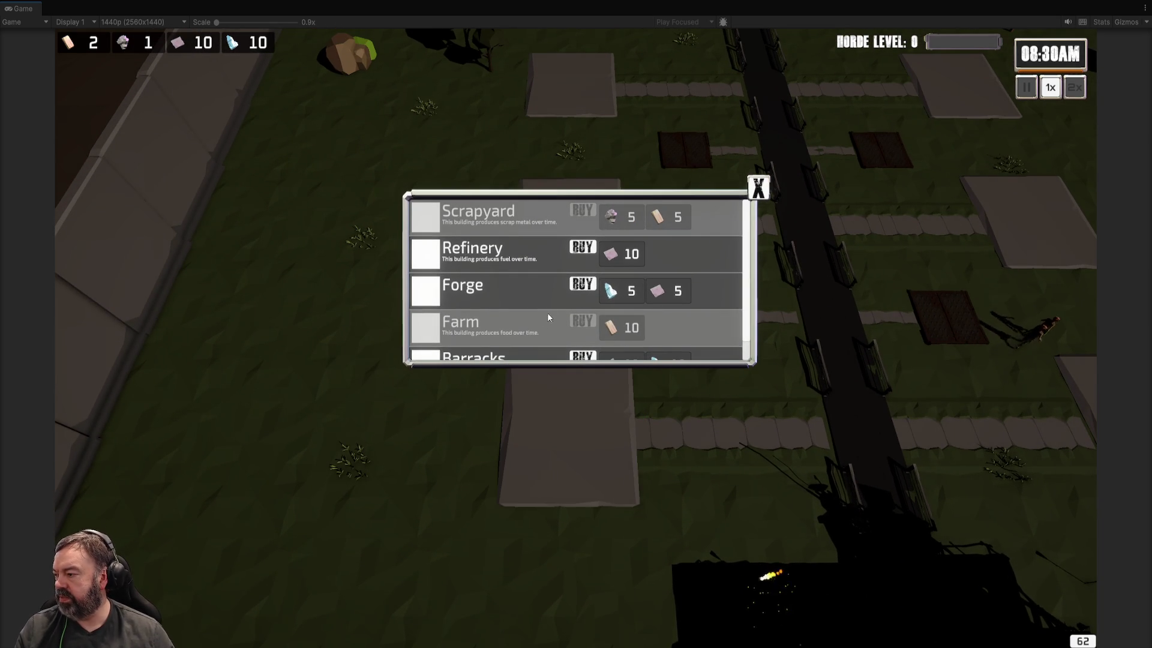
pyautogui.scroll(-1, 745, 277)
pyautogui.scroll(1, 745, 275)
pyautogui.scroll(1, 584, 238)
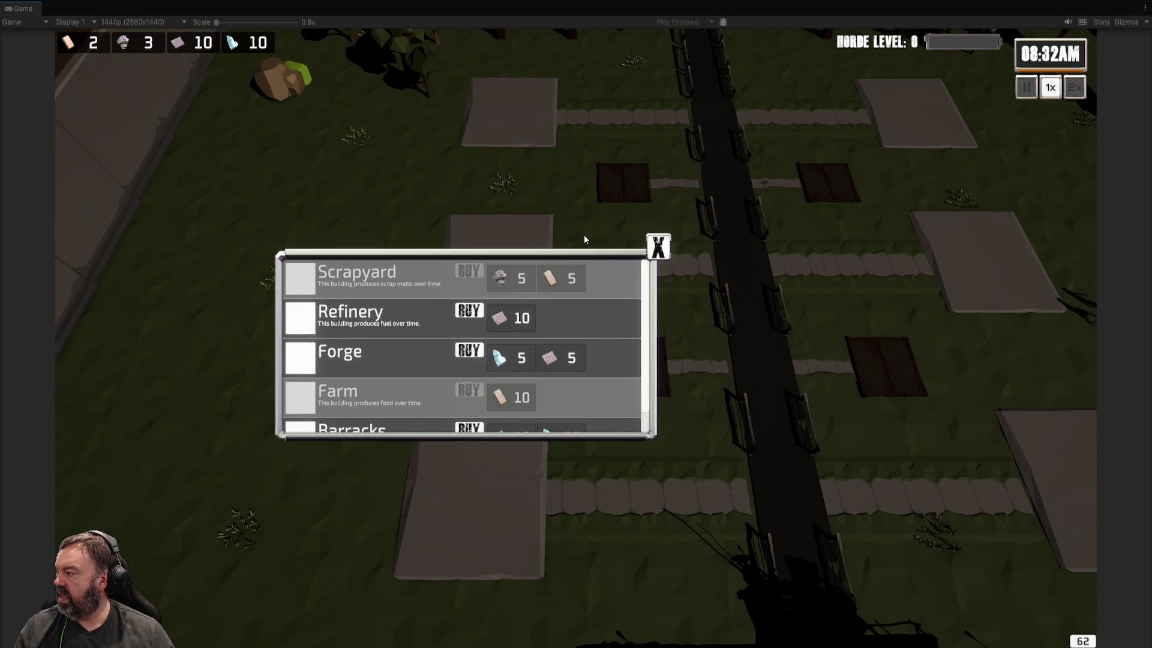
pyautogui.scroll(-2, 584, 239)
pyautogui.scroll(2, 479, 225)
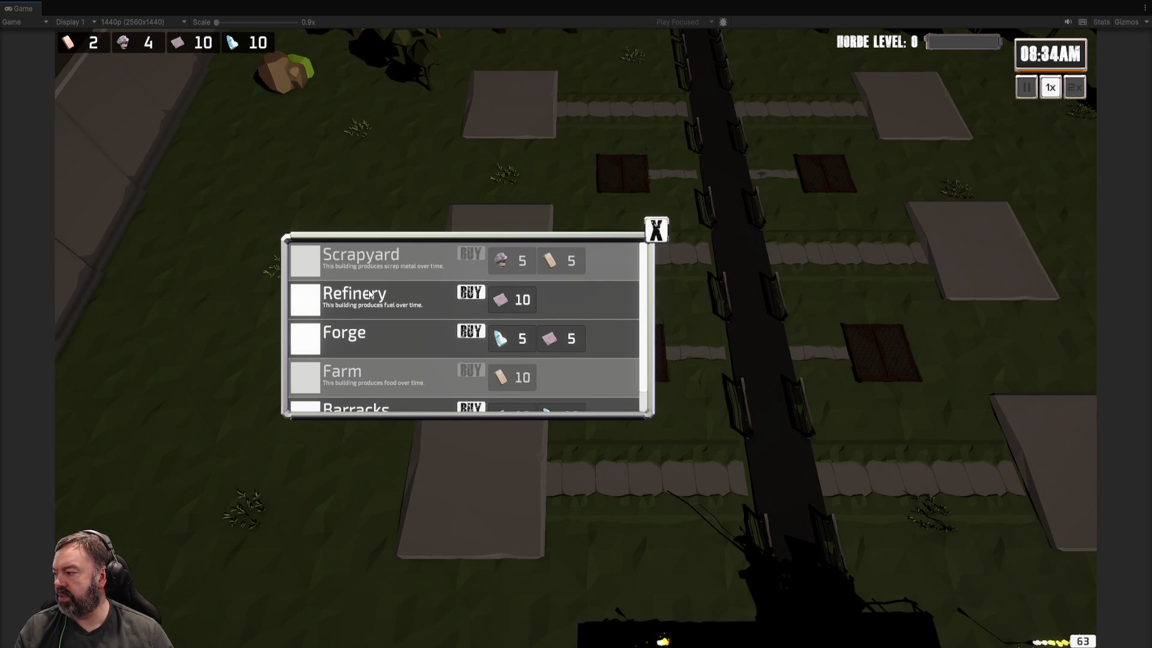
pyautogui.scroll(-1, 433, 329)
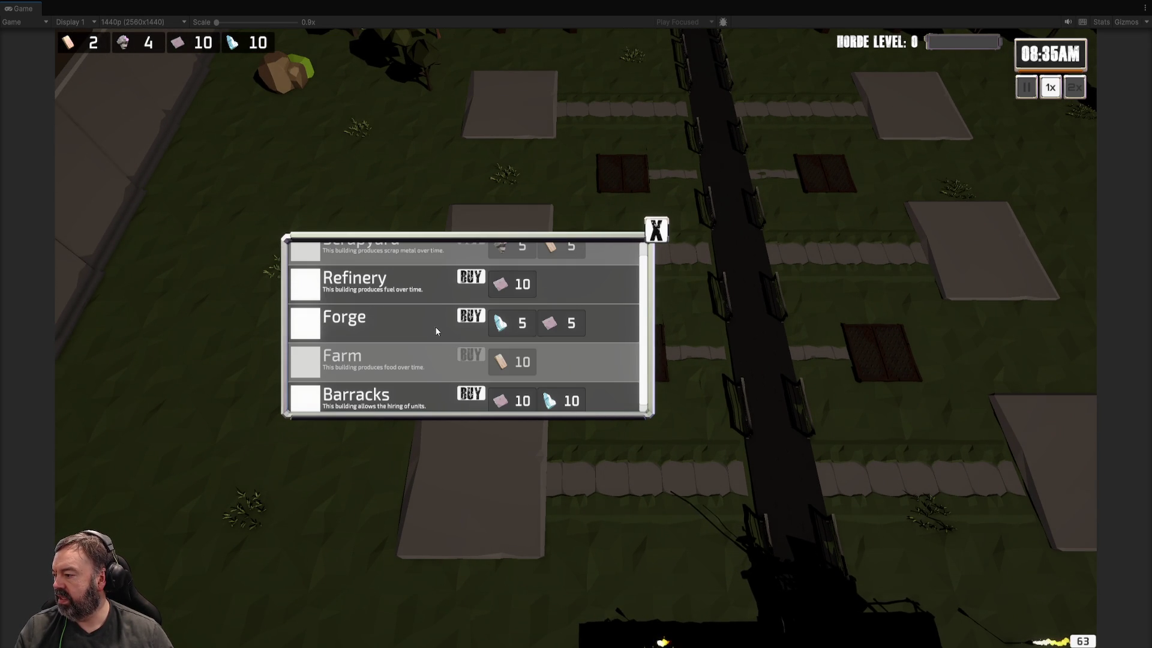
# Step: Buy a Barracks on the left plot and bring up its five-hero hiring panel
pyautogui.click(658, 230)
pyautogui.click(520, 290)
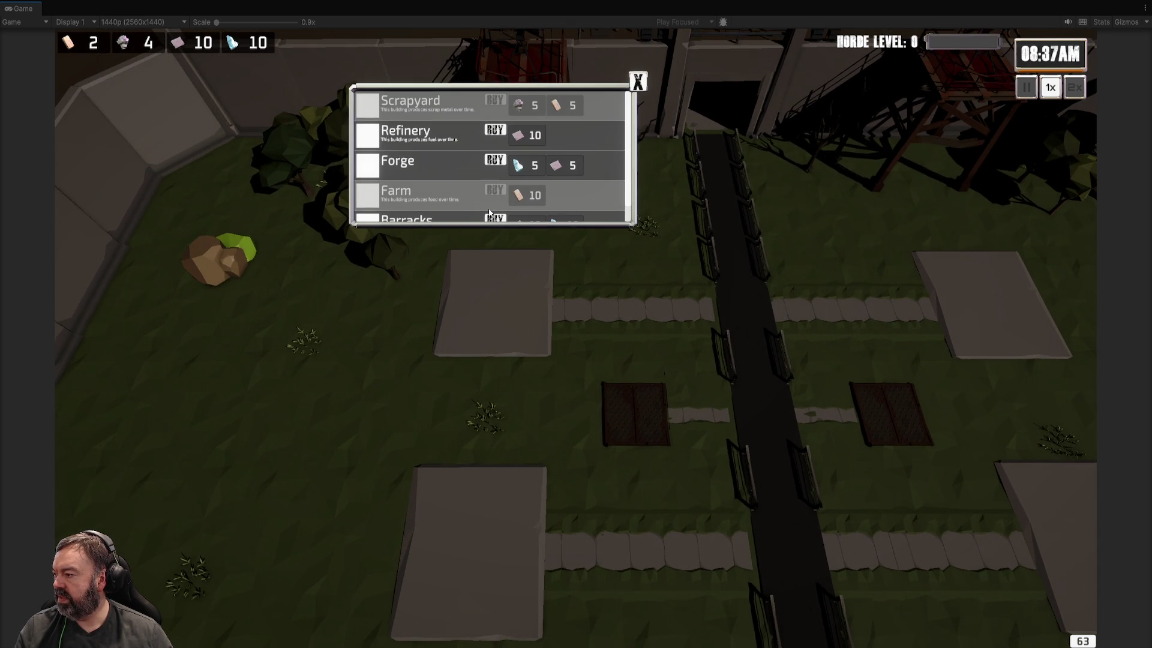
pyautogui.click(492, 207)
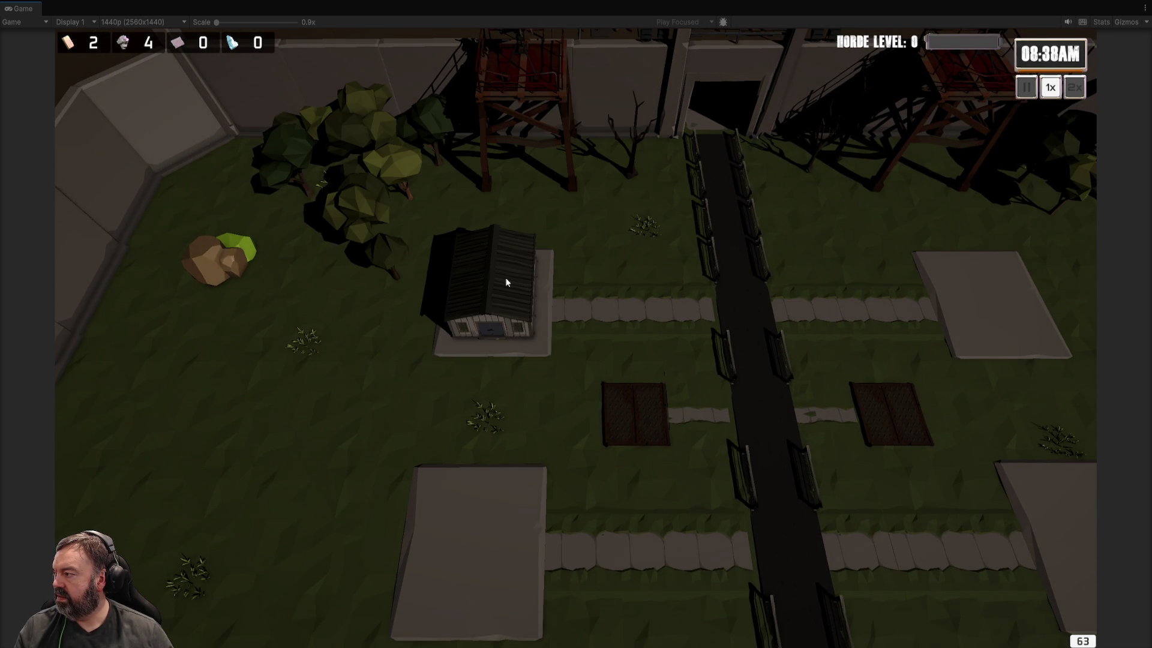
pyautogui.click(506, 282)
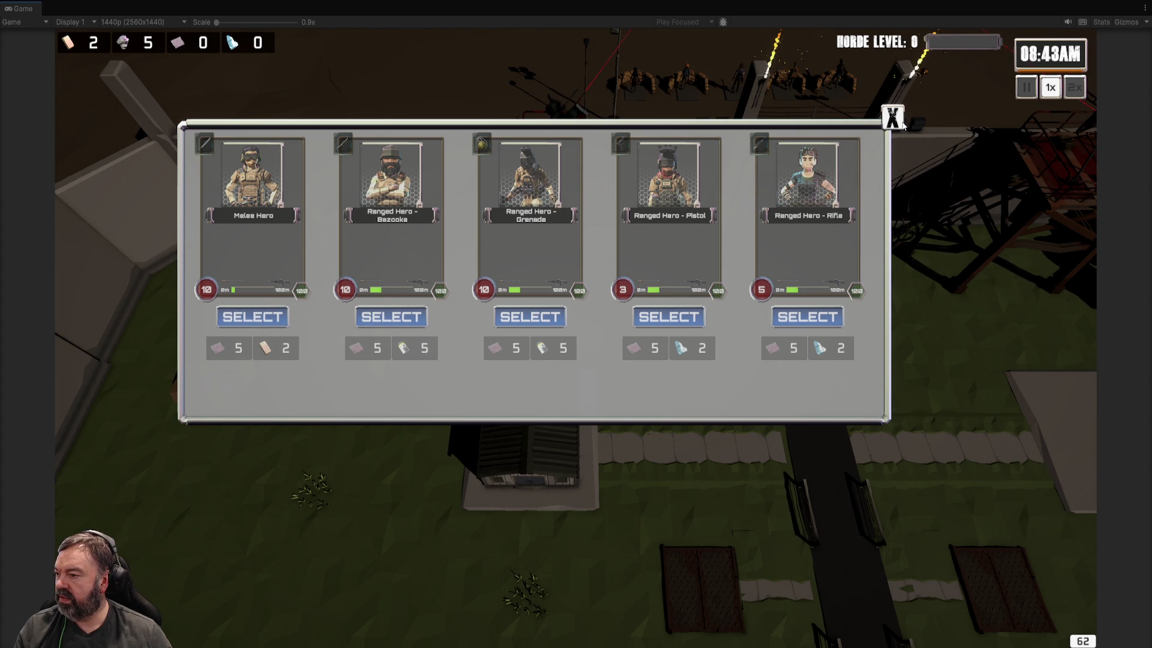
# Step: Close the hero selection panel without hiring anyone
pyautogui.click(894, 118)
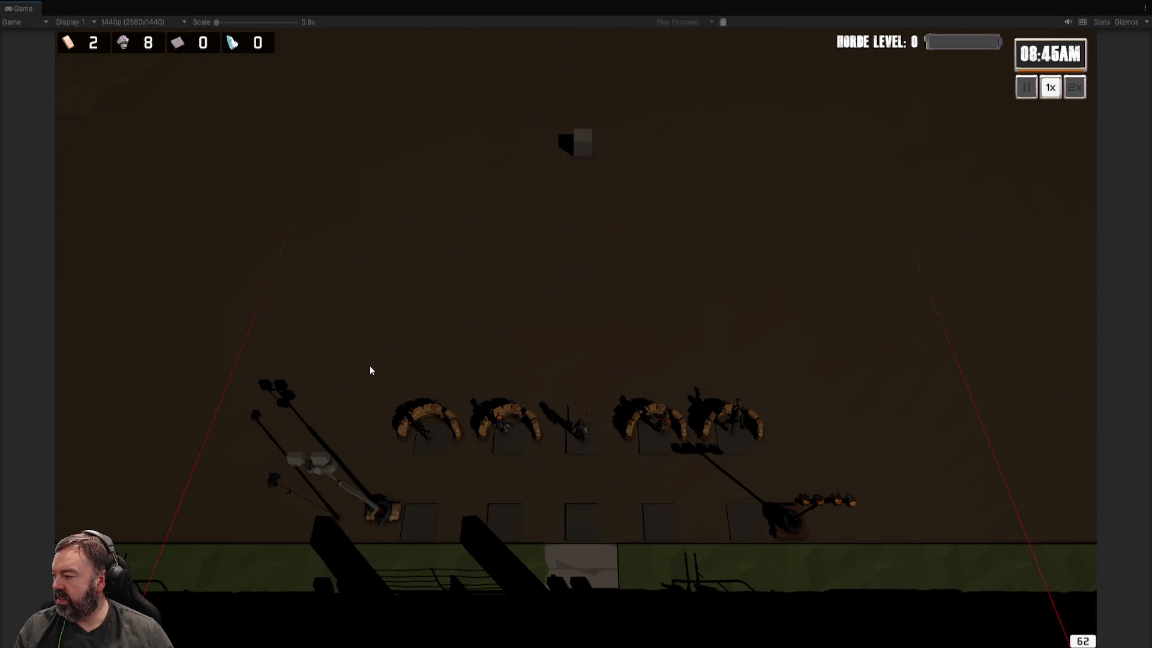
# Step: Pick one soldier from the barricade group and order it forward into the field ahead
pyautogui.click(428, 433)
pyautogui.moveTo(328, 268); pyautogui.dragTo(768, 485)
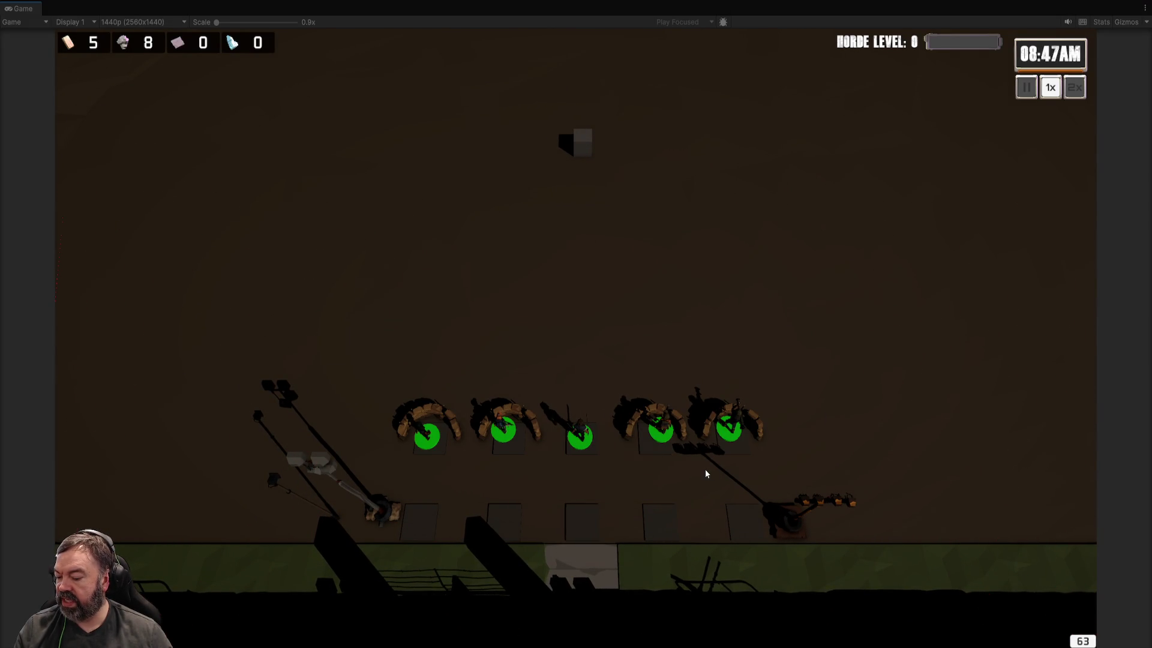
pyautogui.click(427, 433)
pyautogui.rightClick(392, 303)
pyautogui.rightClick(461, 299)
pyautogui.rightClick(579, 301)
pyautogui.rightClick(391, 245)
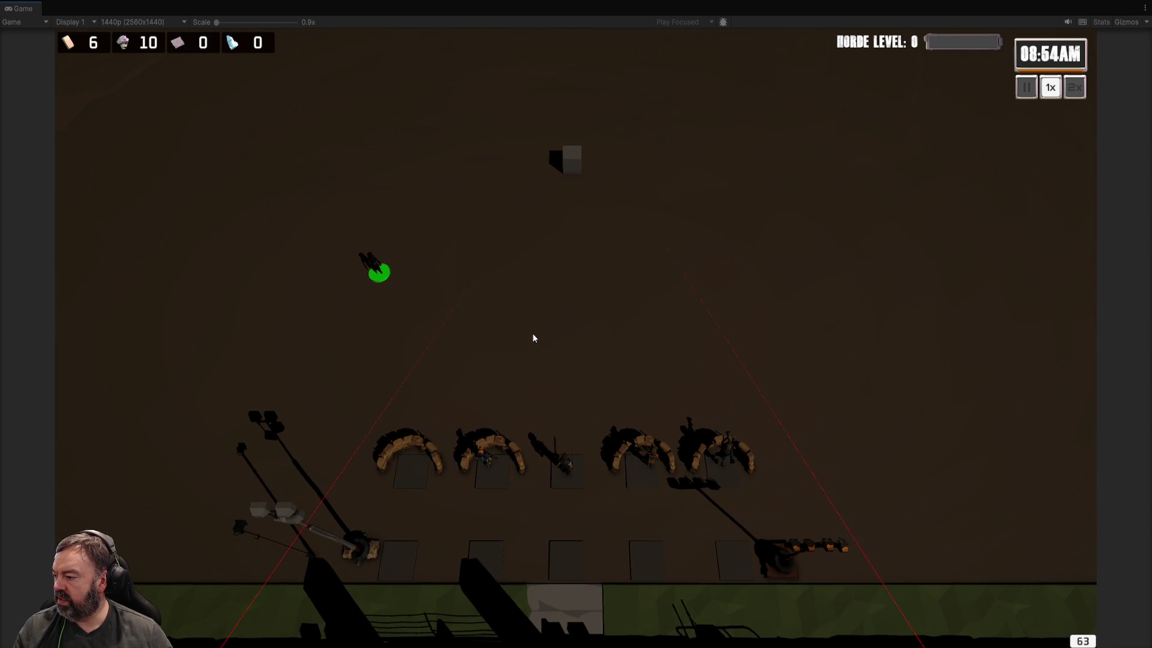
# Step: Zoom the camera out and back in to follow the soldier in the field
pyautogui.scroll(-5, 537, 330)
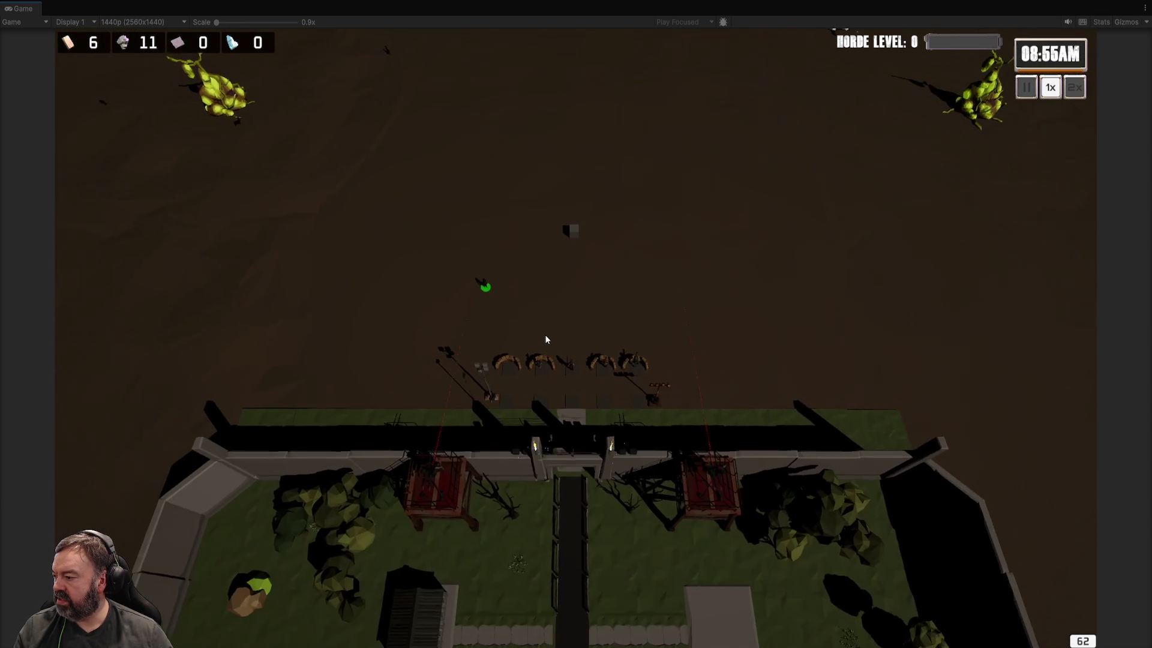
pyautogui.scroll(-2, 546, 340)
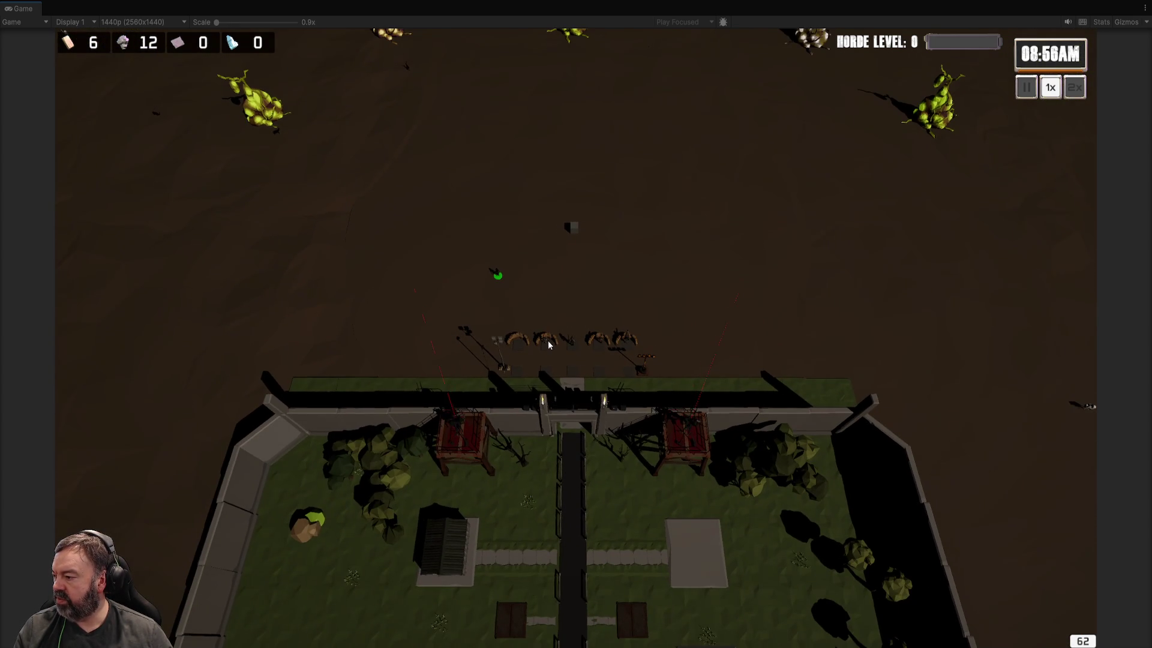
pyautogui.scroll(-1, 550, 334)
pyautogui.scroll(2, 552, 335)
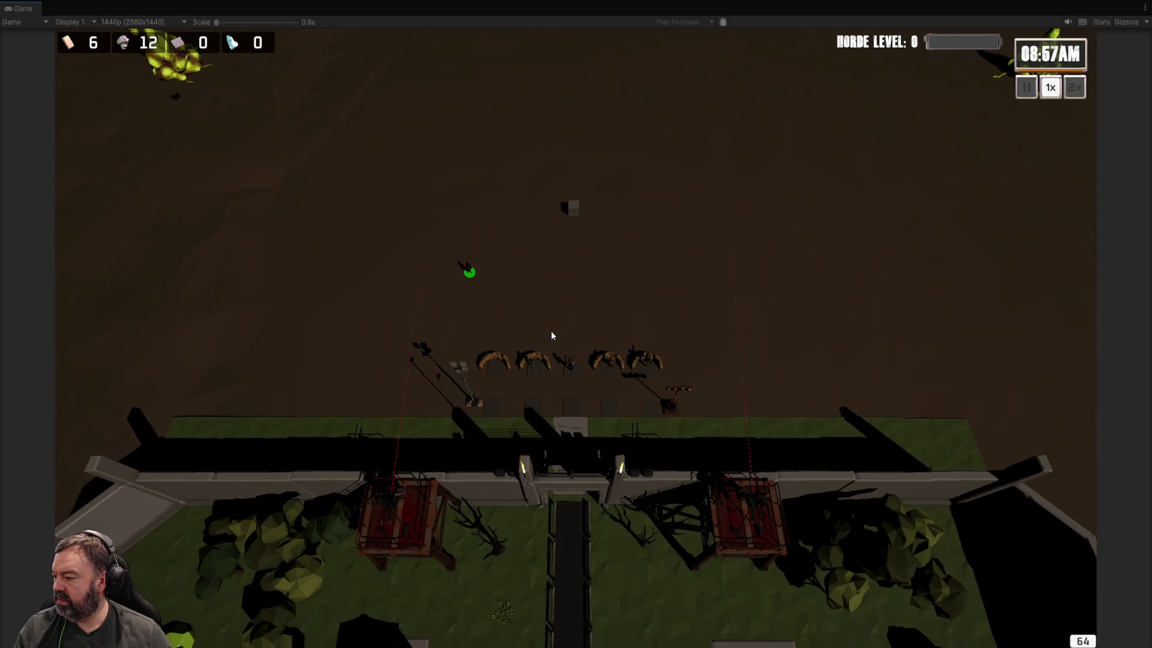
pyautogui.scroll(3, 552, 336)
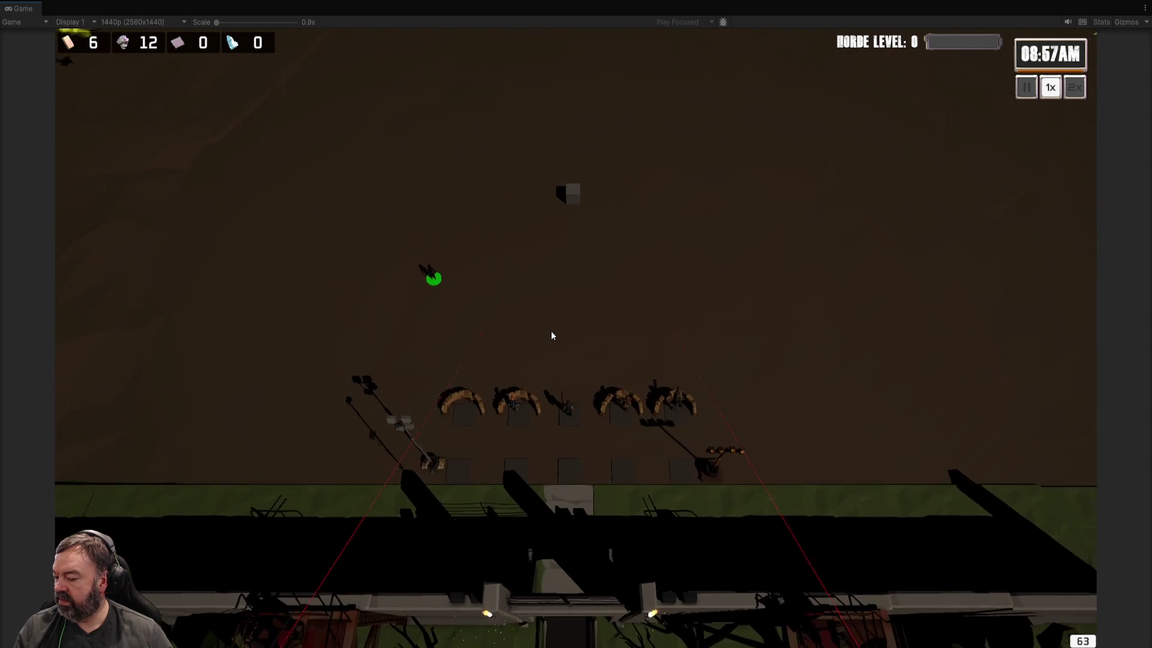
pyautogui.scroll(2, 552, 336)
pyautogui.scroll(2, 551, 334)
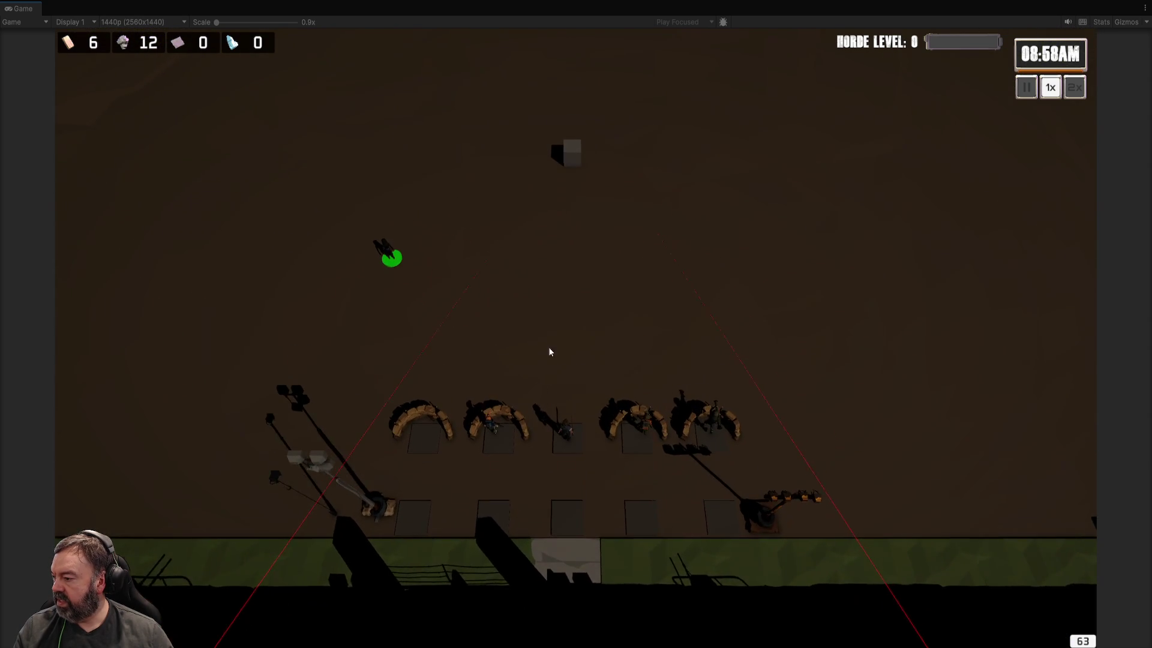
pyautogui.scroll(-2, 503, 294)
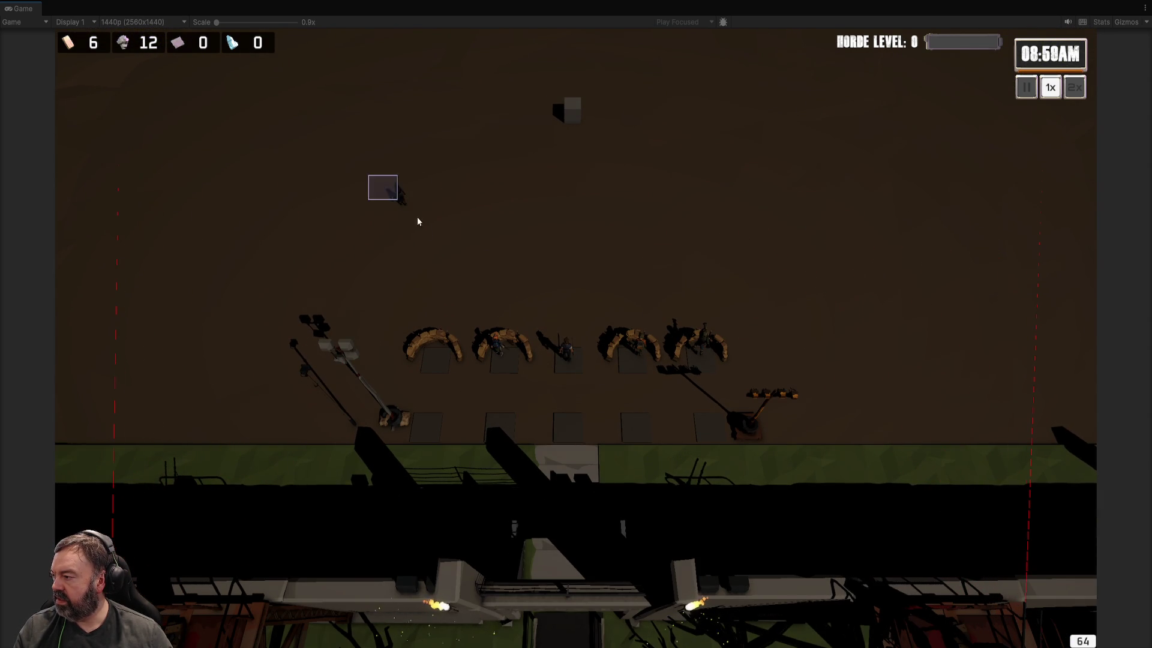
# Step: Send three barricade soldiers into the field, then regroup them and order them back toward the bunkers
pyautogui.click(564, 355)
pyautogui.click(499, 351)
pyautogui.click(637, 352)
pyautogui.rightClick(559, 232)
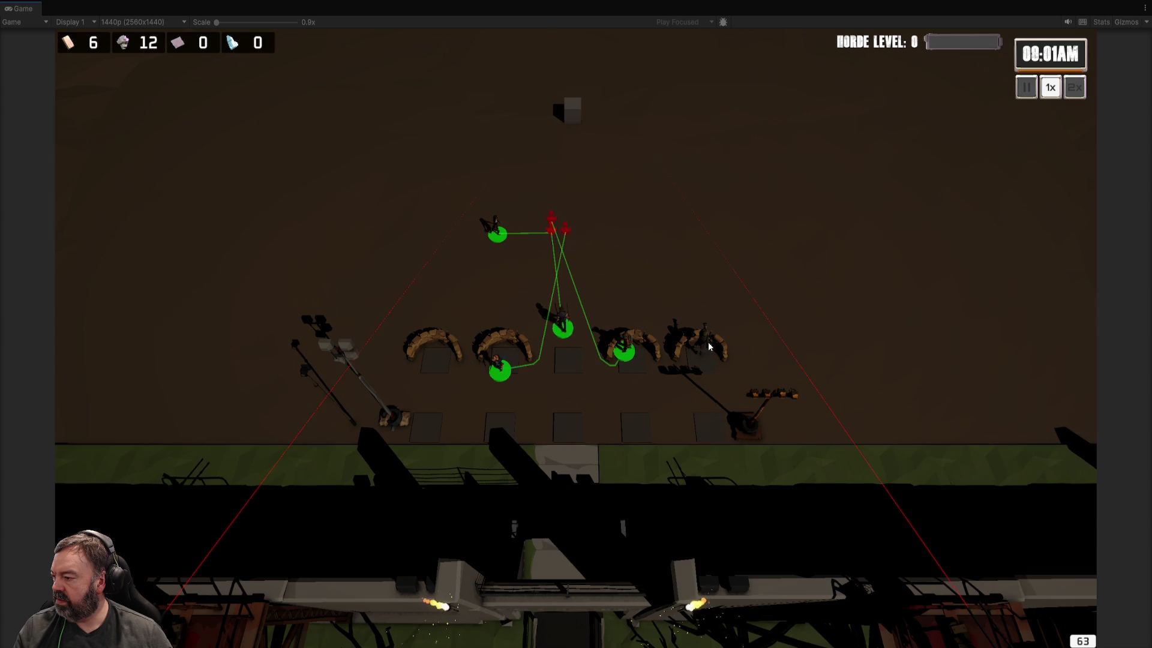
pyautogui.click(564, 354)
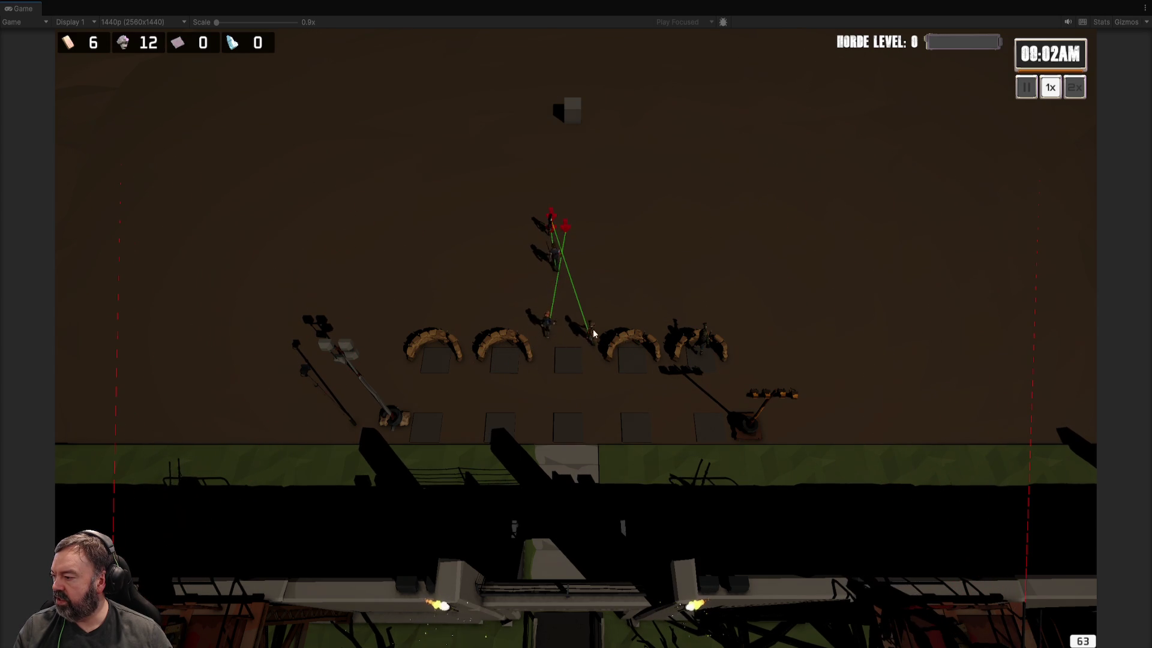
pyautogui.moveTo(508, 198); pyautogui.dragTo(765, 420)
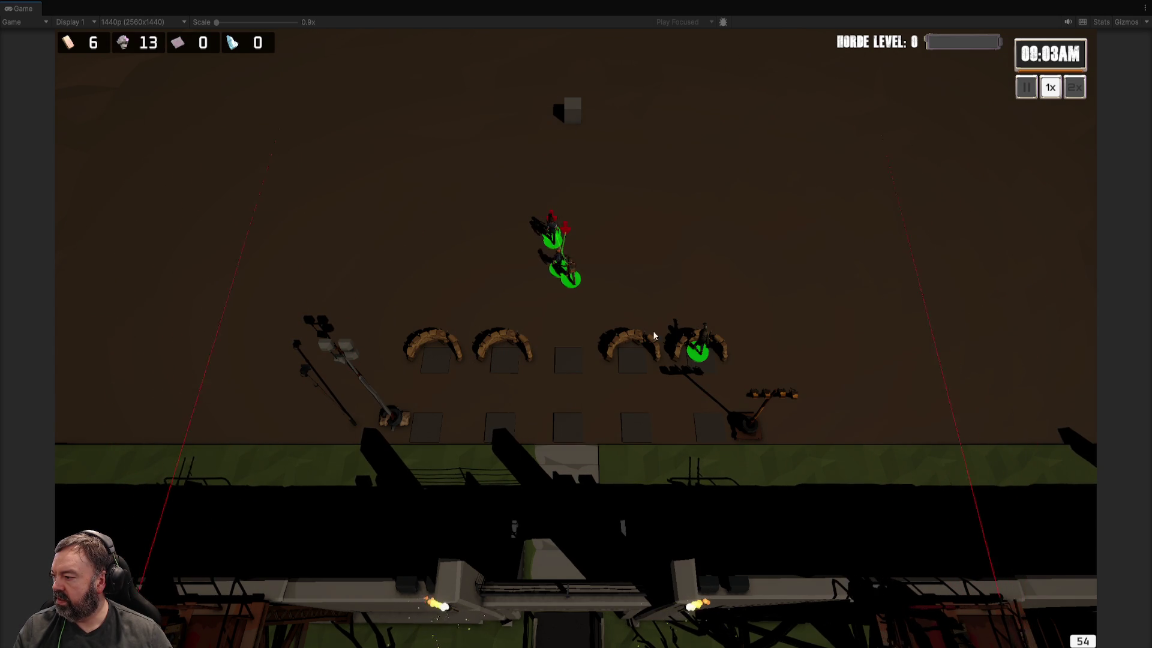
pyautogui.rightClick(582, 283)
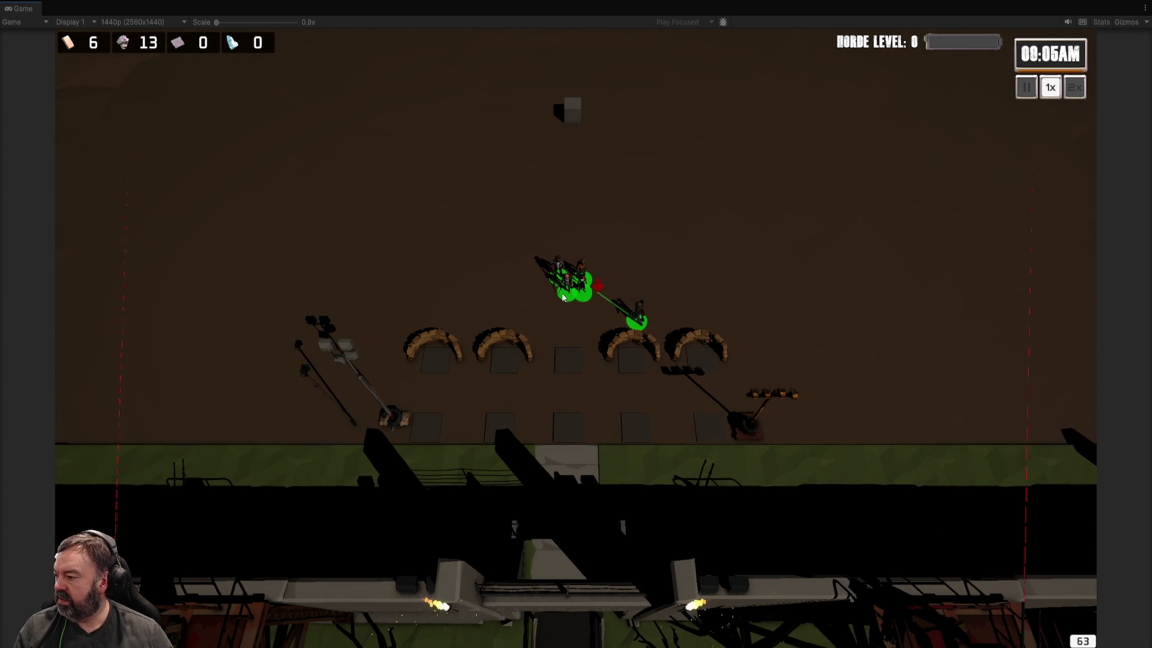
# Step: Station one soldier in each bunker along the wall, from right to left
pyautogui.rightClick(499, 360)
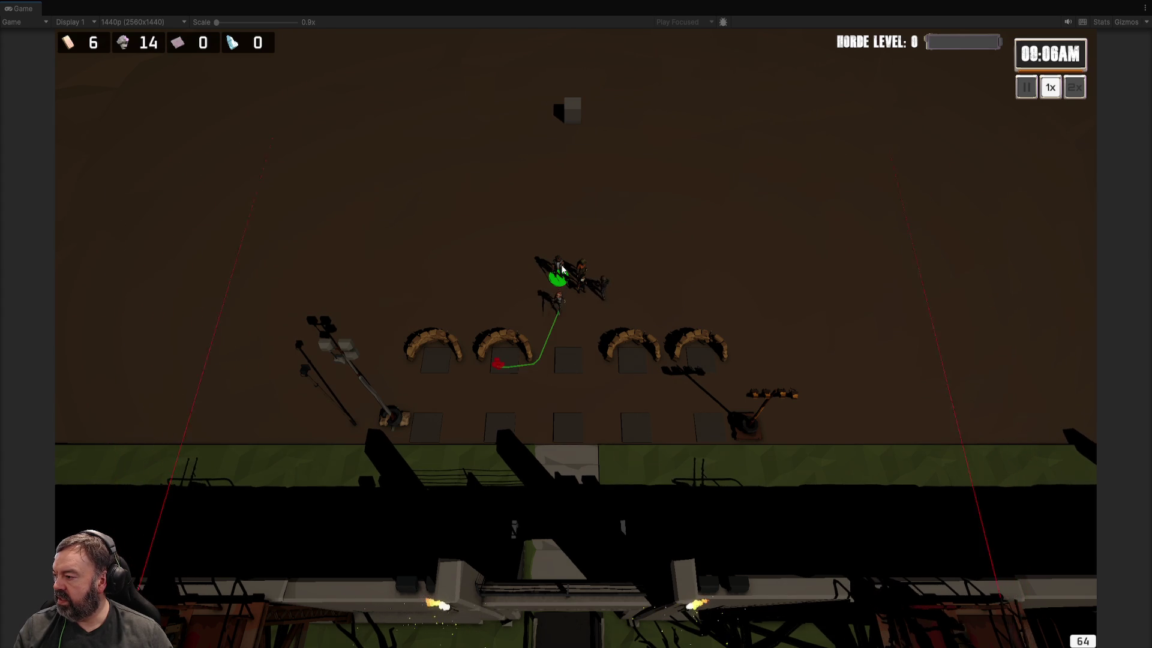
pyautogui.rightClick(571, 355)
pyautogui.click(581, 291)
pyautogui.rightClick(631, 360)
pyautogui.rightClick(700, 365)
pyautogui.click(581, 278)
pyautogui.rightClick(443, 359)
# Step: Select the bazooka soldier and readjust the camera pan and zoom over the wall
pyautogui.scroll(3, 442, 359)
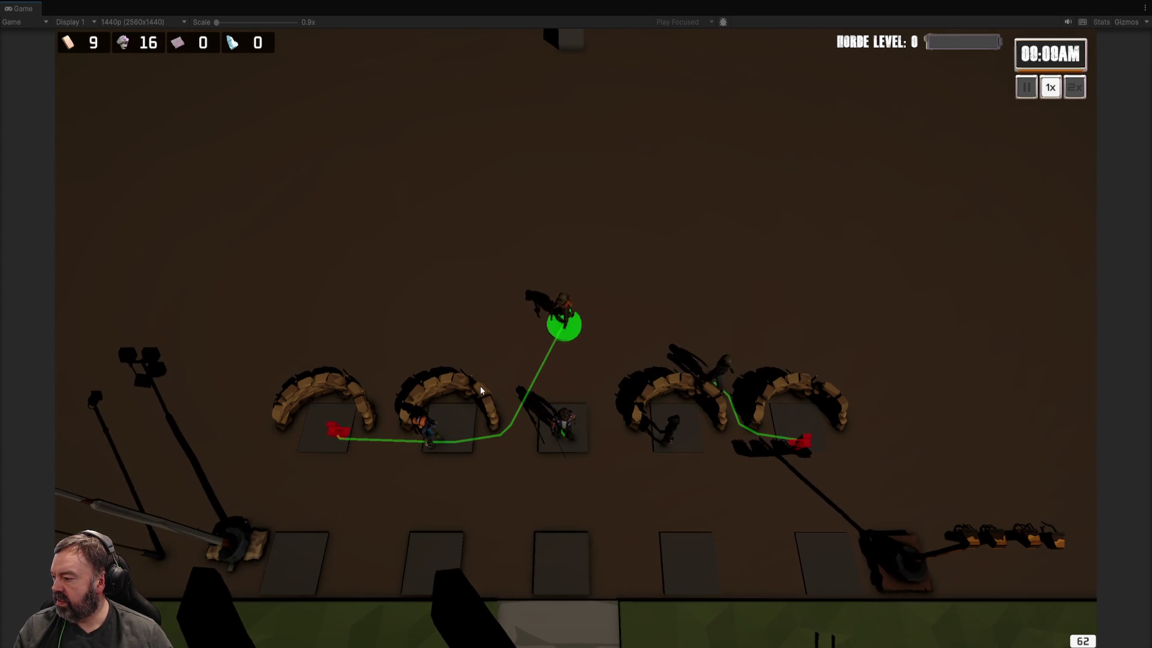
pyautogui.scroll(-2, 562, 431)
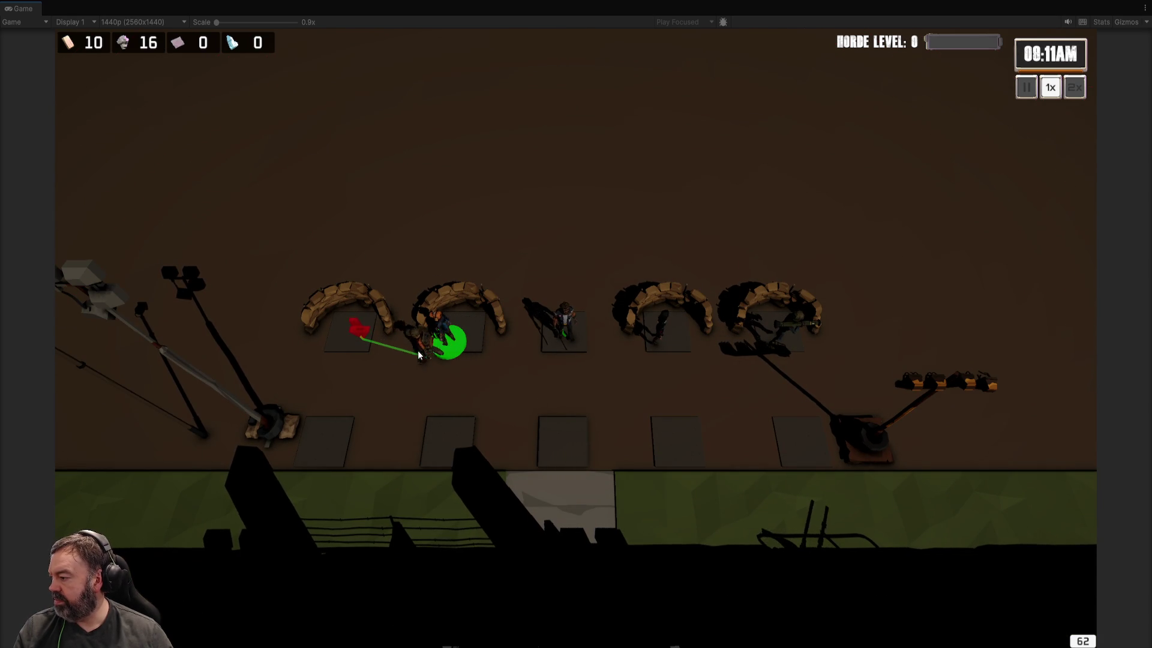
pyautogui.press('d')
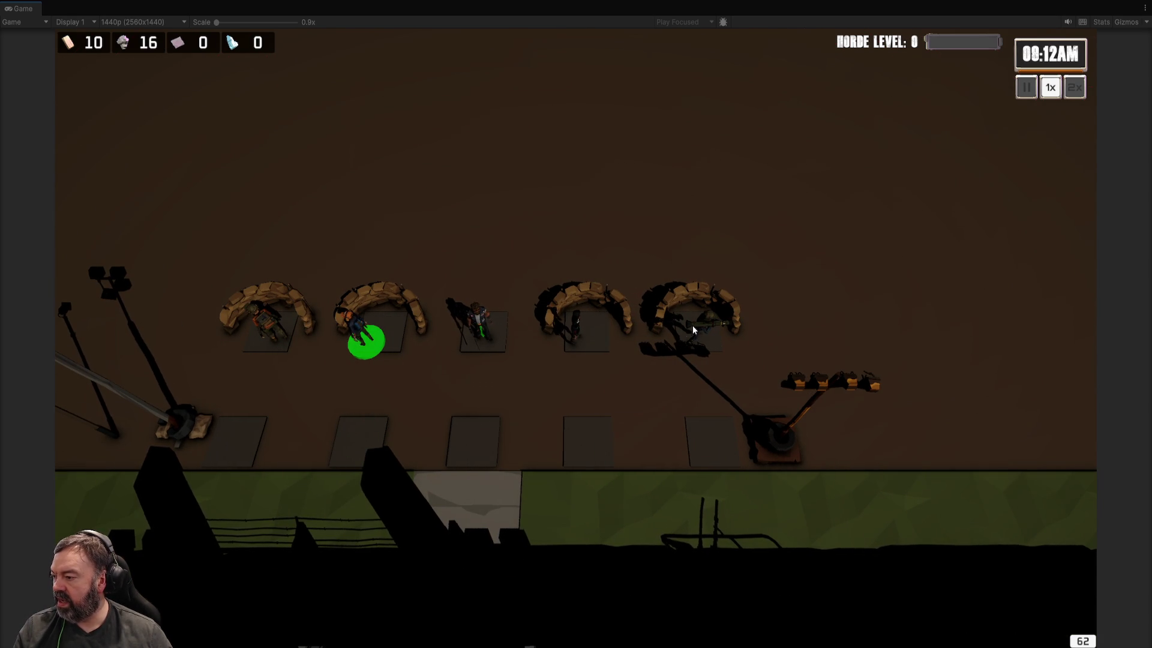
pyautogui.click(703, 330)
pyautogui.scroll(-2, 703, 329)
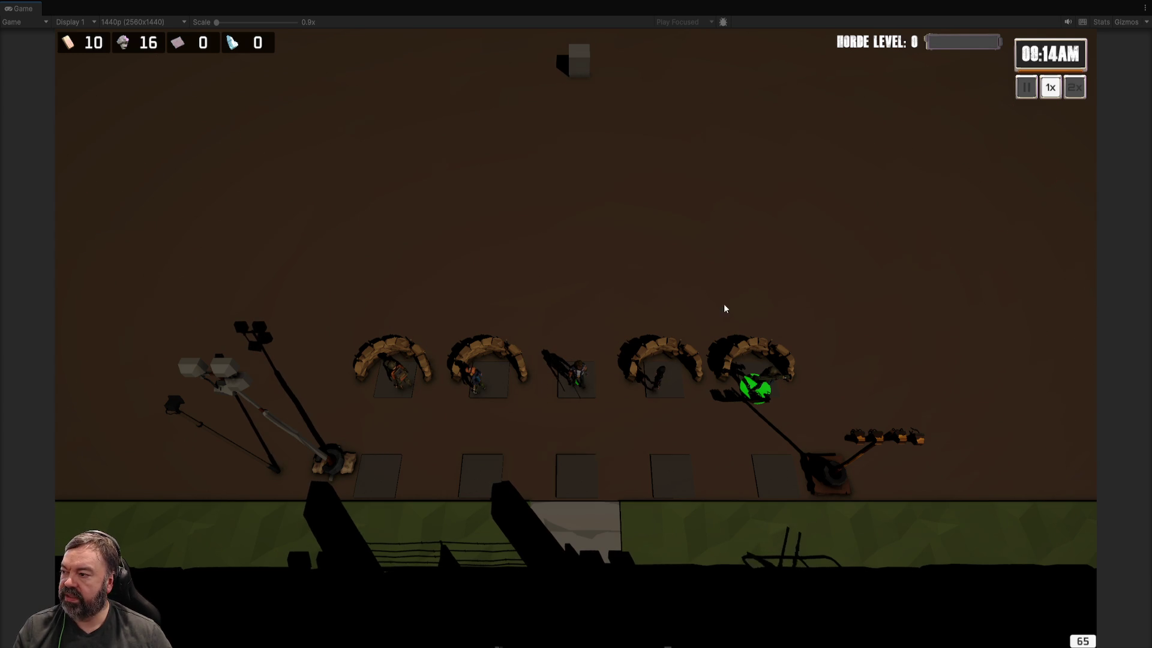
pyautogui.scroll(-2, 714, 306)
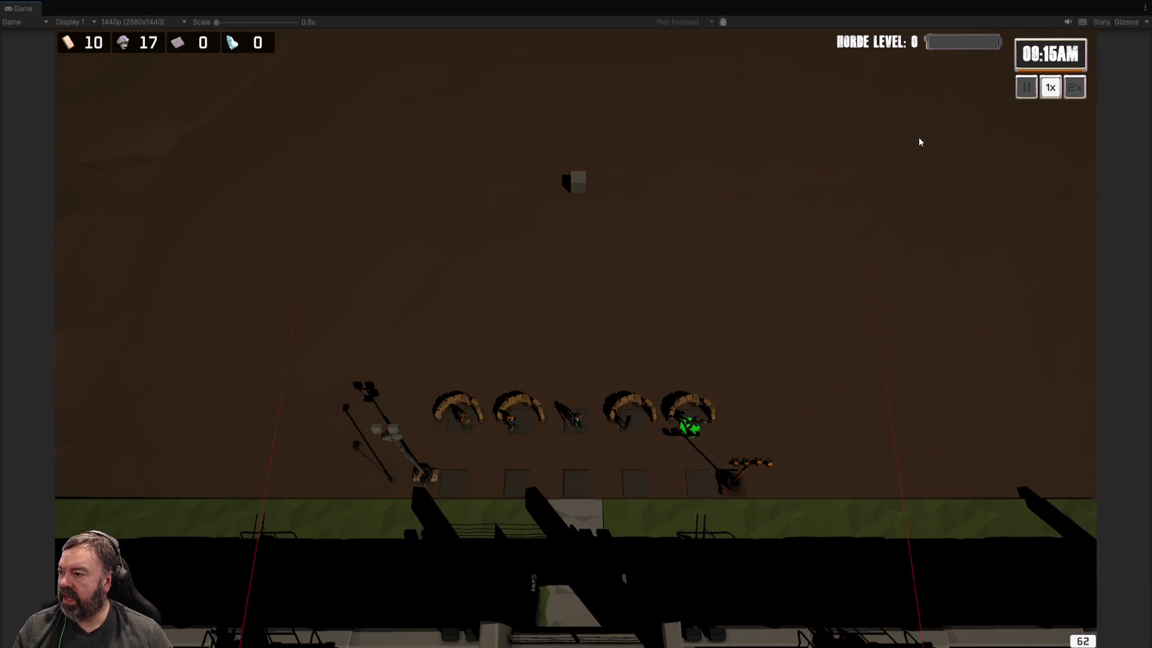
pyautogui.scroll(-2, 748, 243)
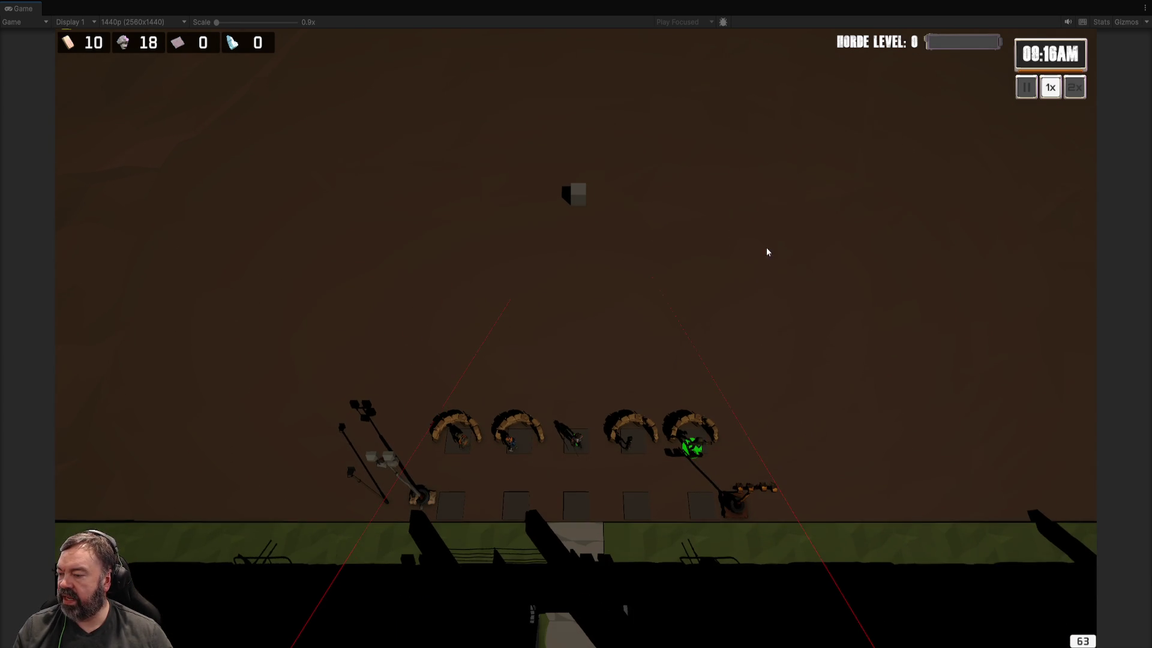
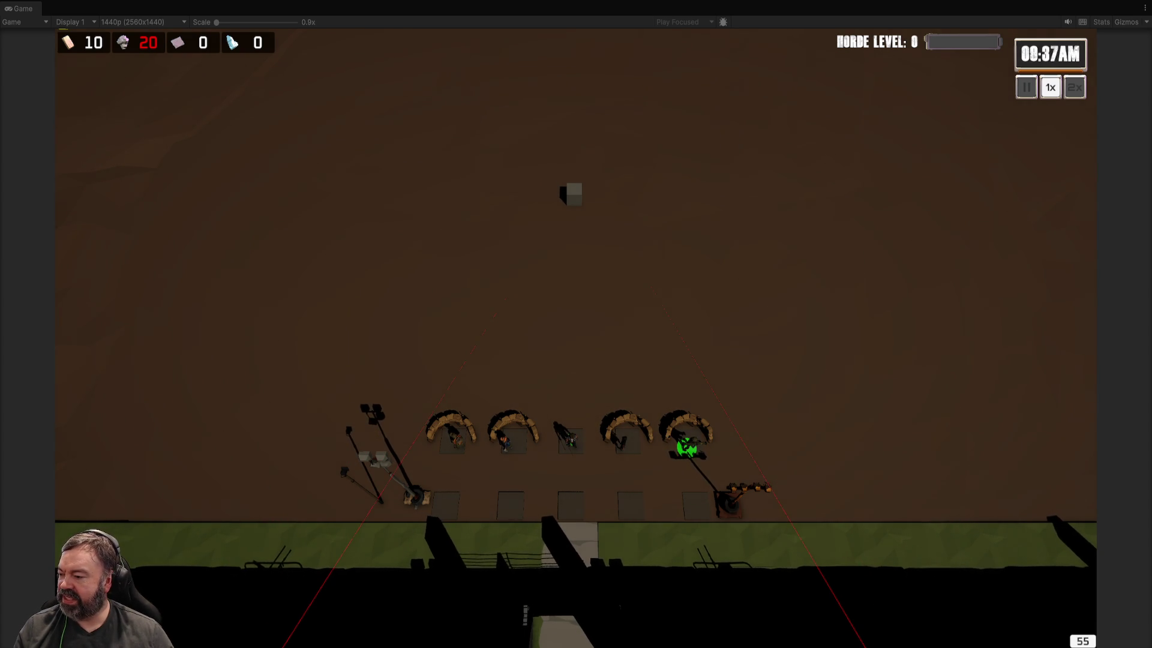
# Step: Collect the white and blue weapon drops at the defensive line and open the Melee Hero panel
pyautogui.scroll(-5, 933, 318)
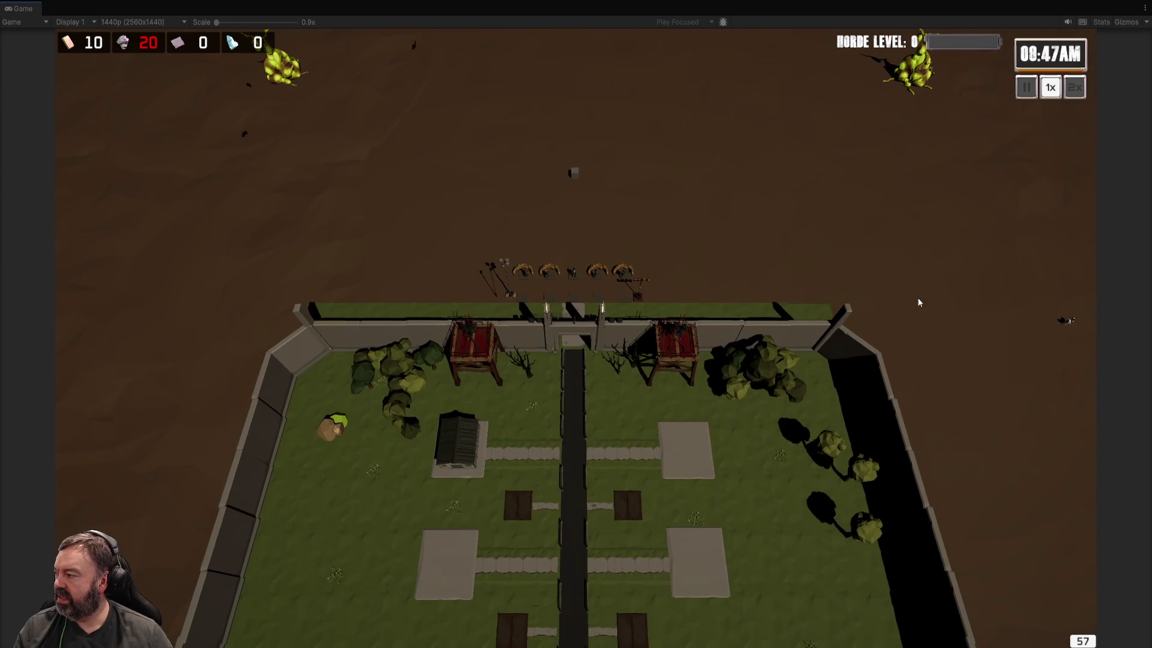
pyautogui.press('w')
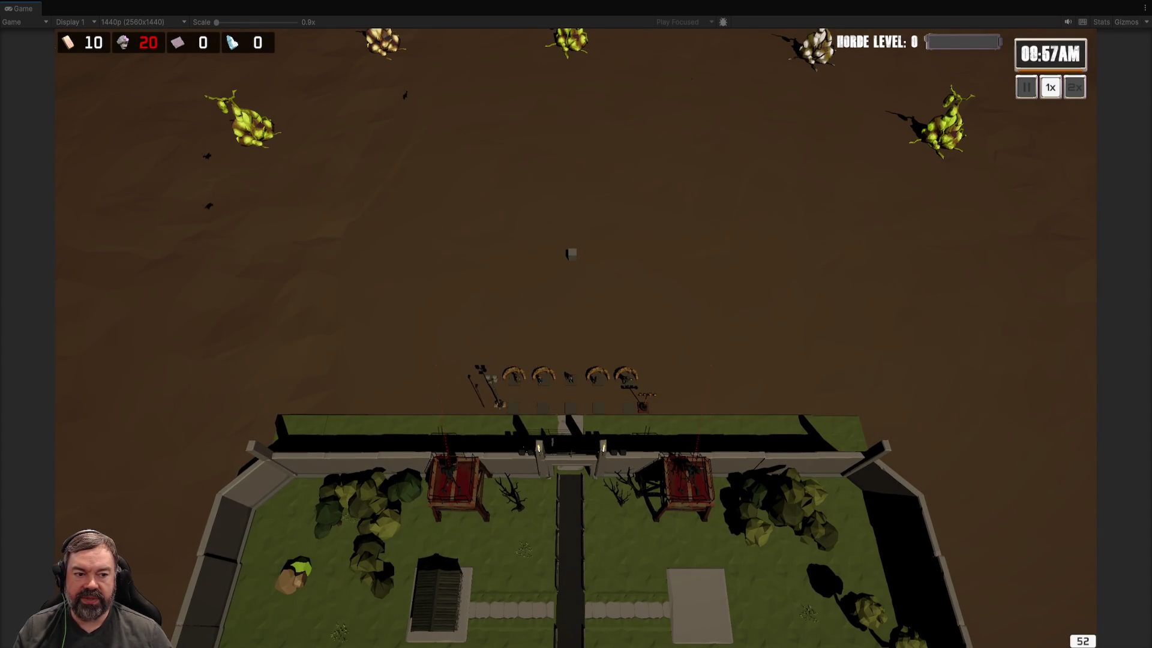
pyautogui.scroll(5, 637, 329)
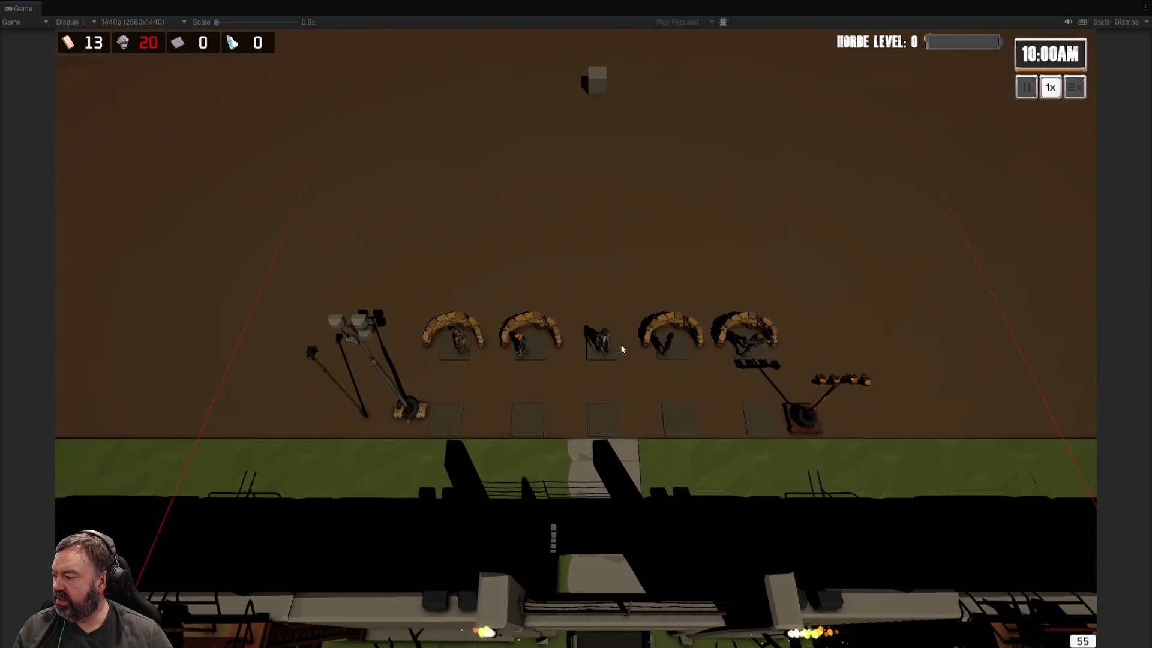
pyautogui.press('w')
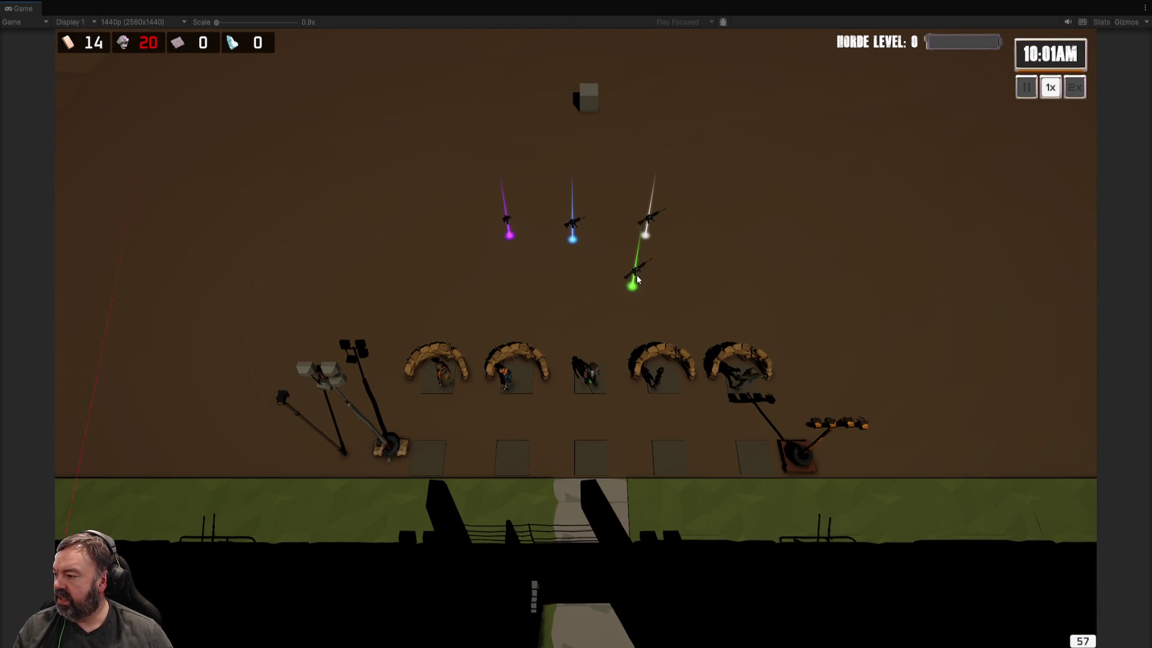
pyautogui.click(649, 223)
pyautogui.click(572, 234)
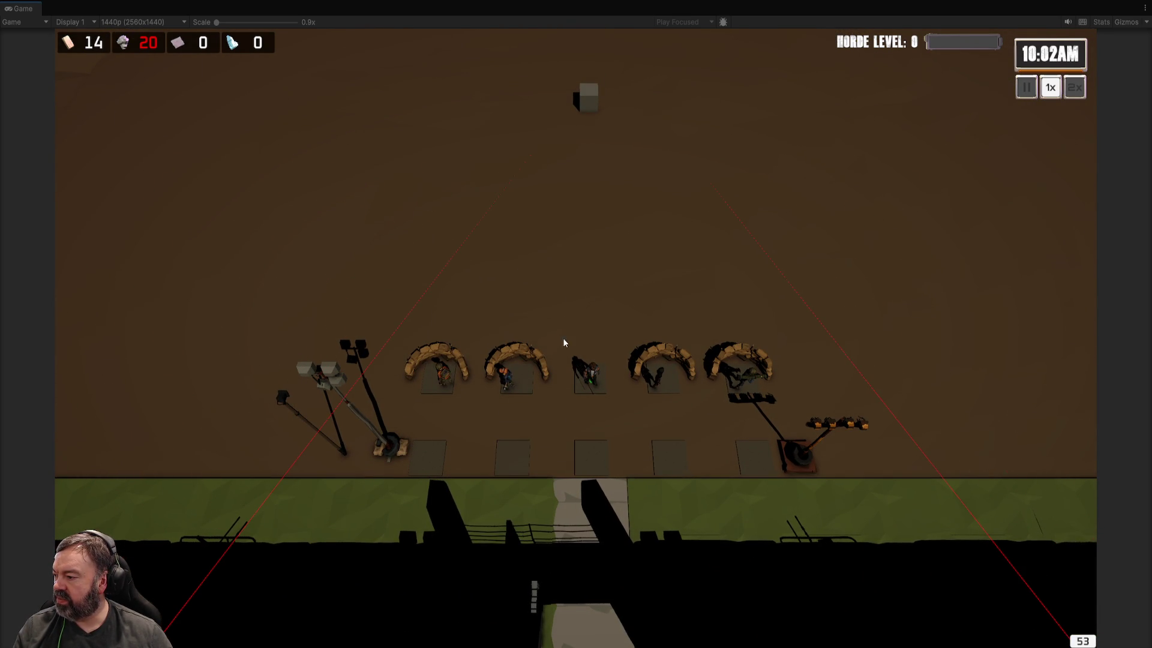
pyautogui.click(589, 375)
# Step: Equip the purple machine gun on the melee hero
pyautogui.press('w')
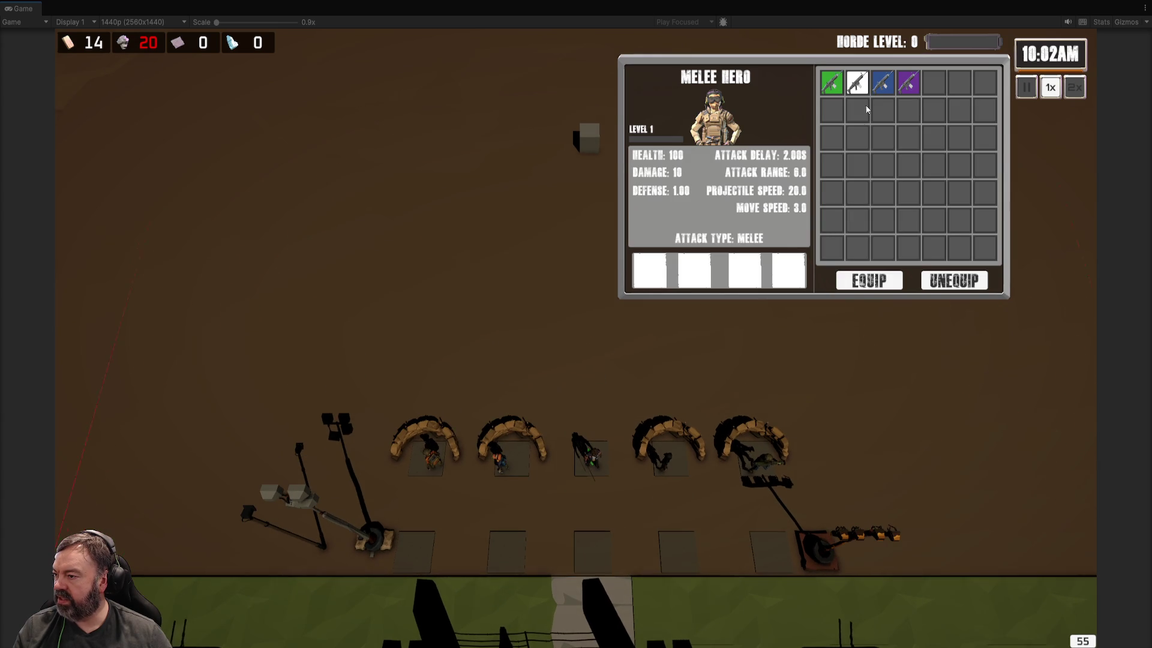
pyautogui.moveTo(901, 92)
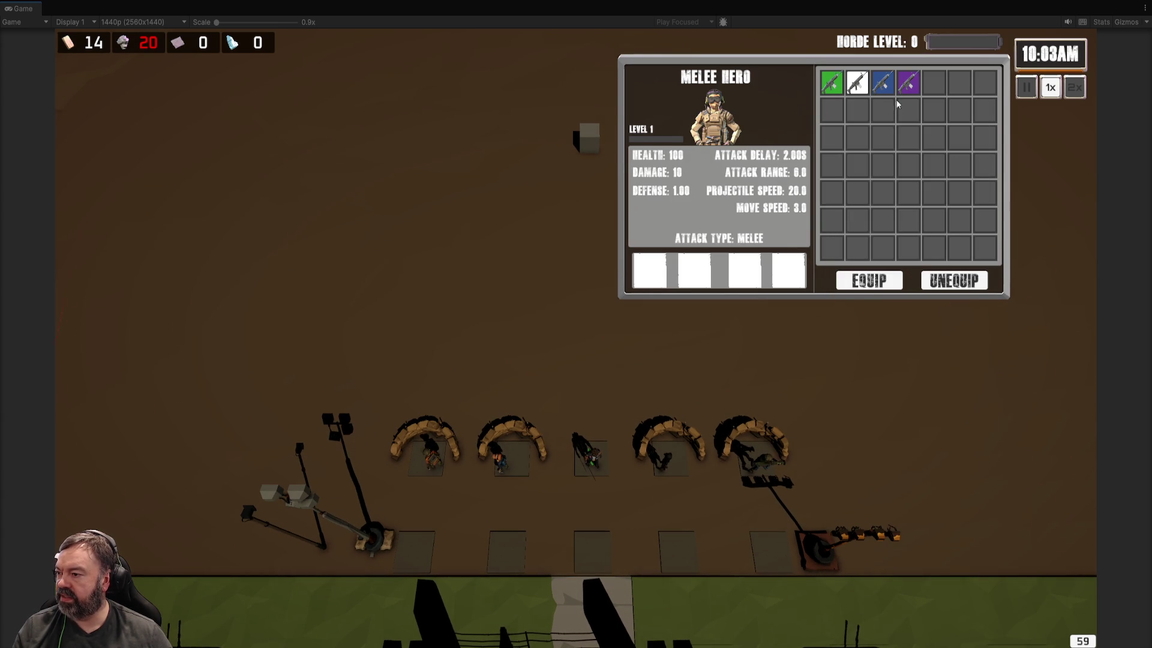
pyautogui.click(650, 270)
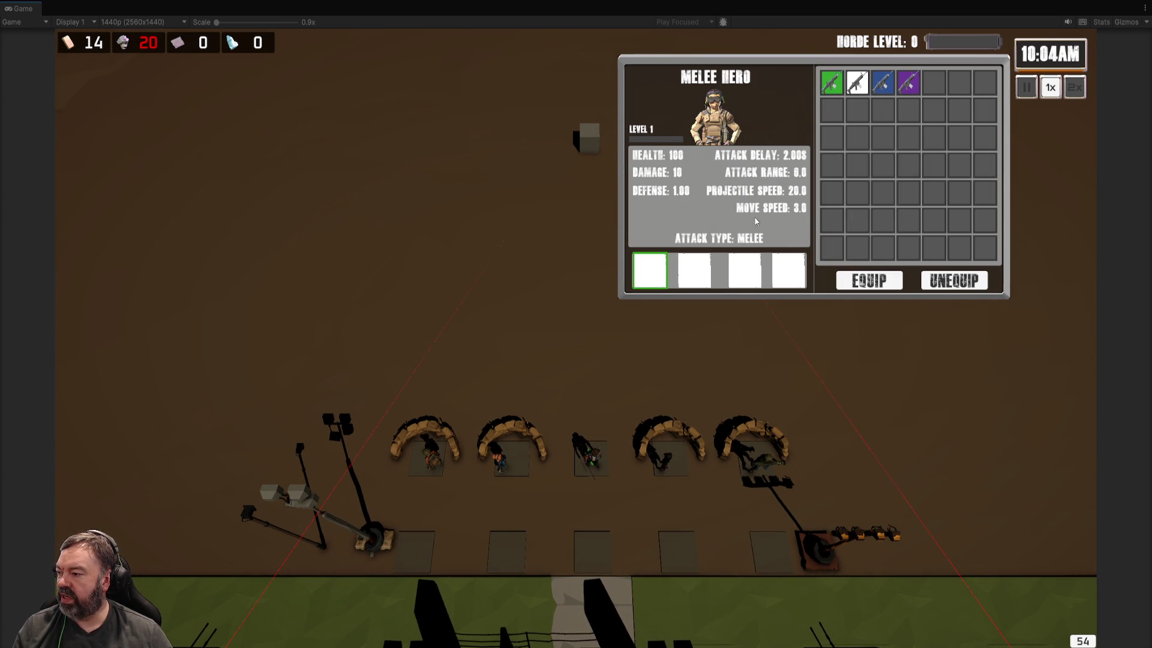
pyautogui.click(909, 82)
pyautogui.click(884, 282)
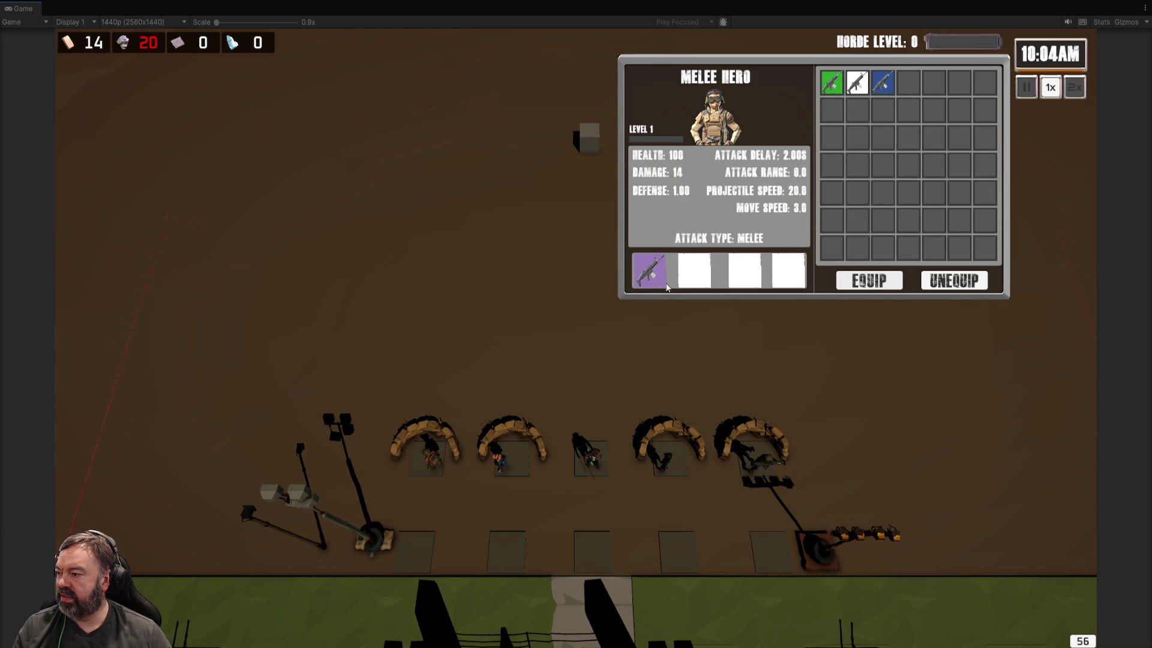
# Step: Equip the white machine gun on the grenade hero
pyautogui.click(669, 457)
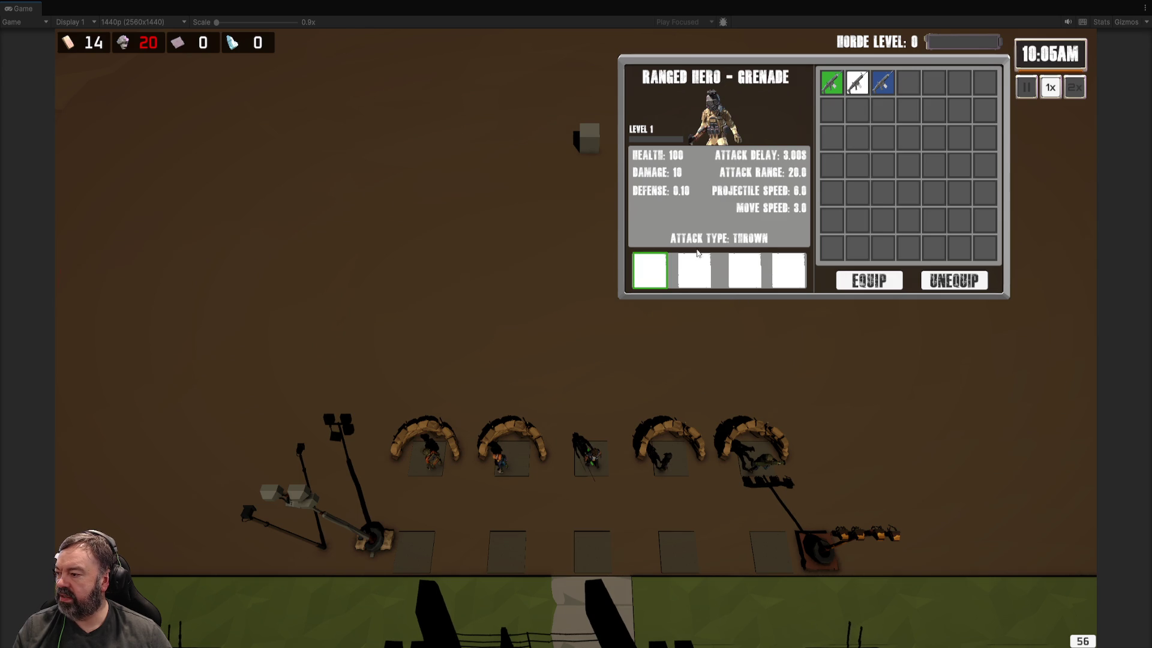
pyautogui.click(857, 82)
pyautogui.click(869, 281)
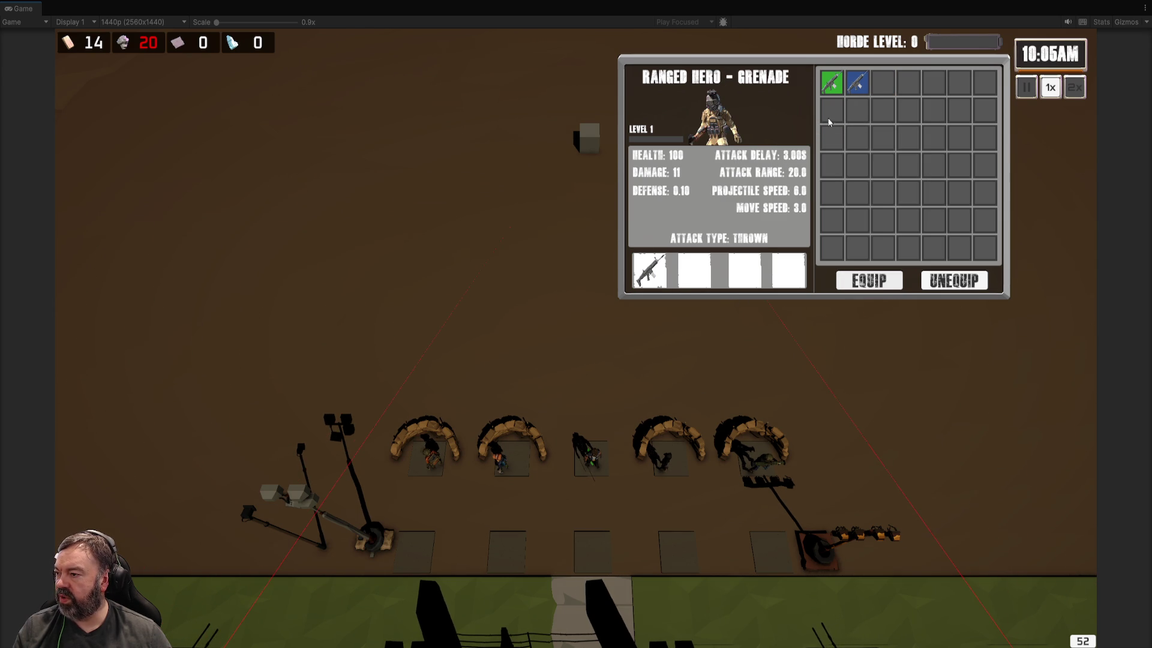
# Step: Equip the green rifle on the rifle hero and close the hero panel
pyautogui.click(497, 460)
pyautogui.click(831, 82)
pyautogui.click(869, 281)
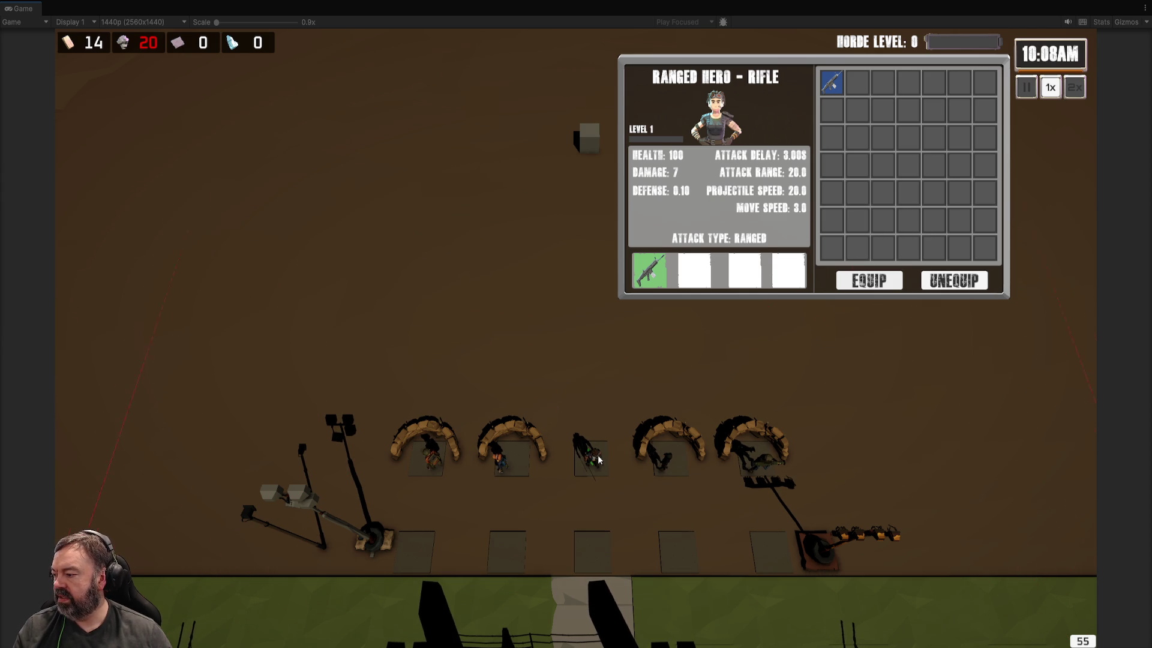
pyautogui.click(660, 457)
pyautogui.click(662, 270)
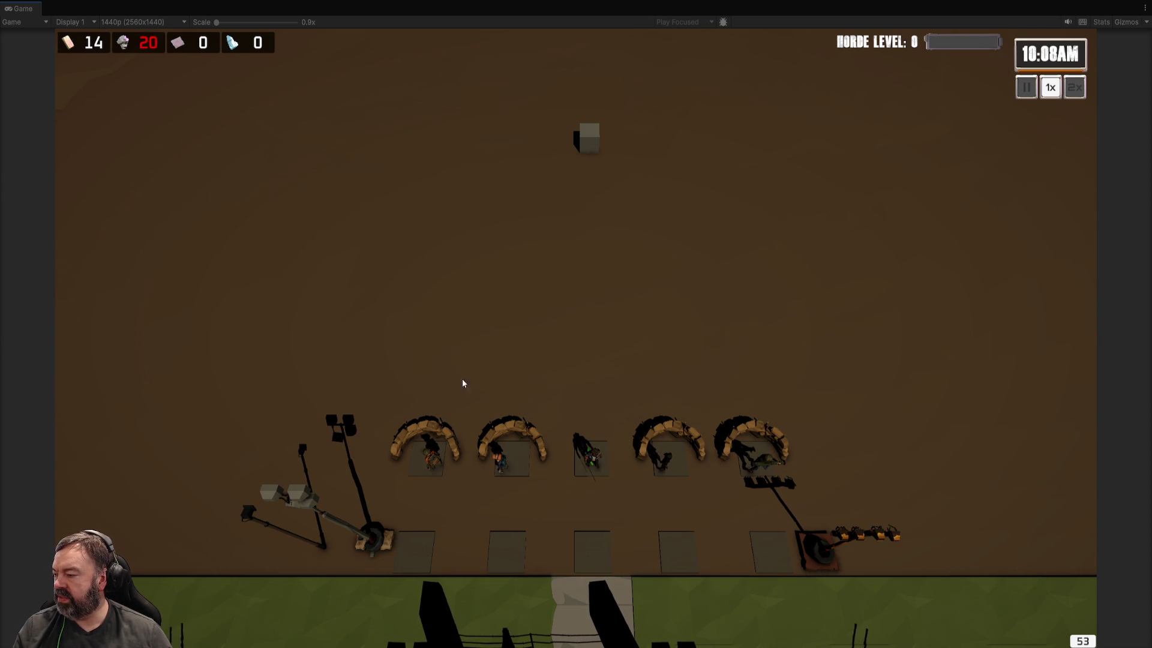
# Step: Pan the camera up-left to the map edge, then back down toward the fenced building
pyautogui.scroll(-3, 683, 344)
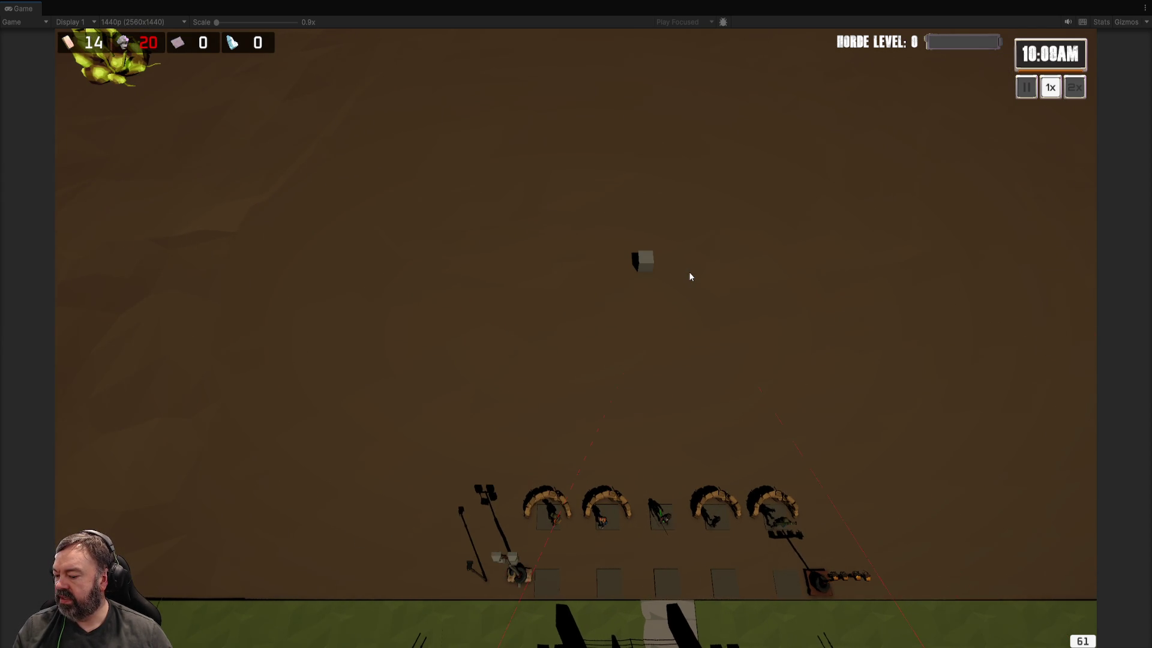
pyautogui.press('a')
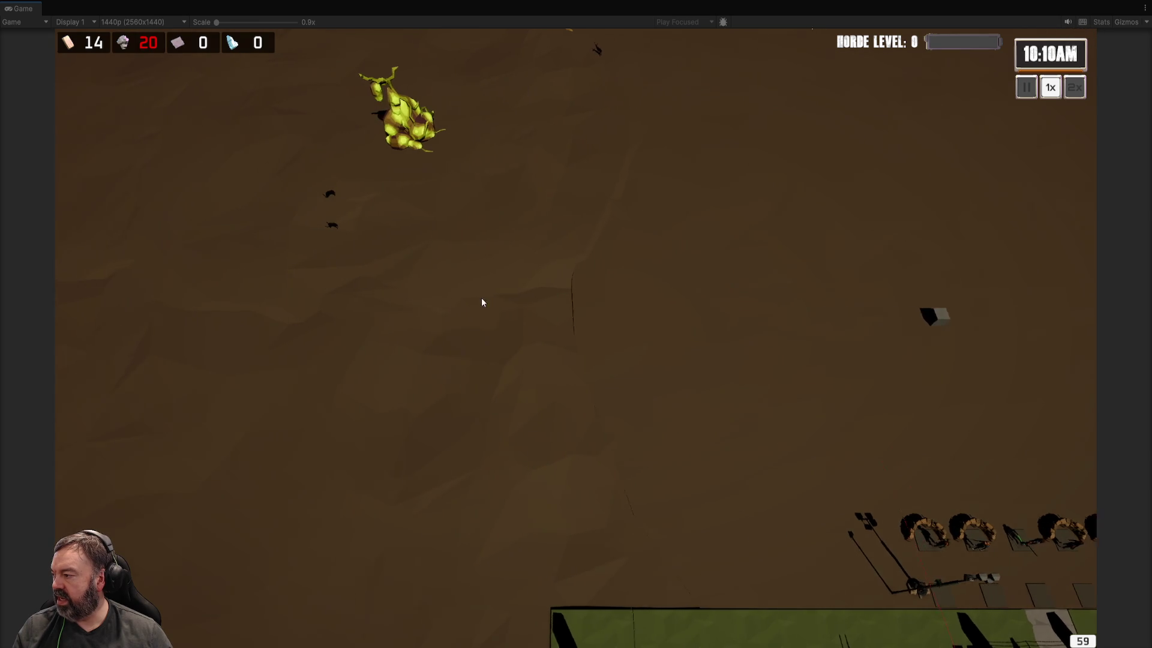
pyautogui.press('w')
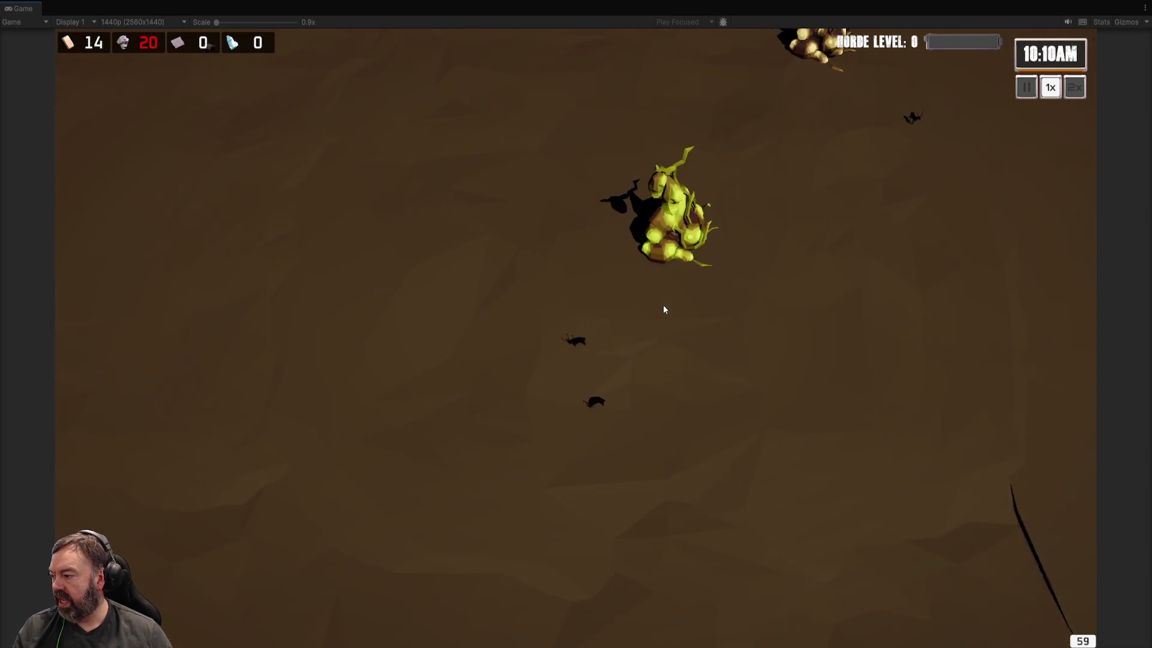
pyautogui.scroll(3, 672, 303)
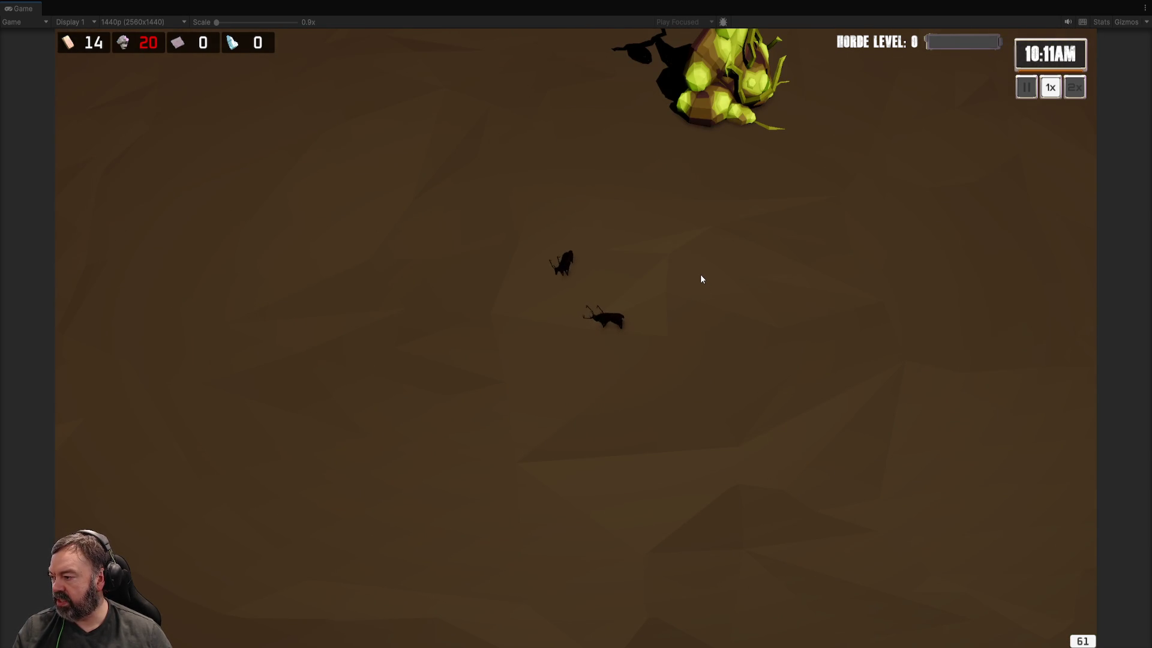
pyautogui.scroll(-2, 700, 275)
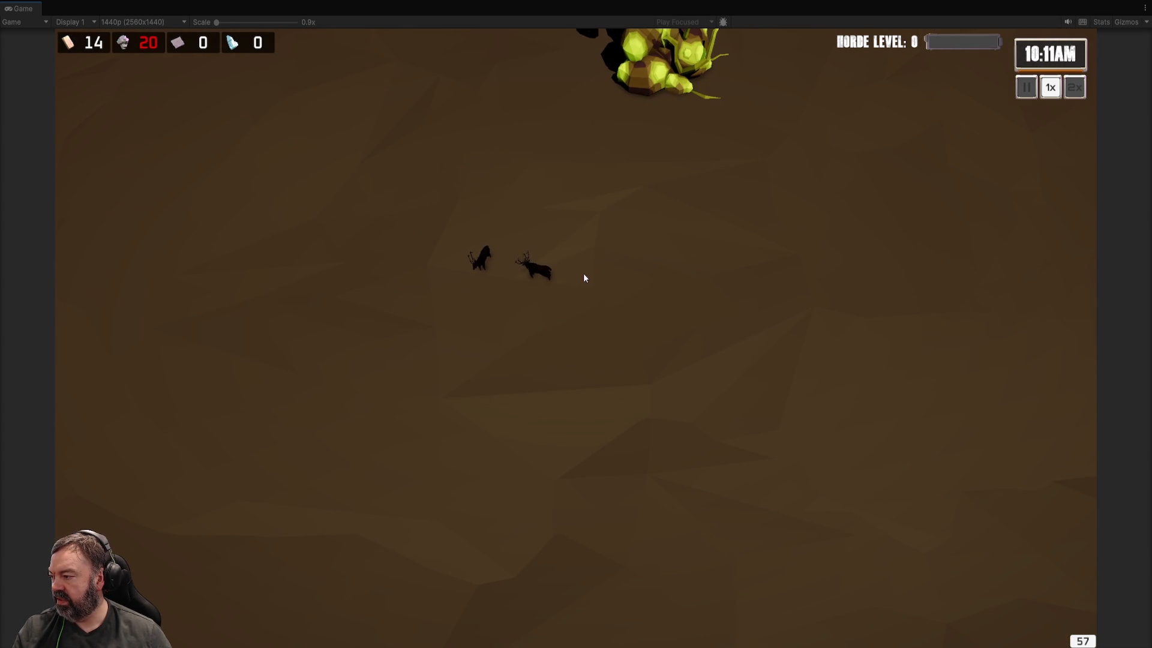
pyautogui.scroll(-3, 583, 272)
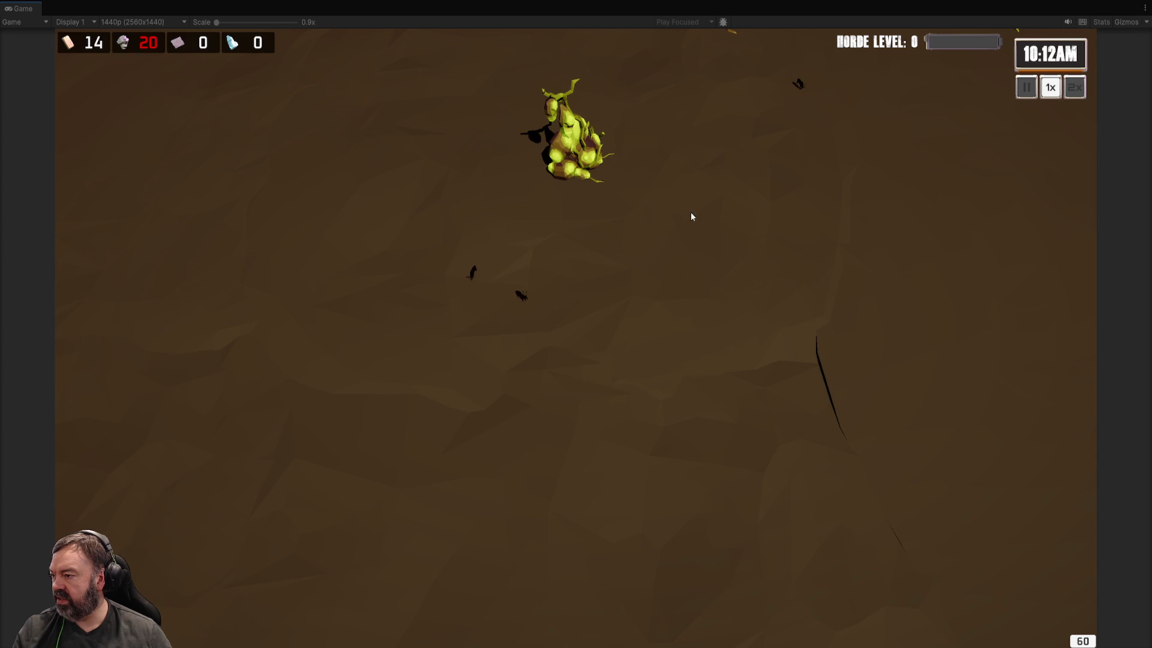
pyautogui.press('a')
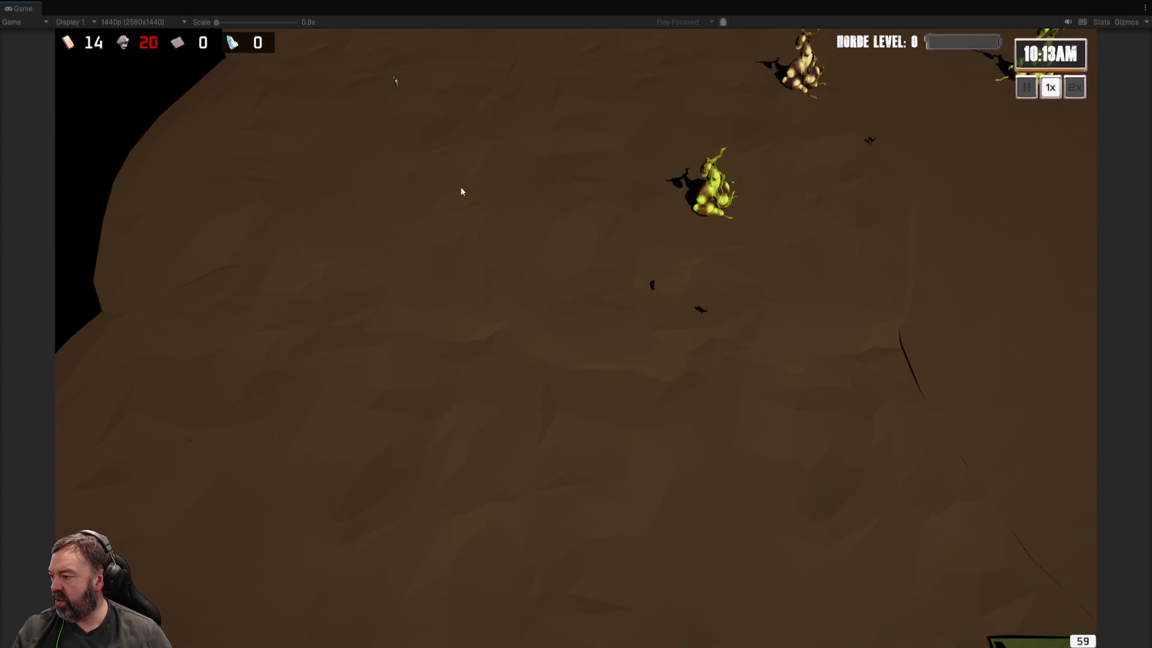
pyautogui.press('a')
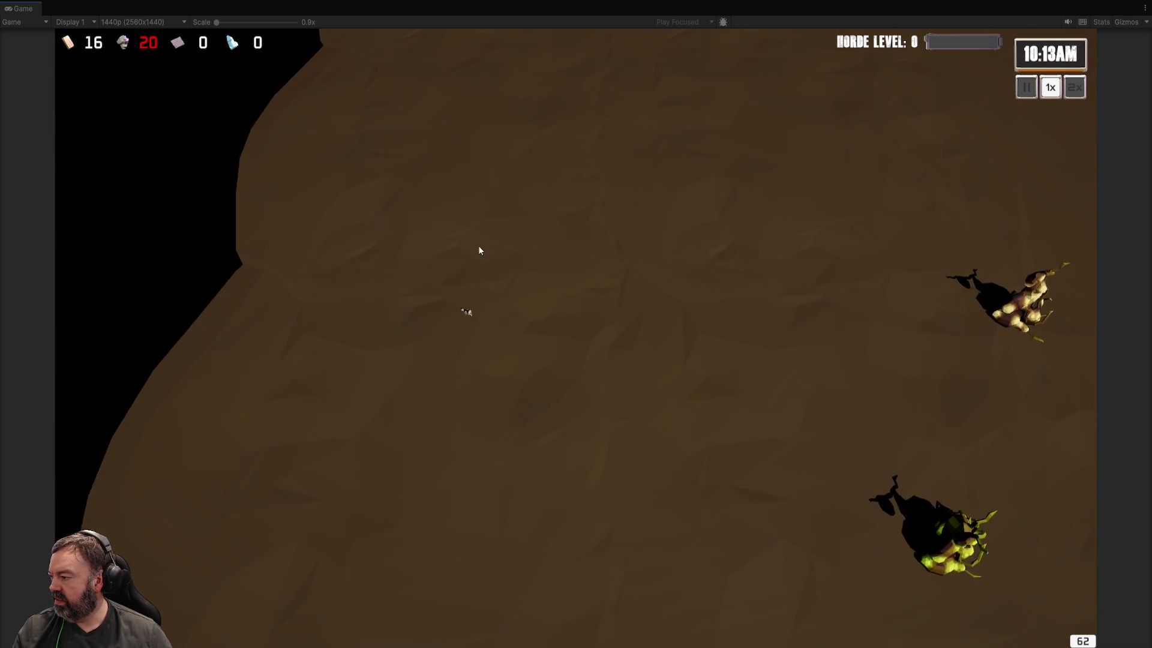
pyautogui.press('d')
pyautogui.press('s')
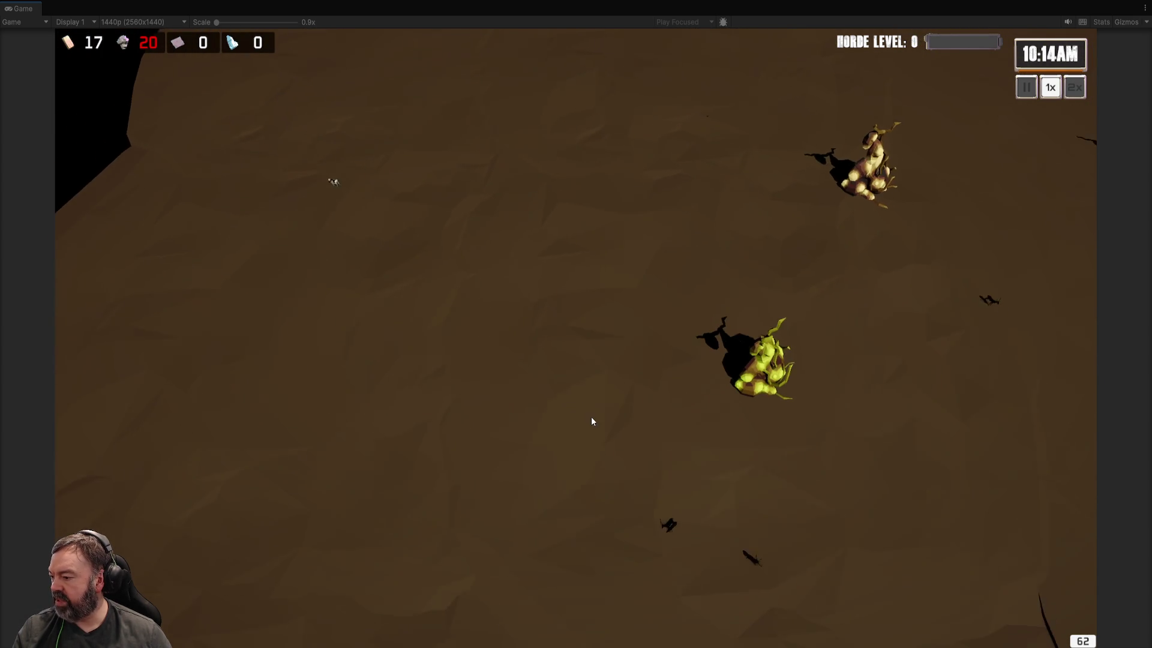
pyautogui.press('s')
pyautogui.press('d')
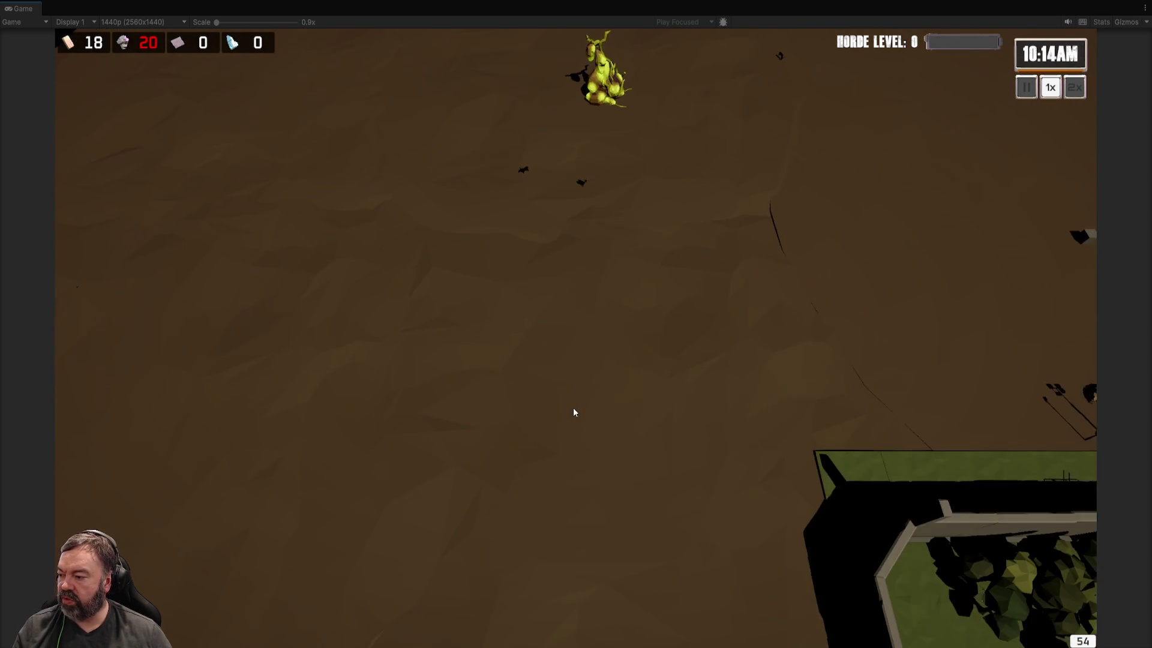
# Step: Scout around the fenced building, down along the cliff and across the walled compound
pyautogui.press('w')
pyautogui.press('w')
pyautogui.press('a')
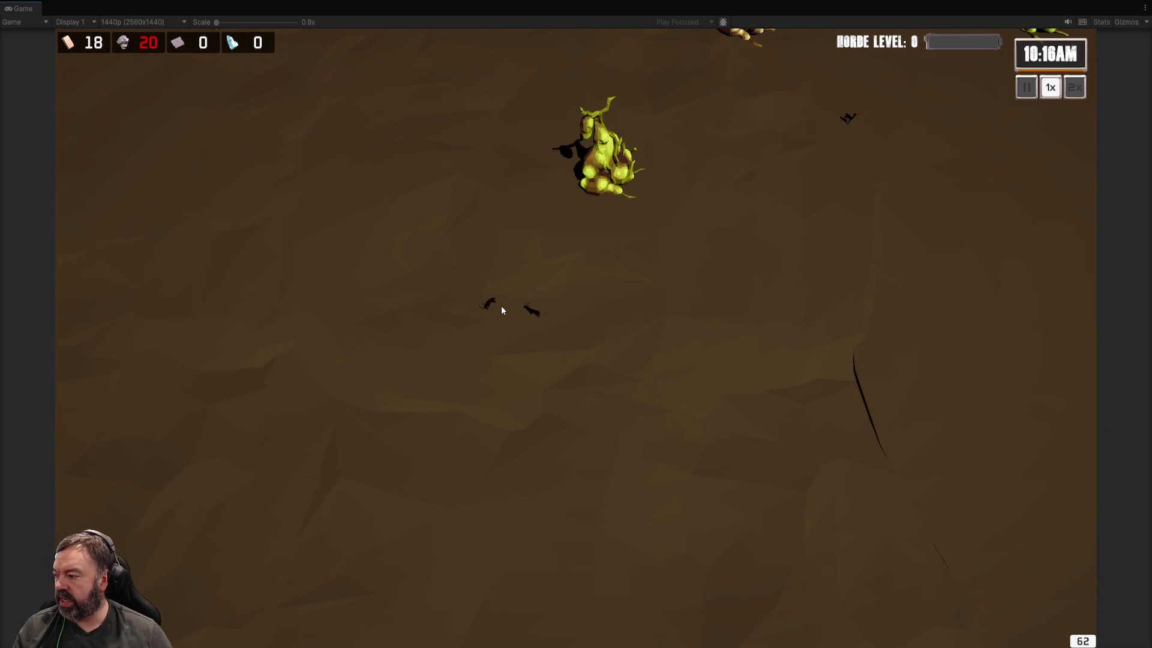
pyautogui.press('s')
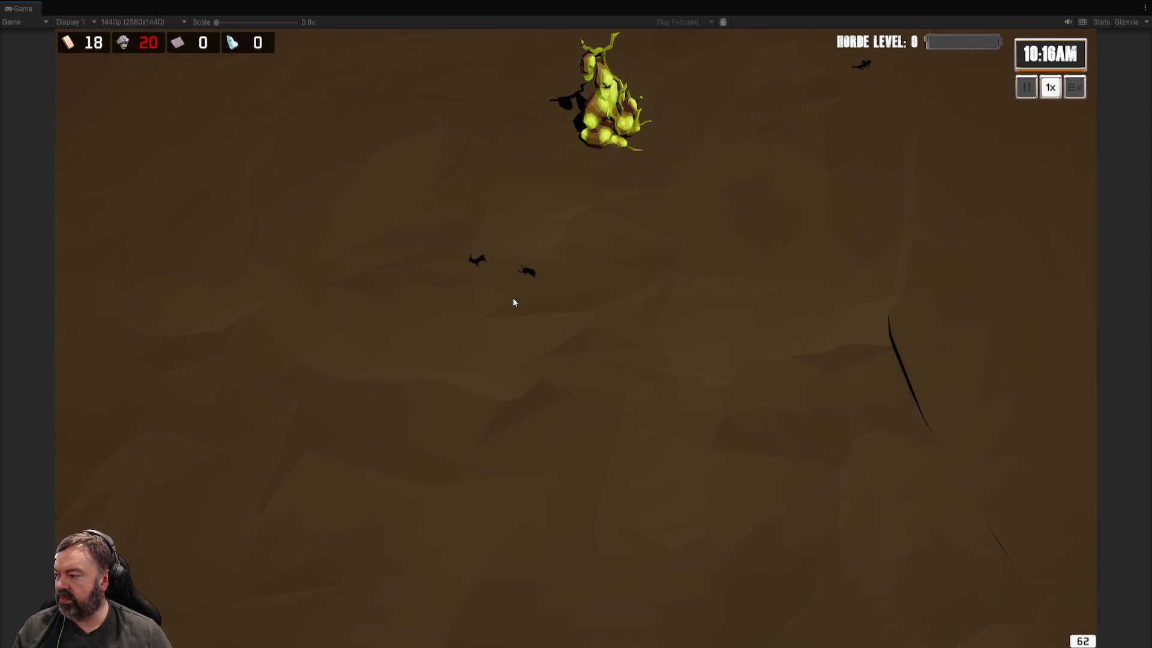
pyautogui.press('s')
pyautogui.press('d')
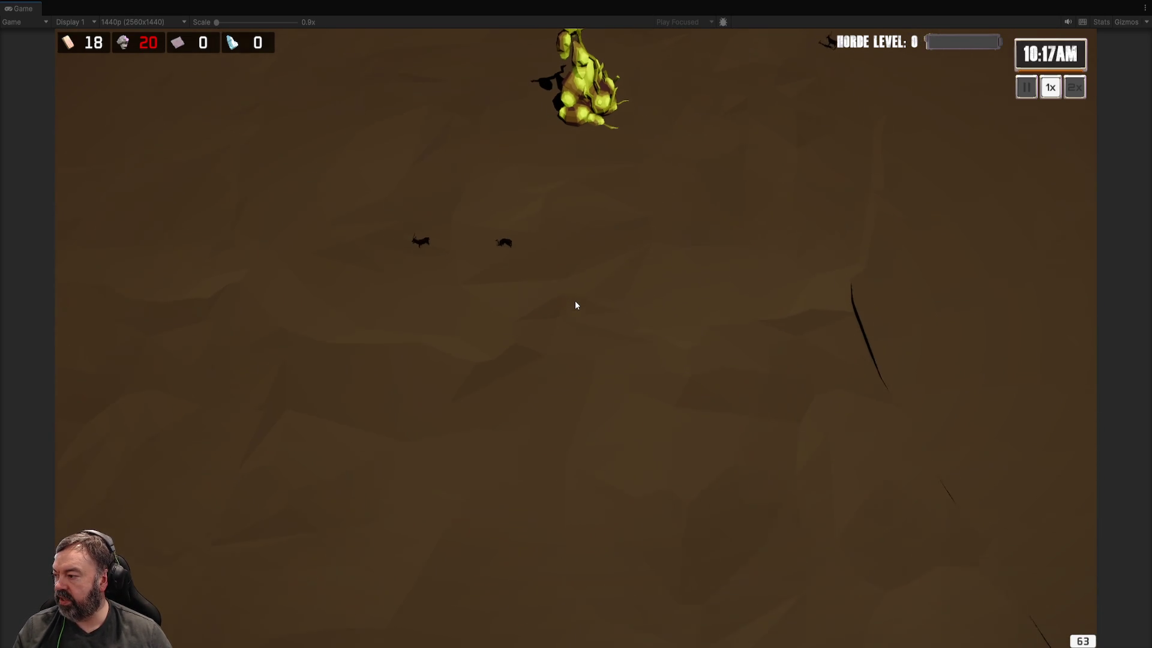
pyautogui.press('s')
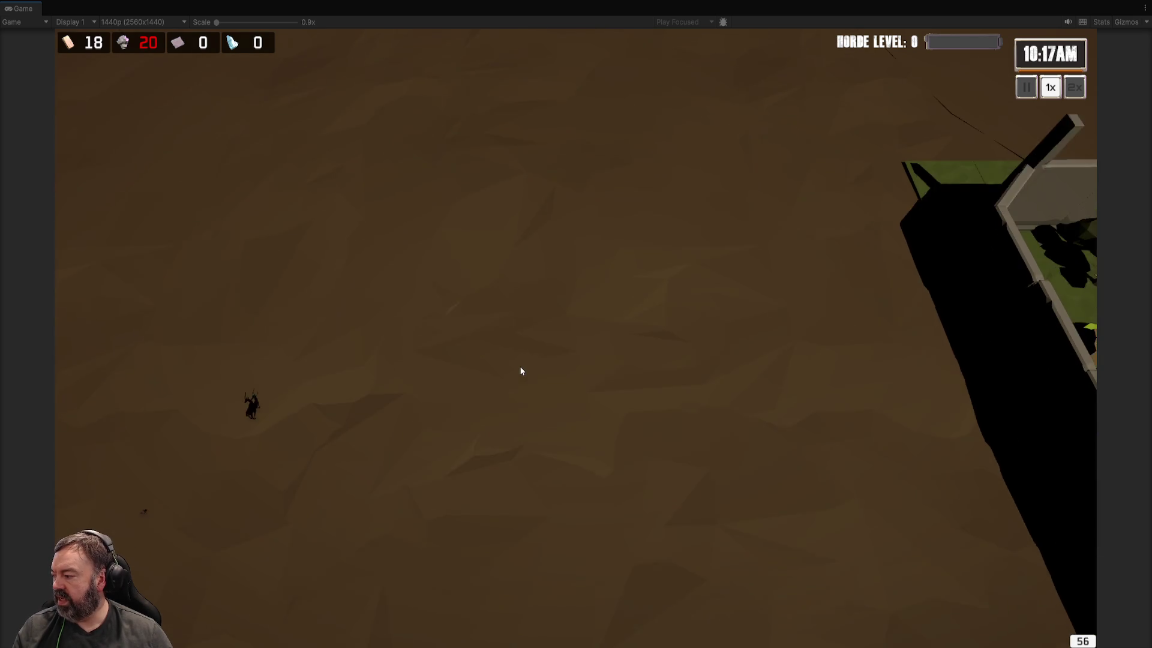
pyautogui.press('s')
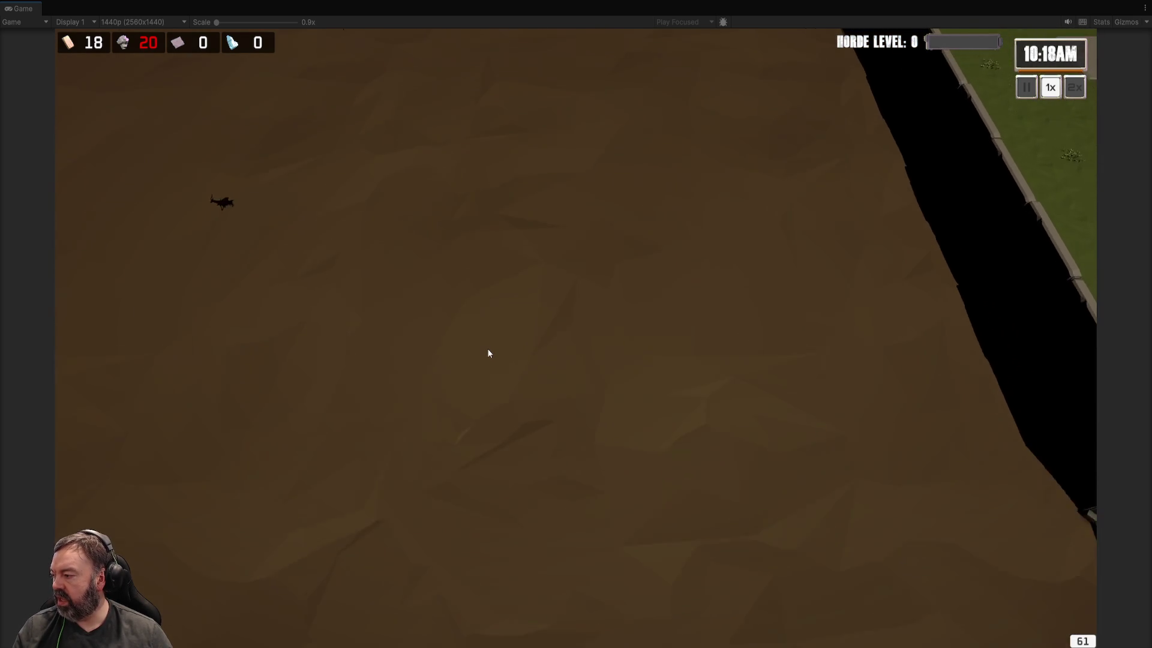
pyautogui.press('s')
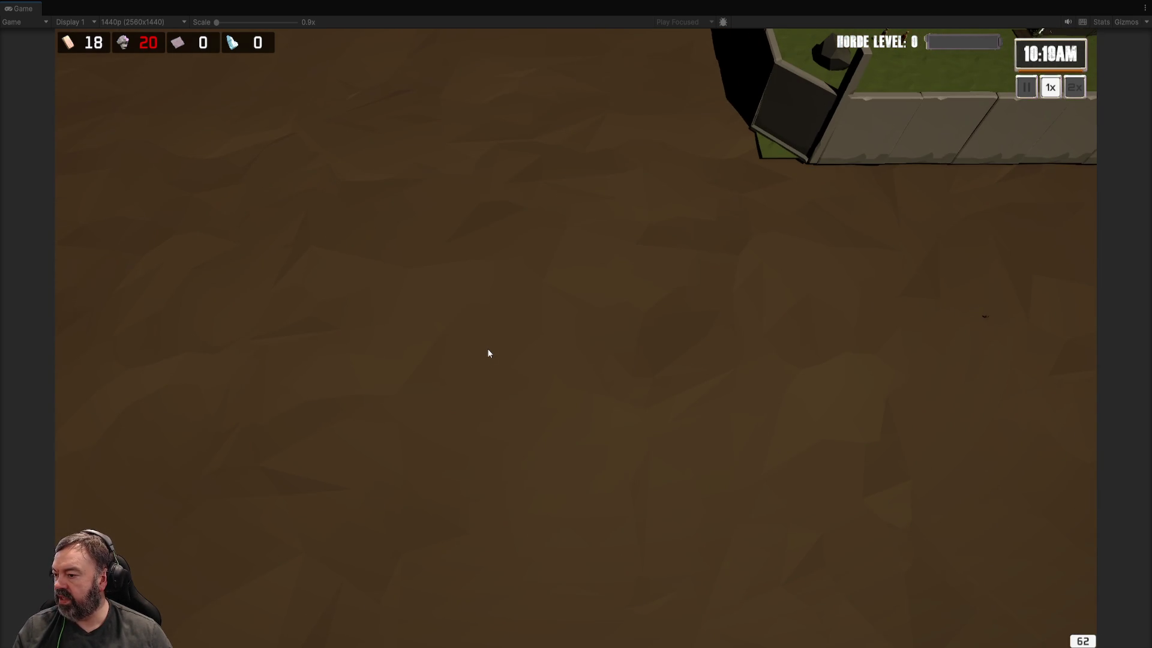
pyautogui.press('d')
pyautogui.press('w')
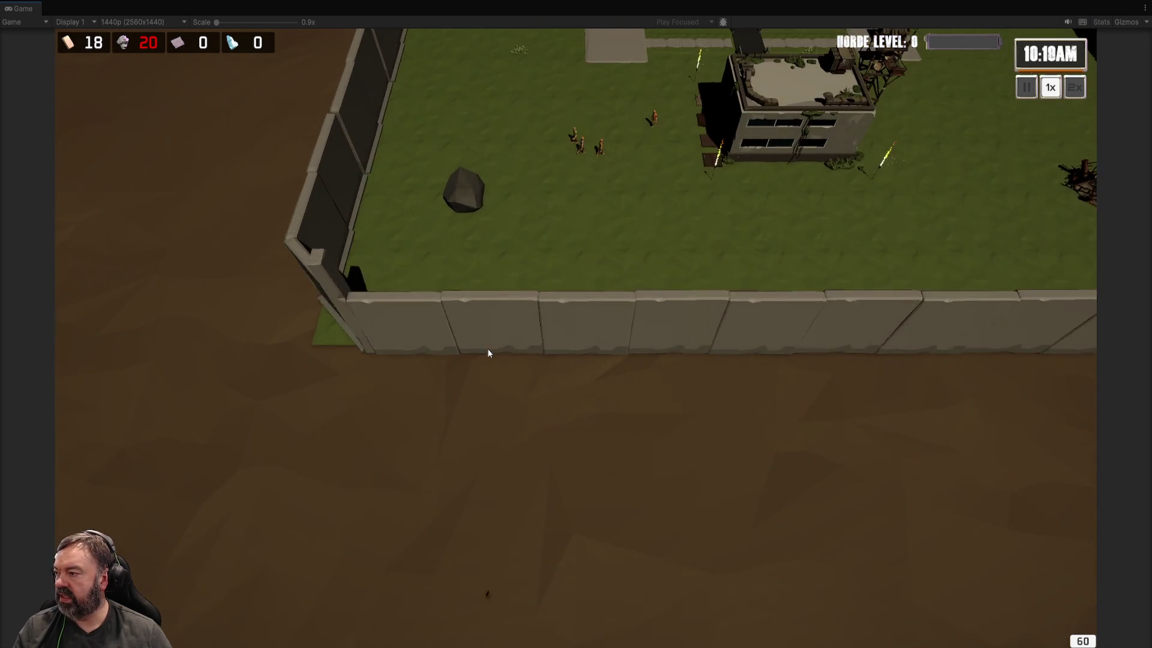
pyautogui.press('a')
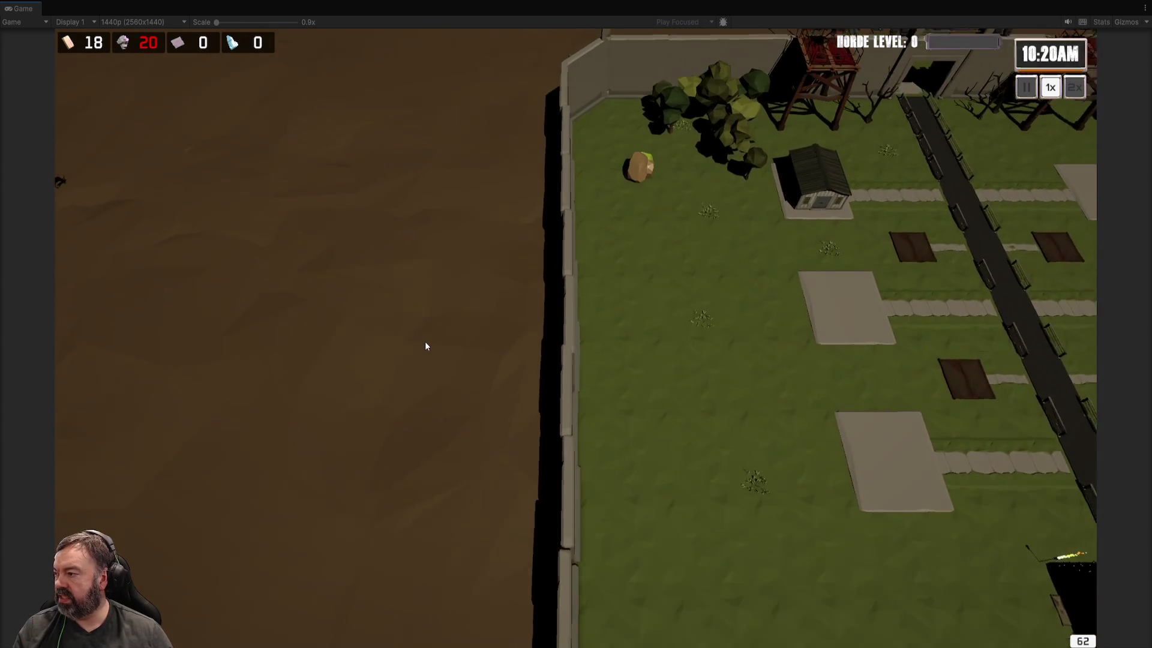
# Step: Pan north toward the approaching zombies, then recentre the view on the cube and defensive line
pyautogui.press('w')
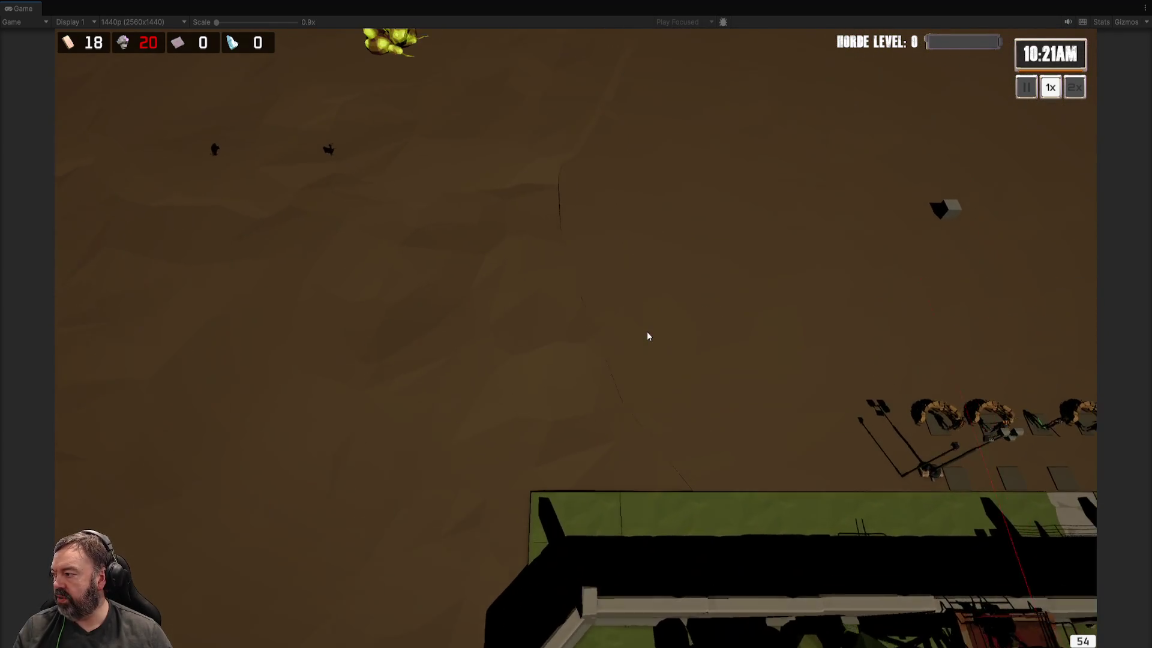
pyautogui.press('d')
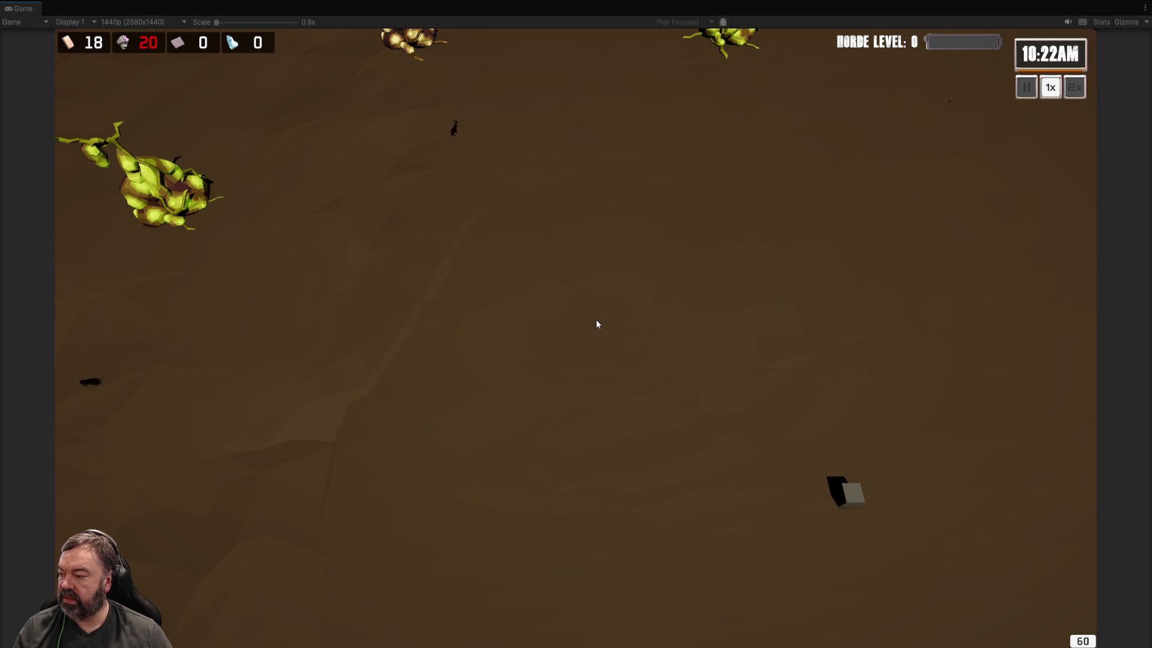
pyautogui.press('d')
pyautogui.press('s')
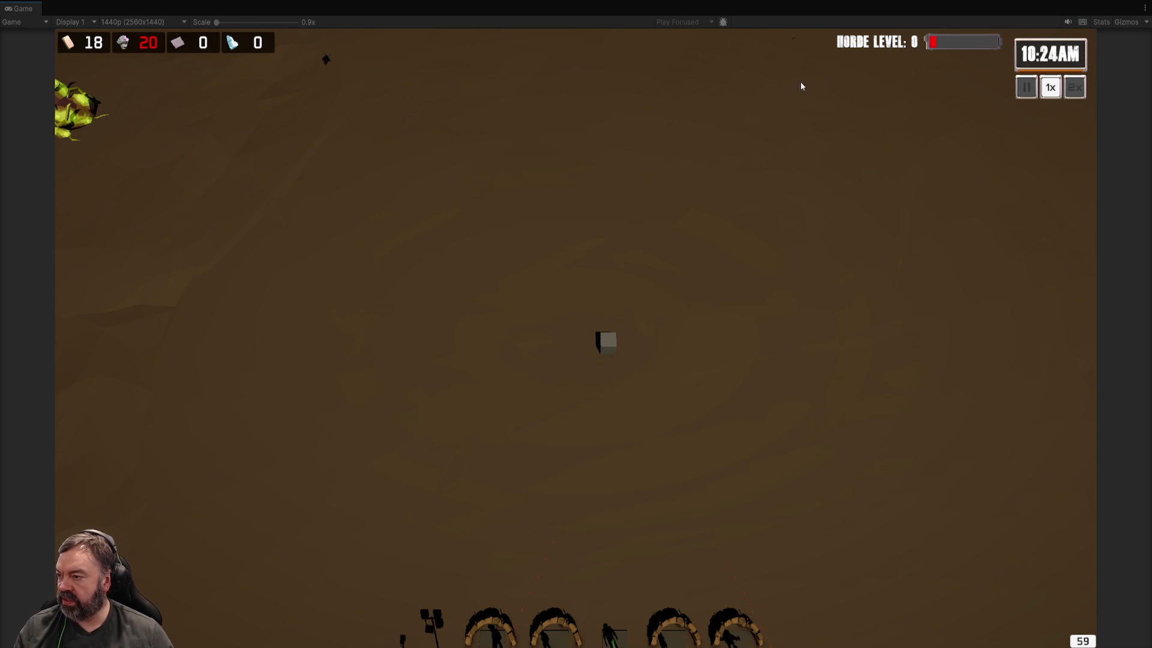
pyautogui.press('w')
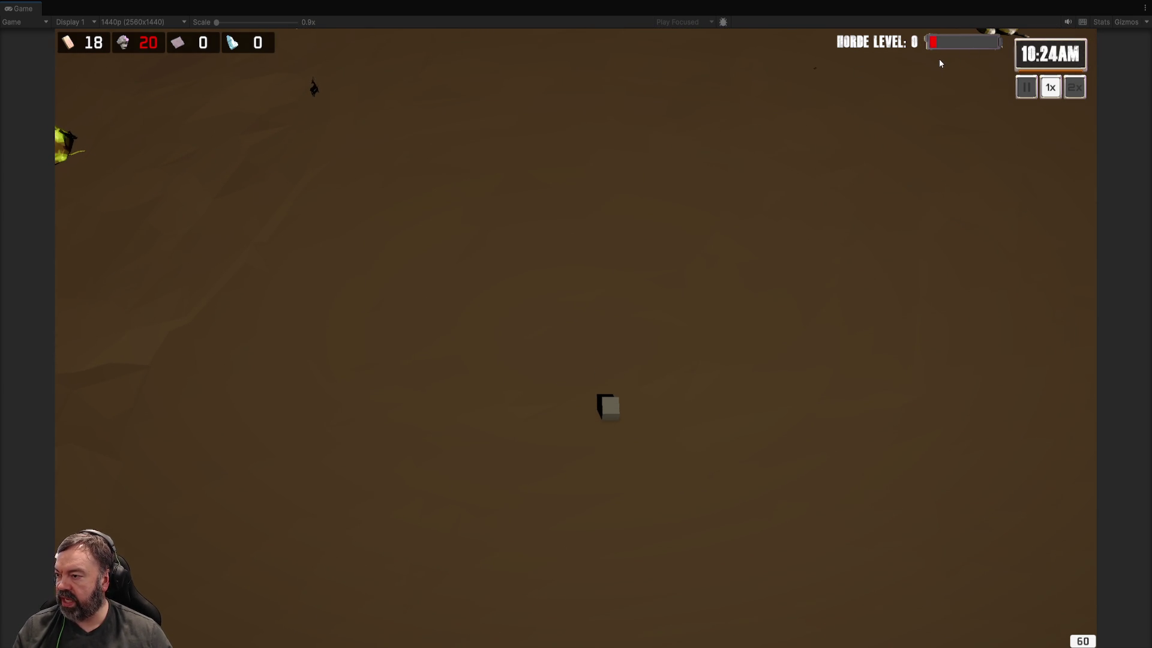
pyautogui.press('s')
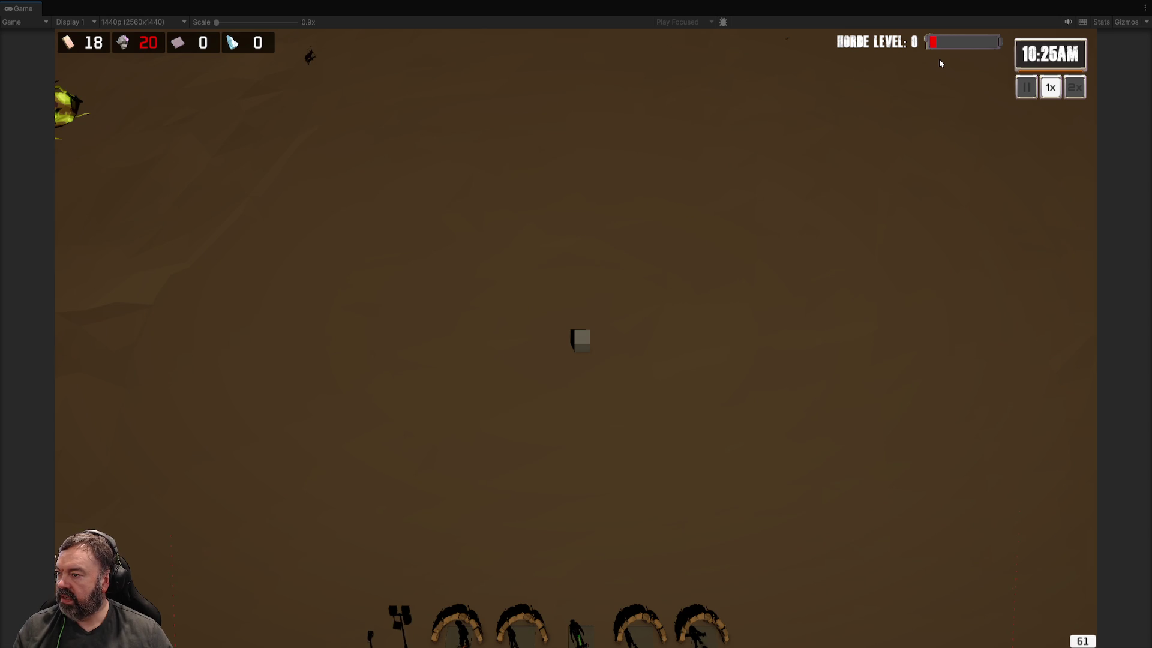
pyautogui.press('a')
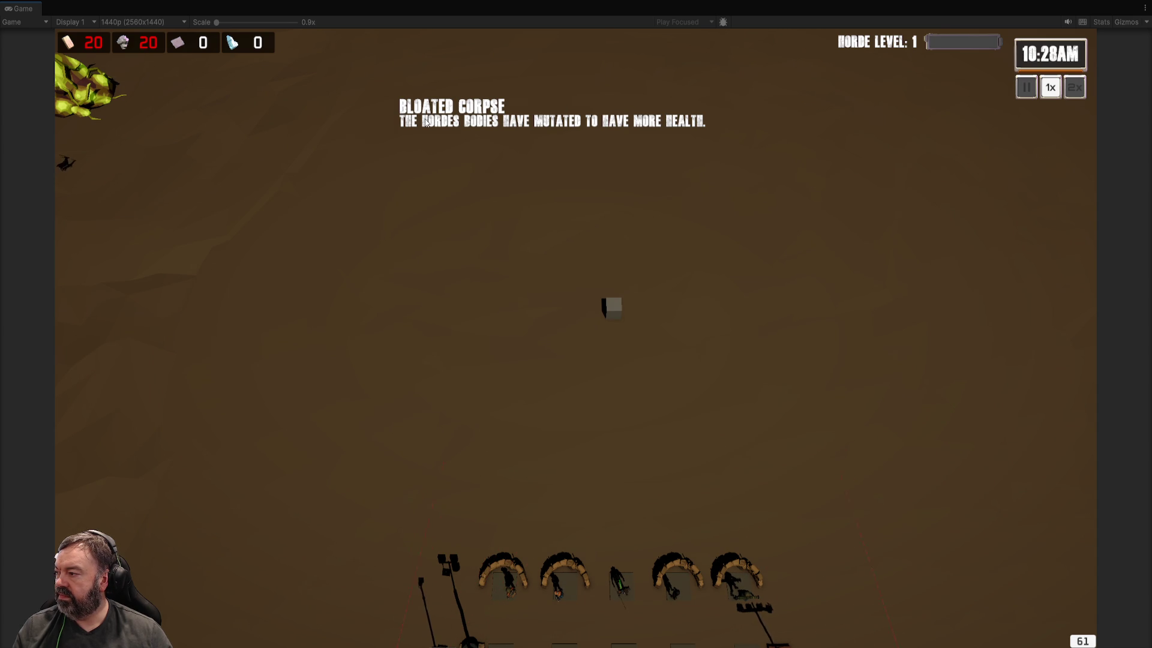
# Step: Zoom and pan around the defensive line while the Bloated Corpse and Horde Experience events play
pyautogui.press('s')
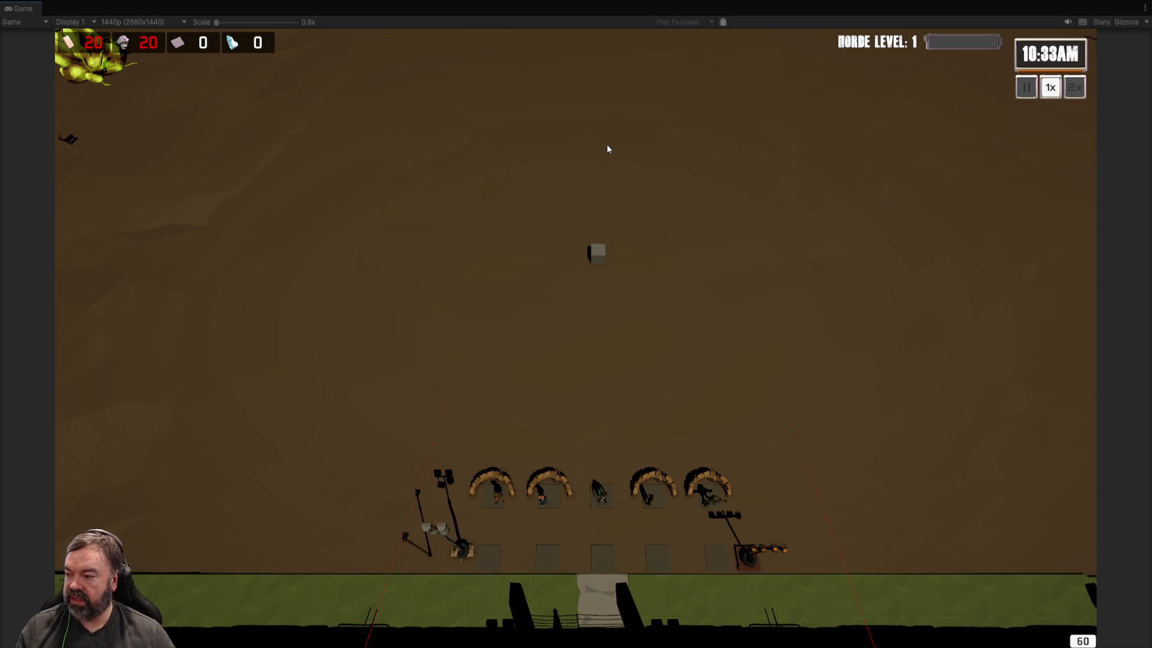
pyautogui.scroll(3, 630, 229)
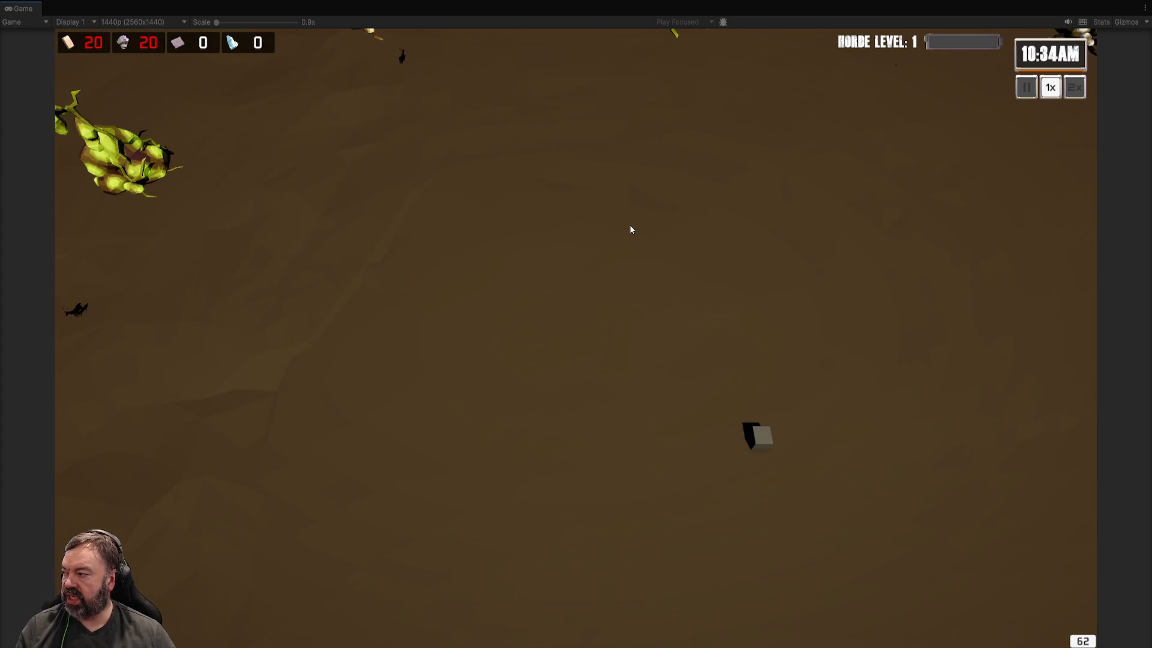
pyautogui.press('w')
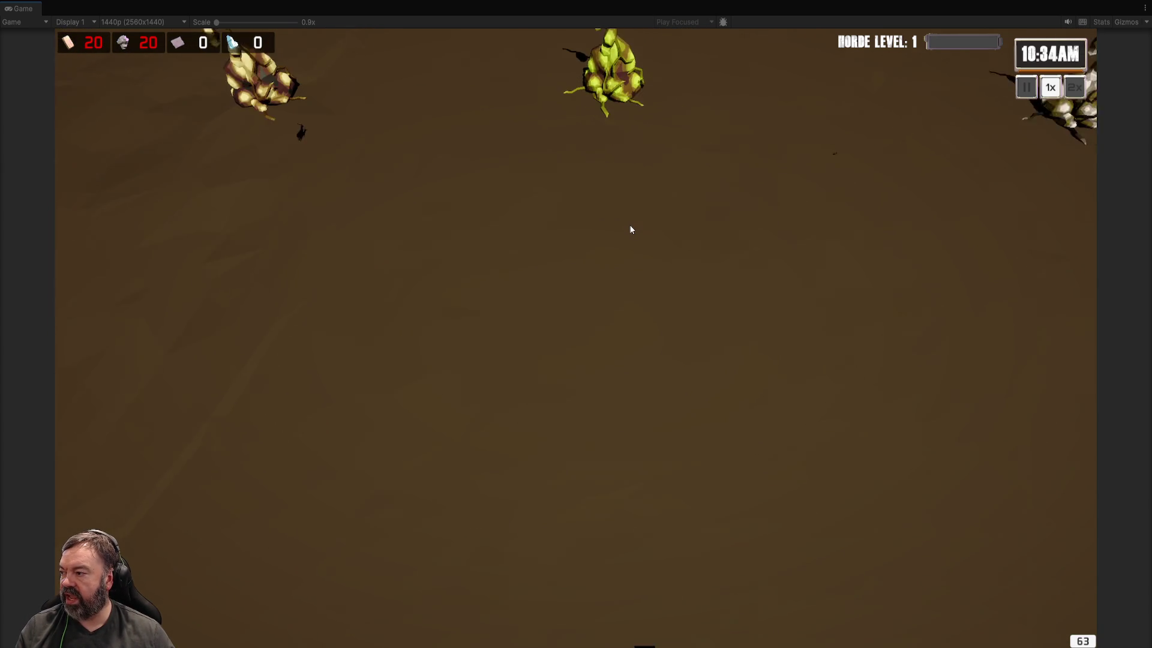
pyautogui.press('s')
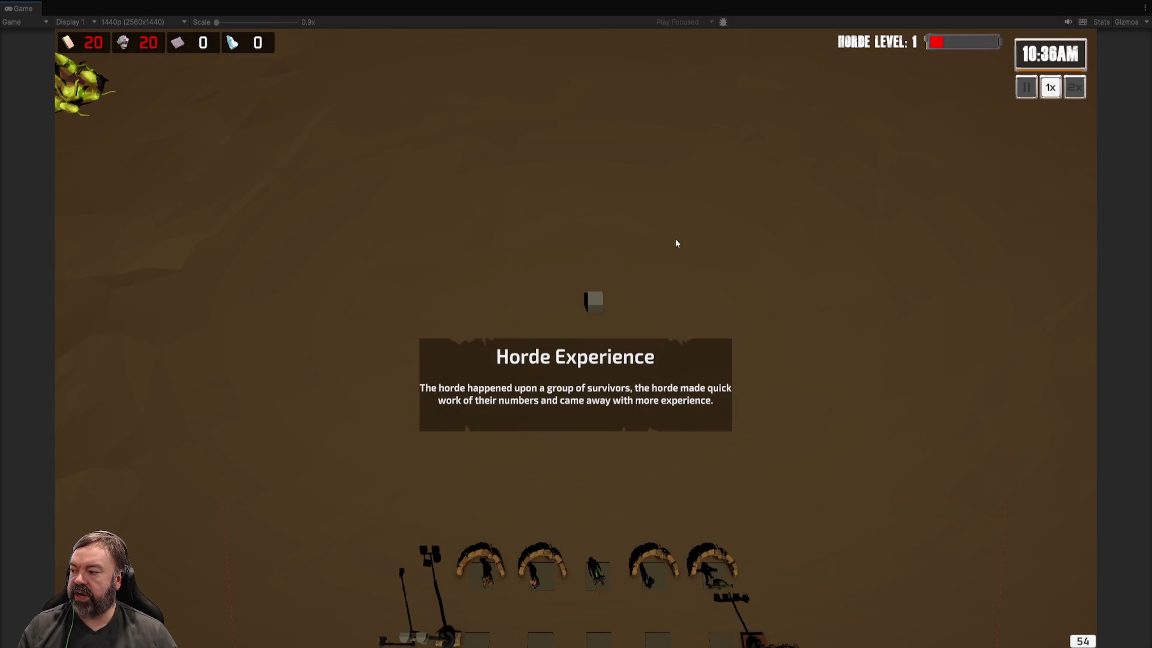
# Step: Zoom out and pan west to frame the defensive units with the base wall and towers
pyautogui.press('w')
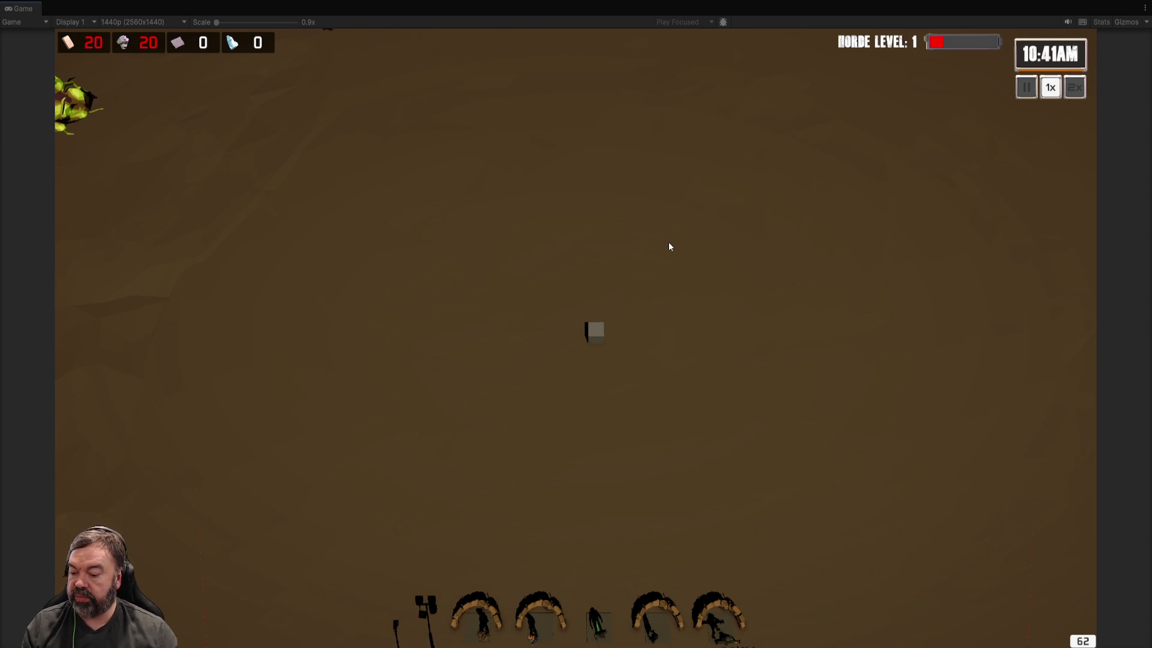
pyautogui.scroll(-3, 600, 250)
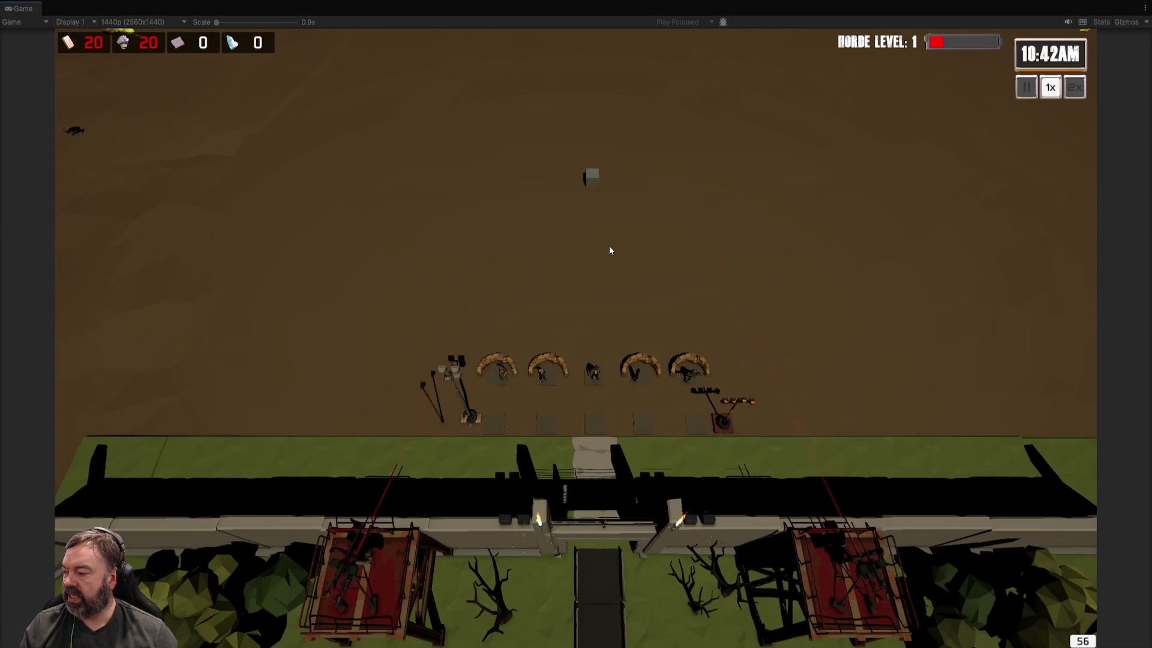
pyautogui.scroll(-1, 610, 250)
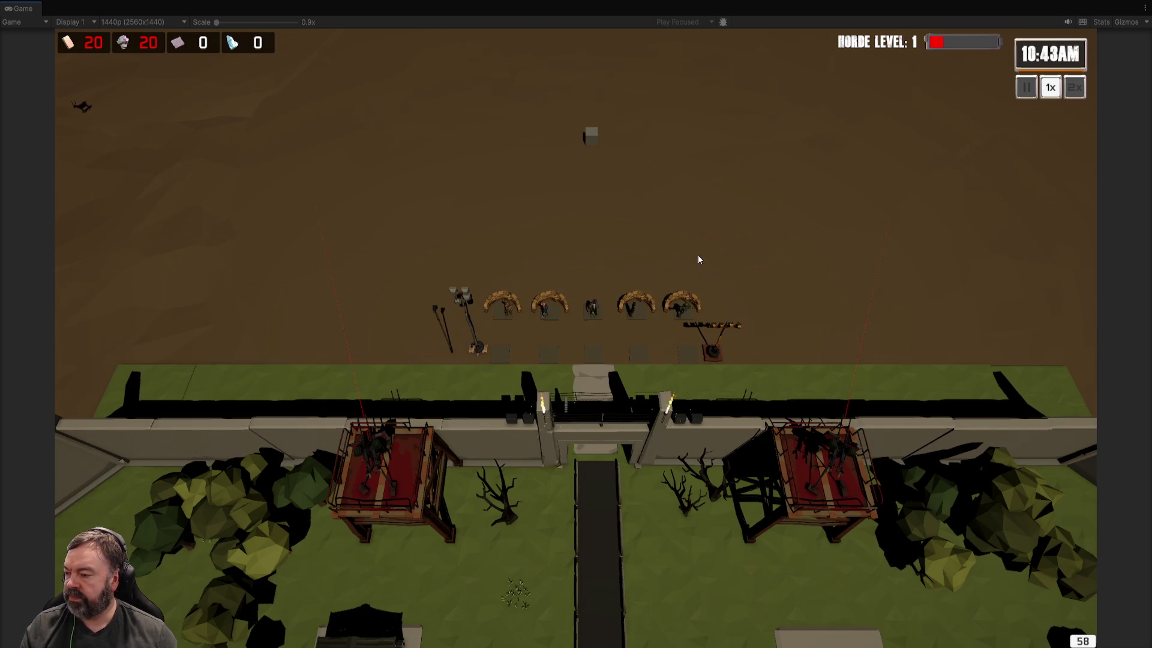
pyautogui.scroll(2, 708, 312)
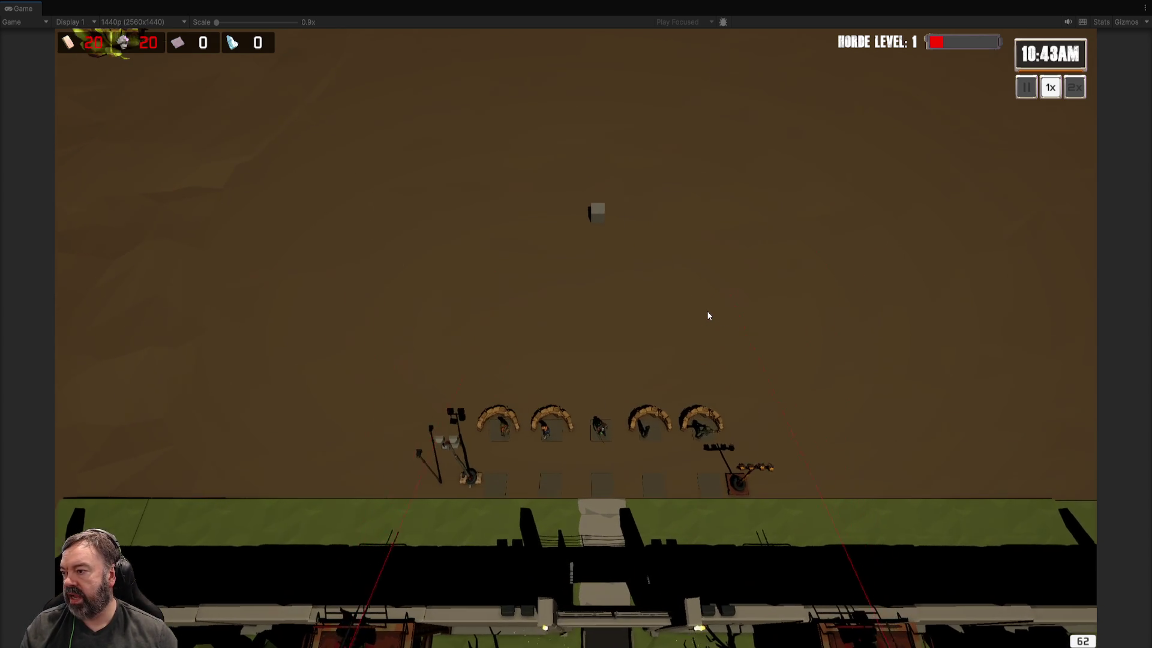
pyautogui.scroll(1, 708, 315)
pyautogui.scroll(-3, 180, 180)
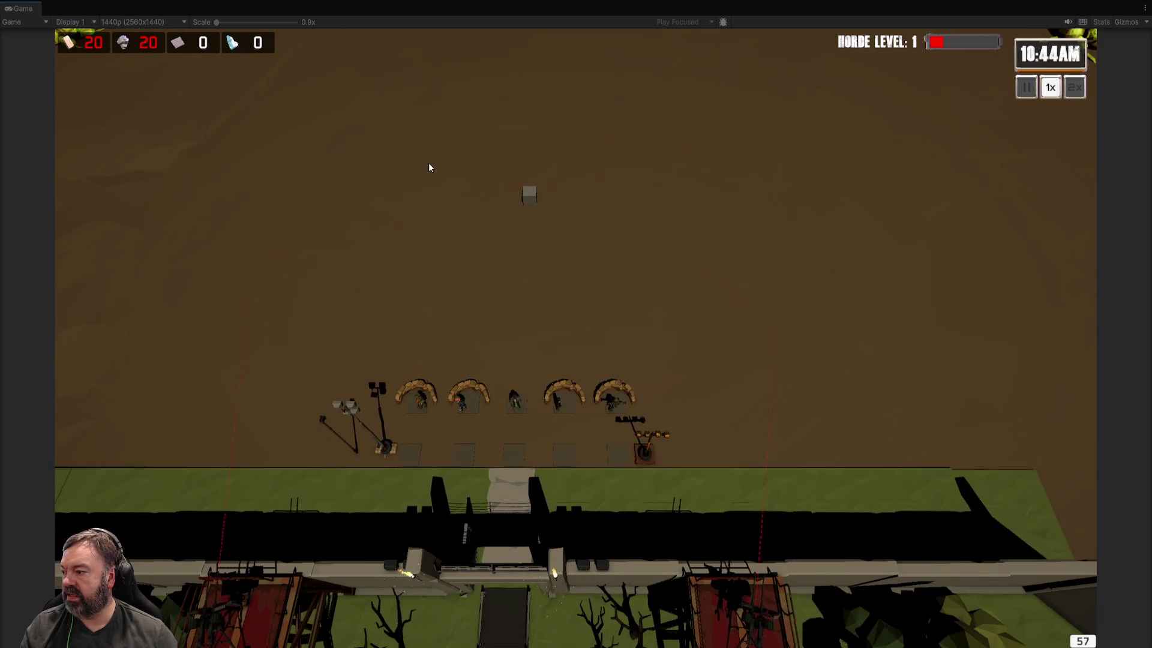
pyautogui.press('a')
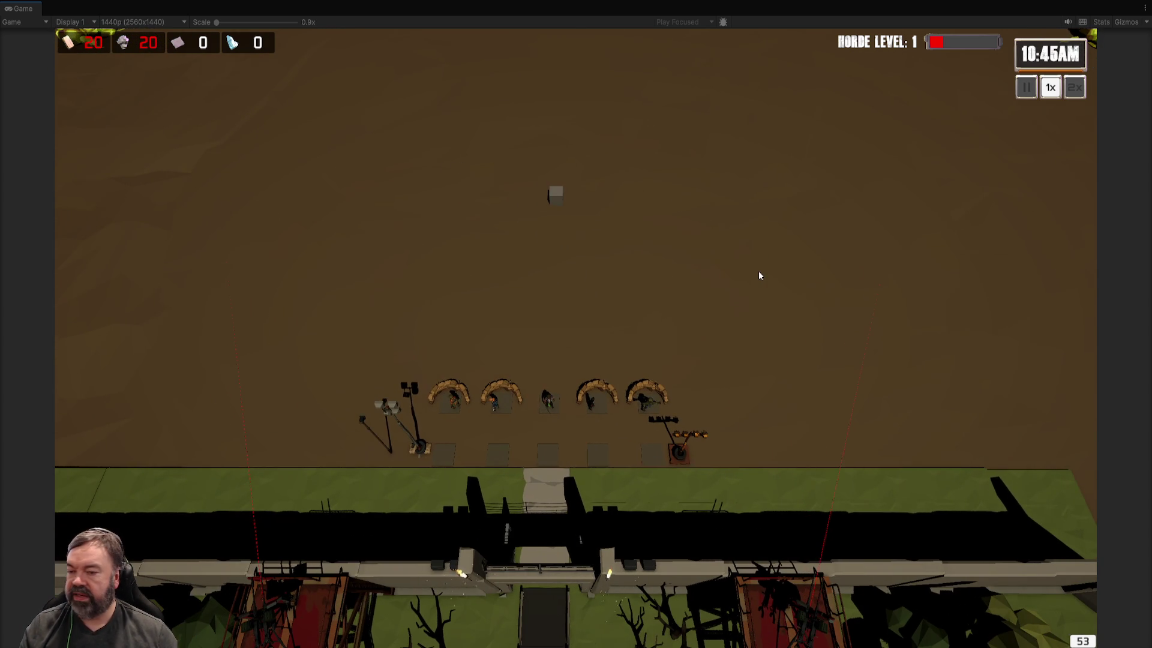
pyautogui.press('a')
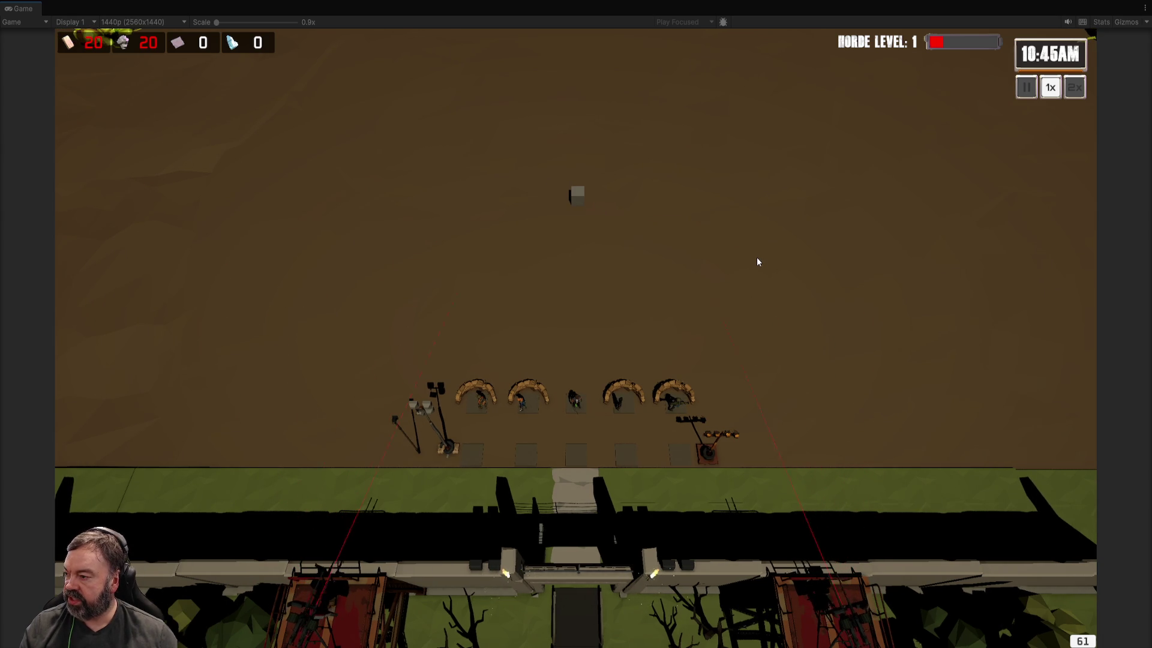
pyautogui.scroll(1, 757, 262)
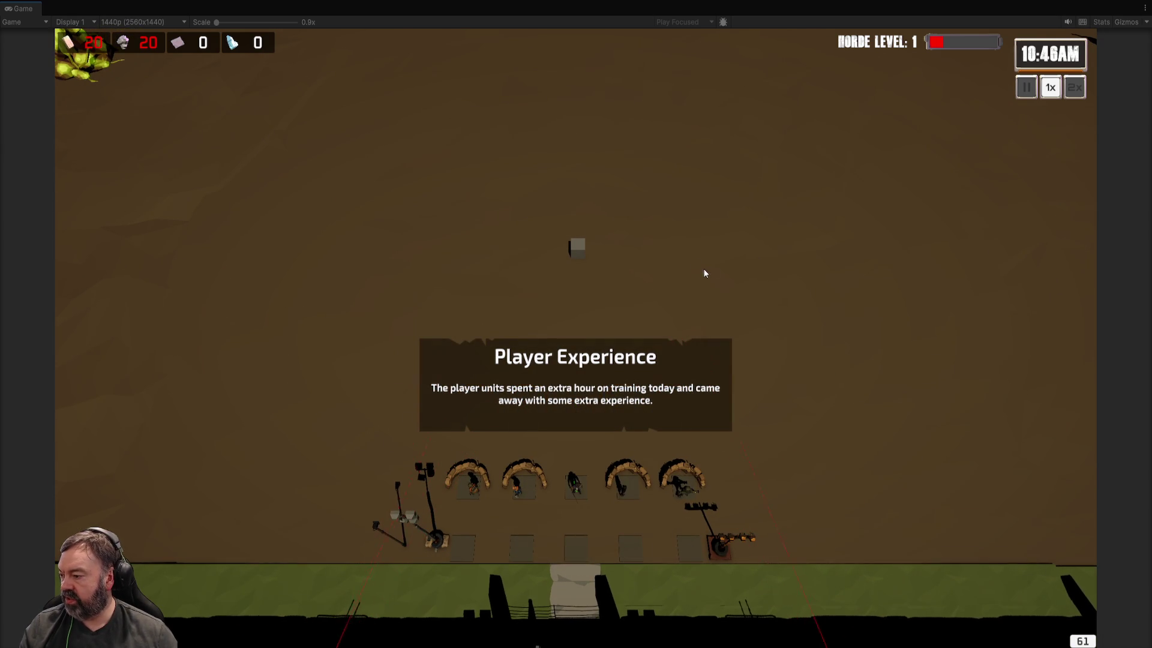
# Step: Inspect the middle unit's Melee Hero level 2 stats and inventory, then close the panel
pyautogui.click(580, 491)
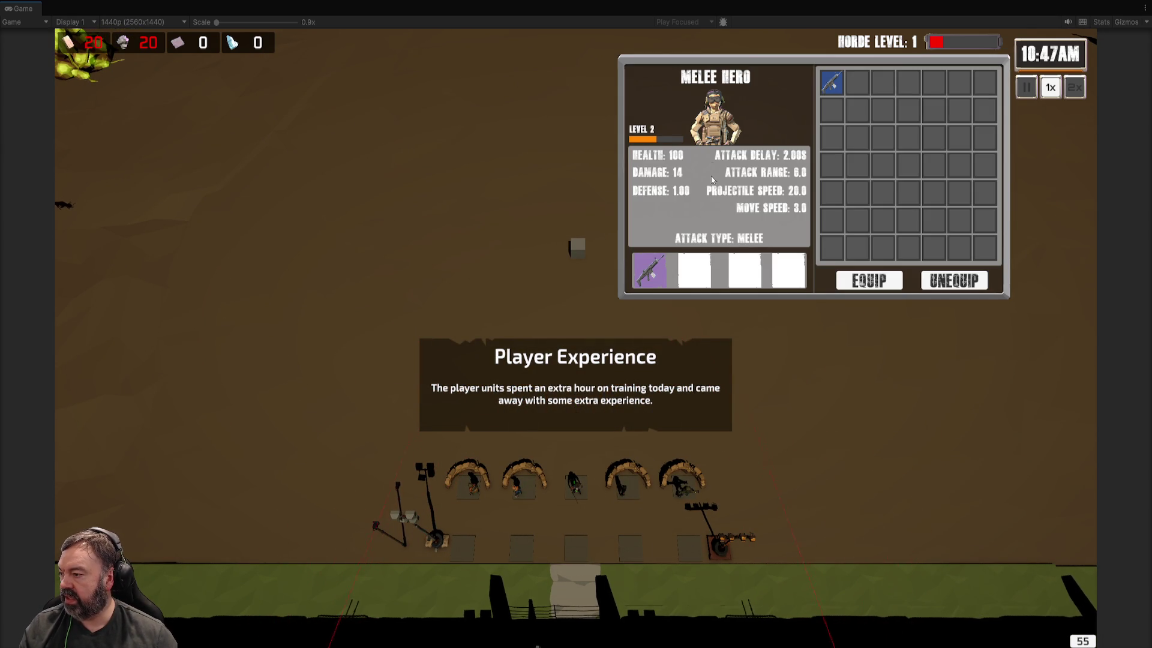
pyautogui.press('s')
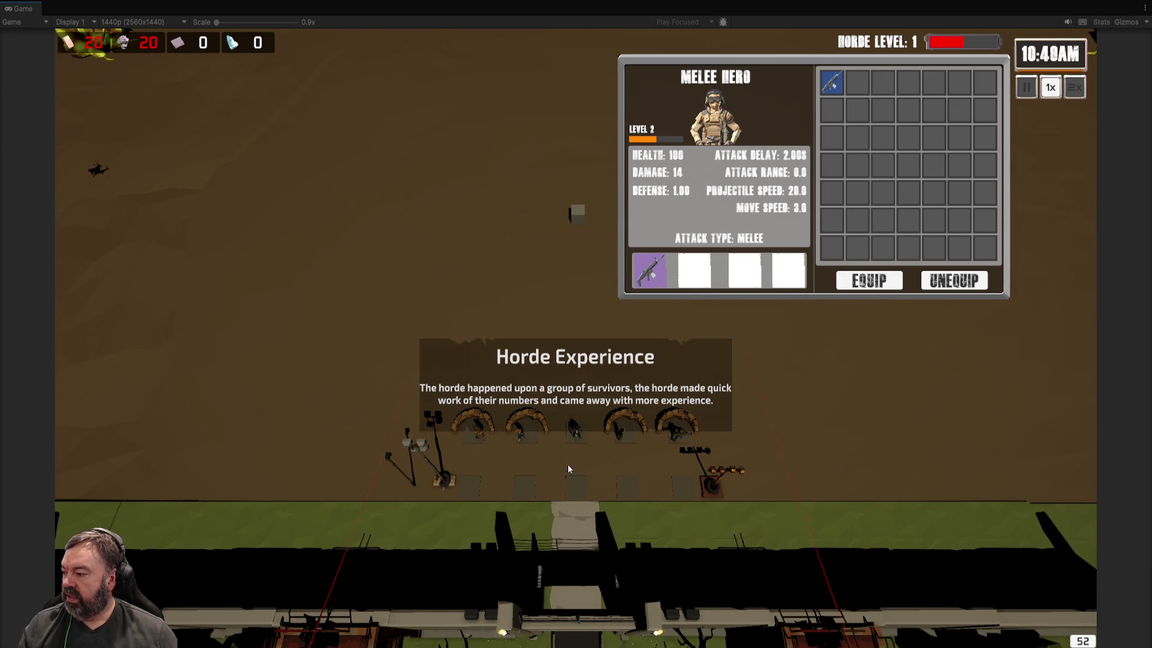
pyautogui.click(578, 429)
# Step: Dismiss the Horde Experience notice and reframe the camera on the base wall and defences
pyautogui.press('s')
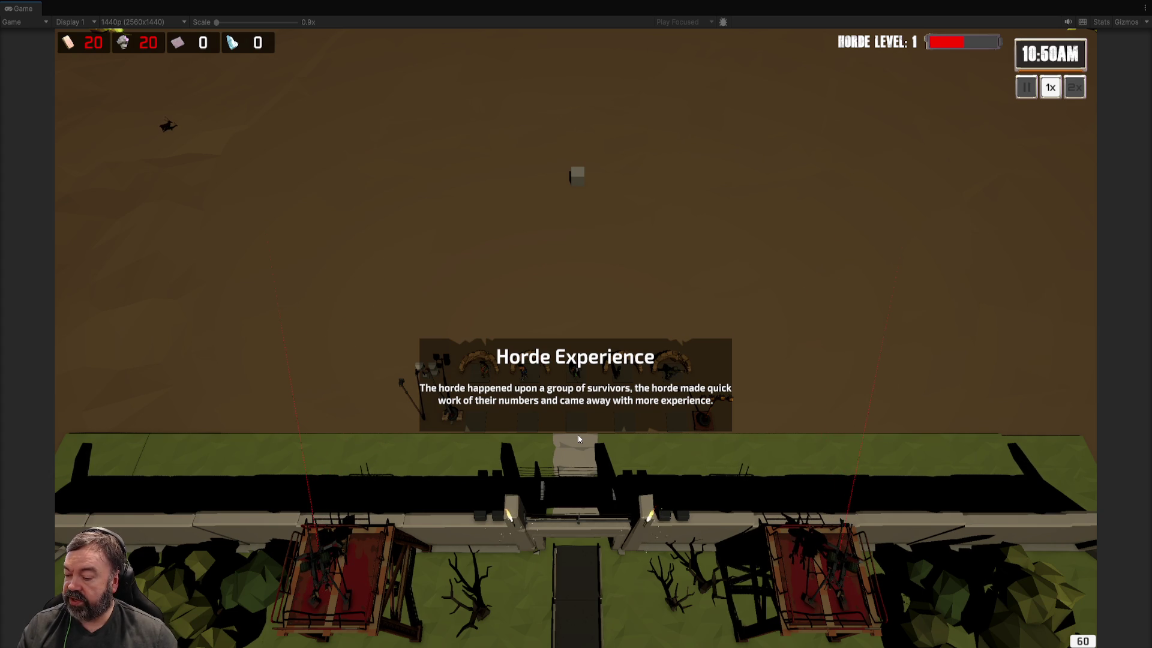
pyautogui.click(557, 430)
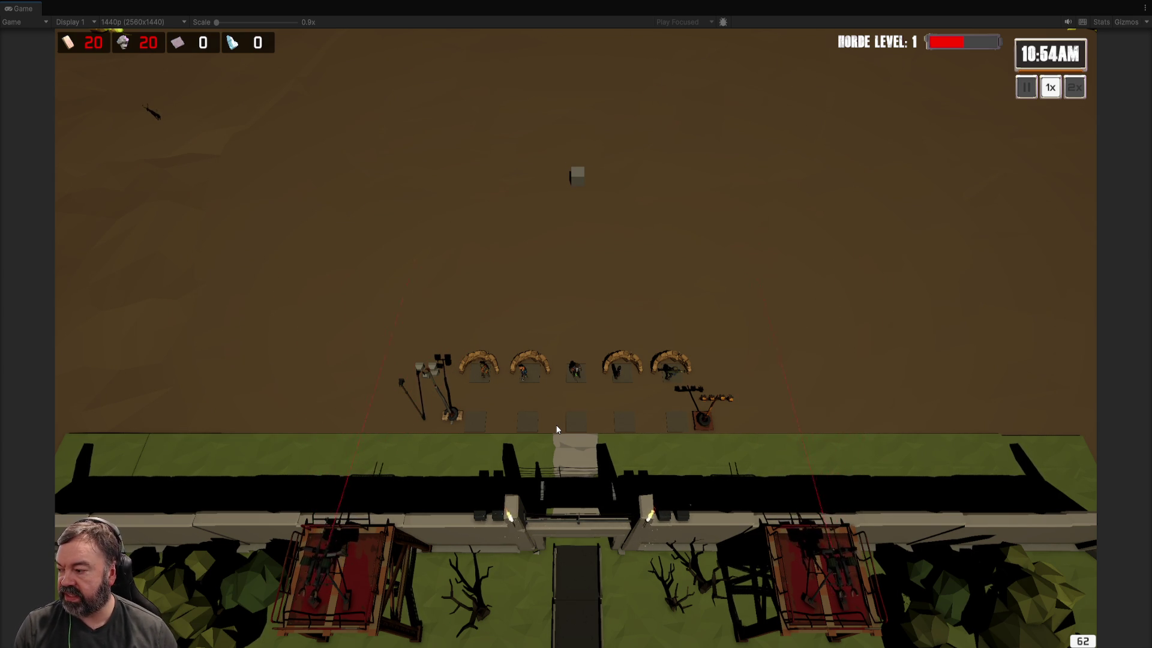
pyautogui.press('w')
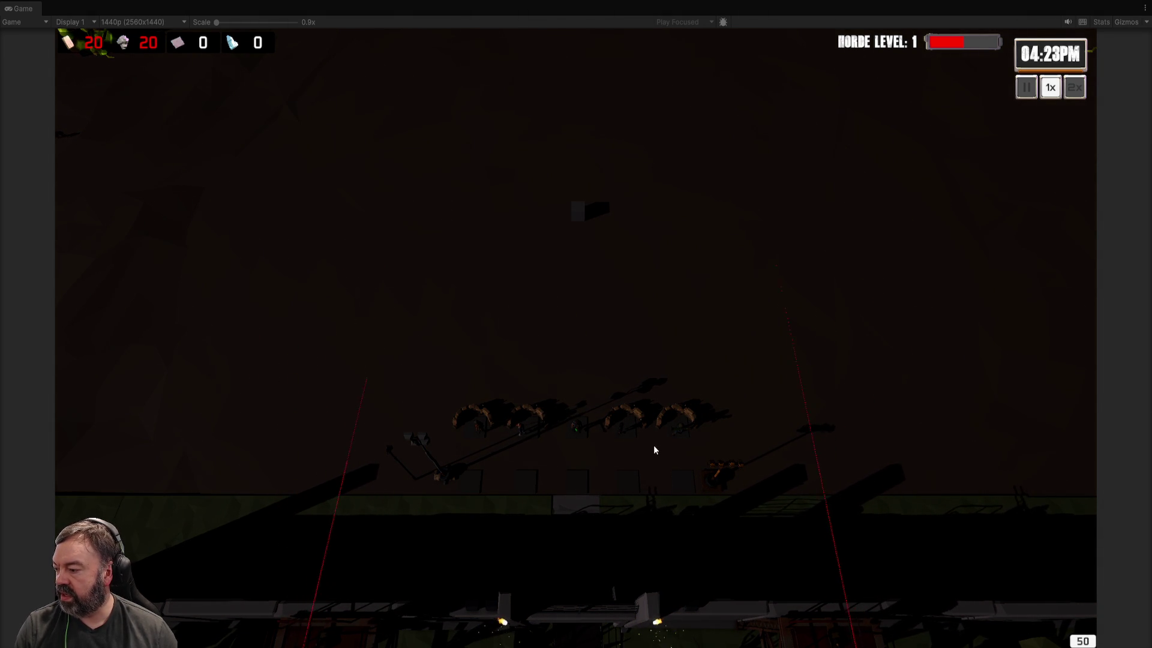
# Step: Zoom out and move the camera back and forth to keep the turrets centred as dusk falls
pyautogui.scroll(-3, 653, 445)
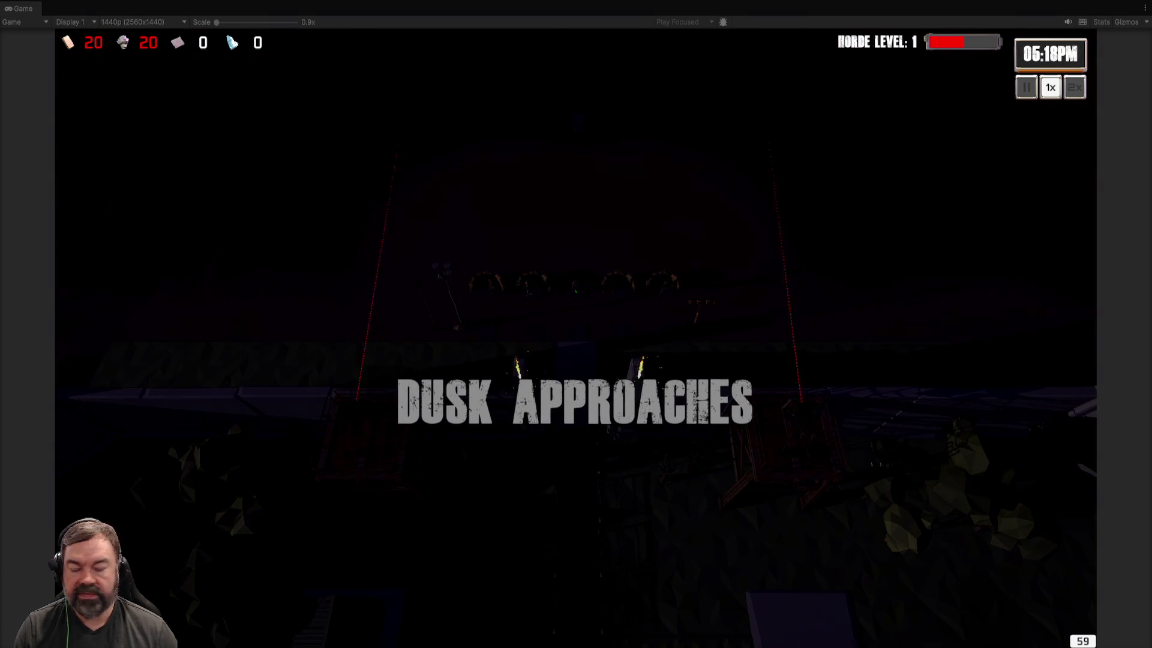
pyautogui.scroll(-1, 883, 294)
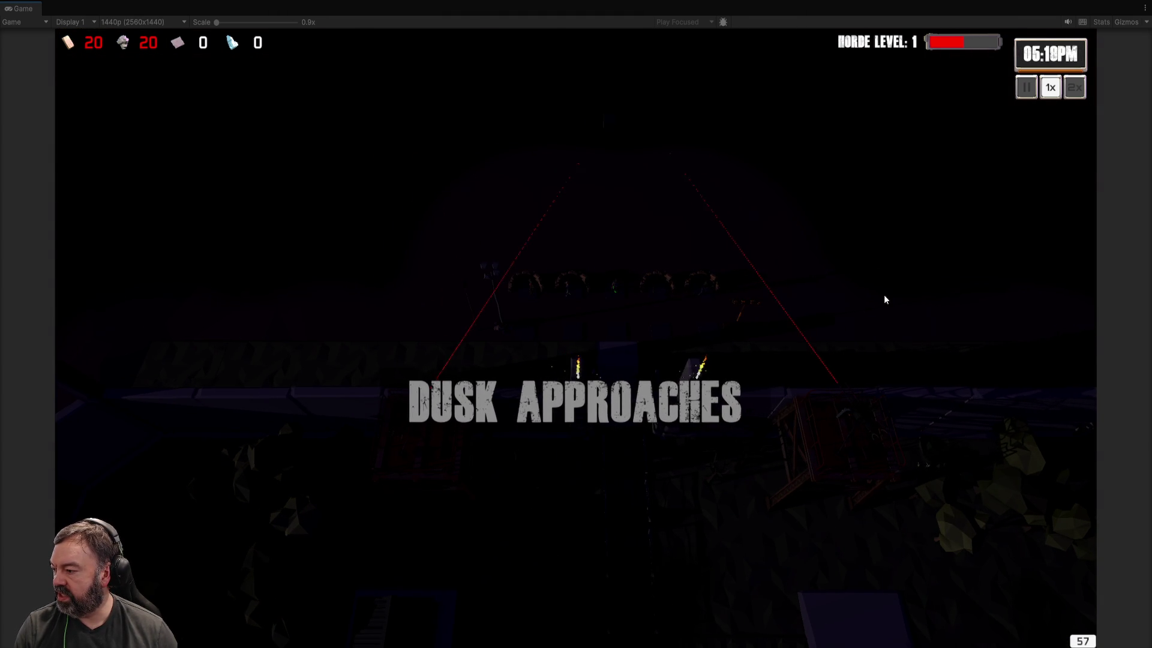
pyautogui.press('w')
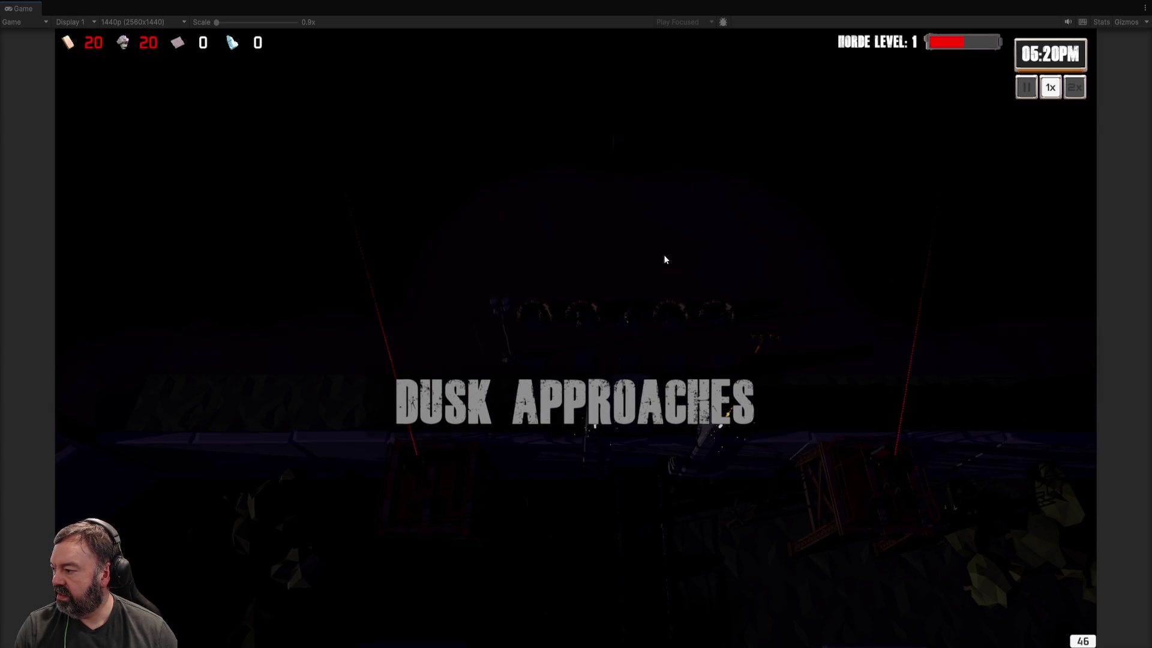
pyautogui.press('s')
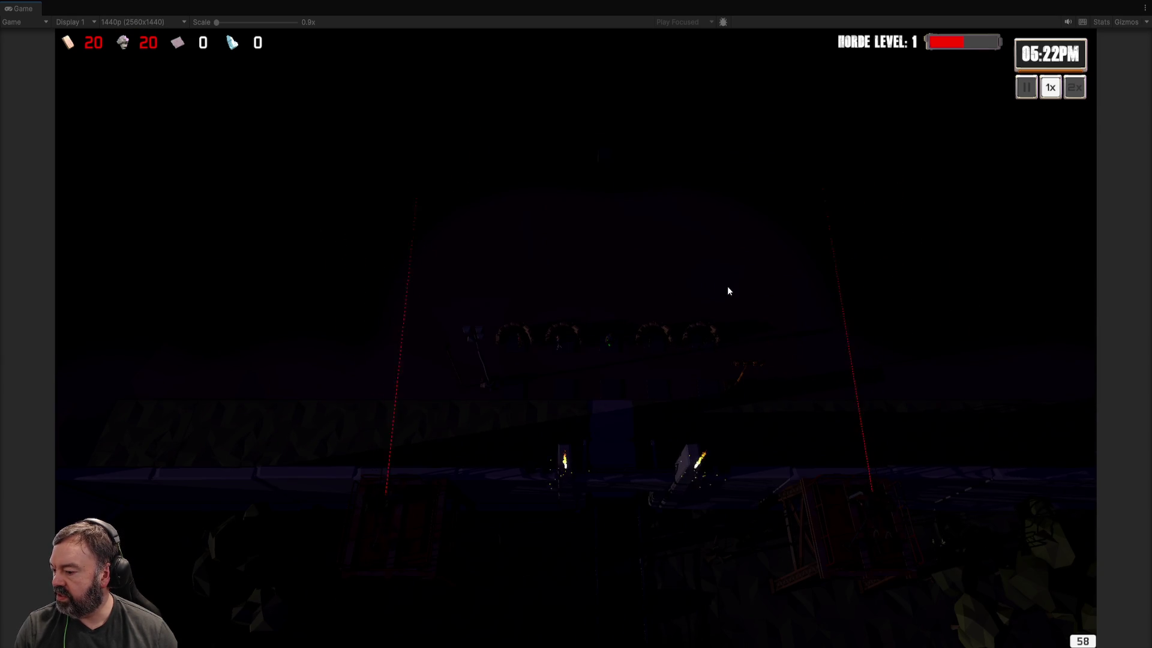
pyautogui.press('s')
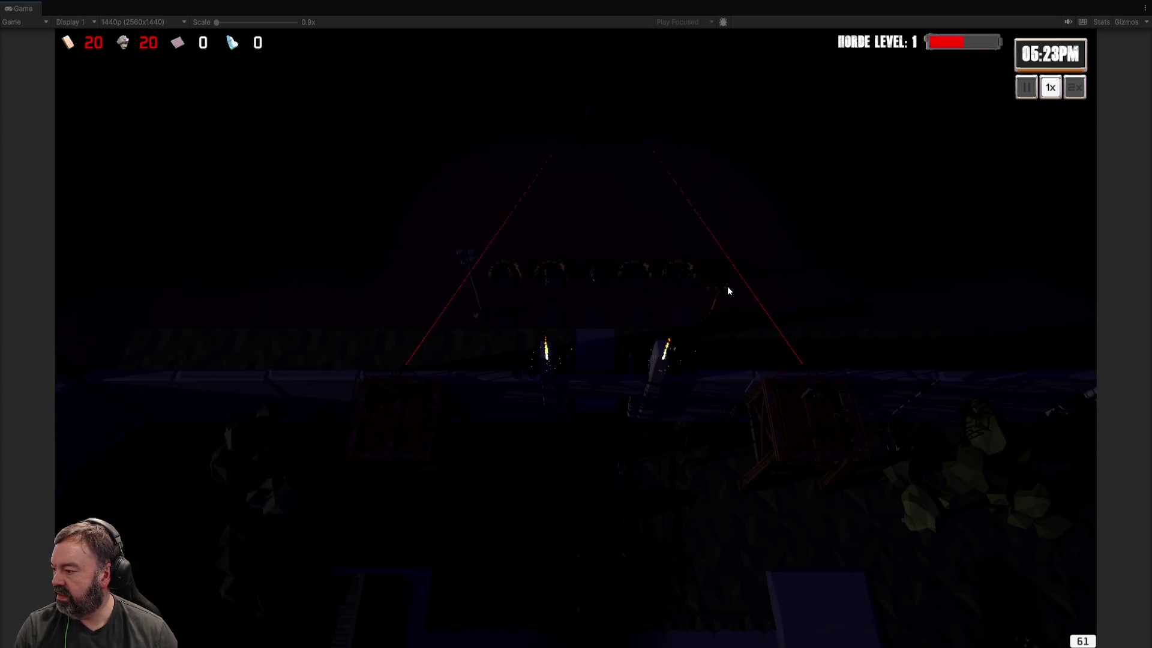
pyautogui.press('w')
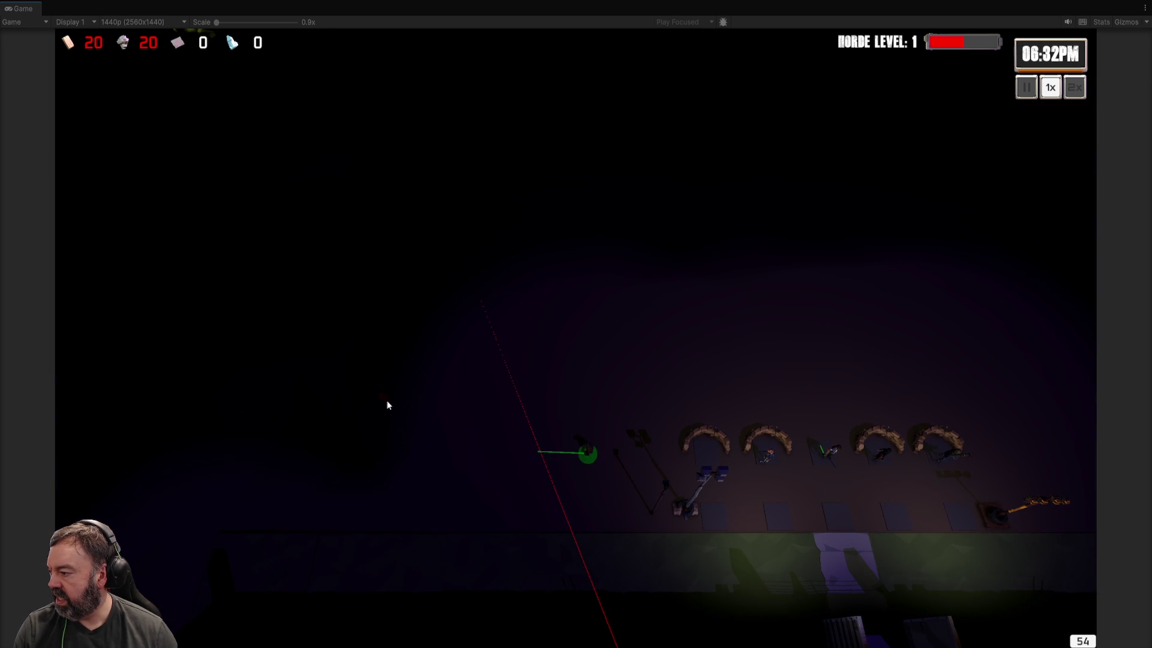
# Step: Send the unit to a spot near the barricades, then to a new destination, panning right
pyautogui.click(384, 399)
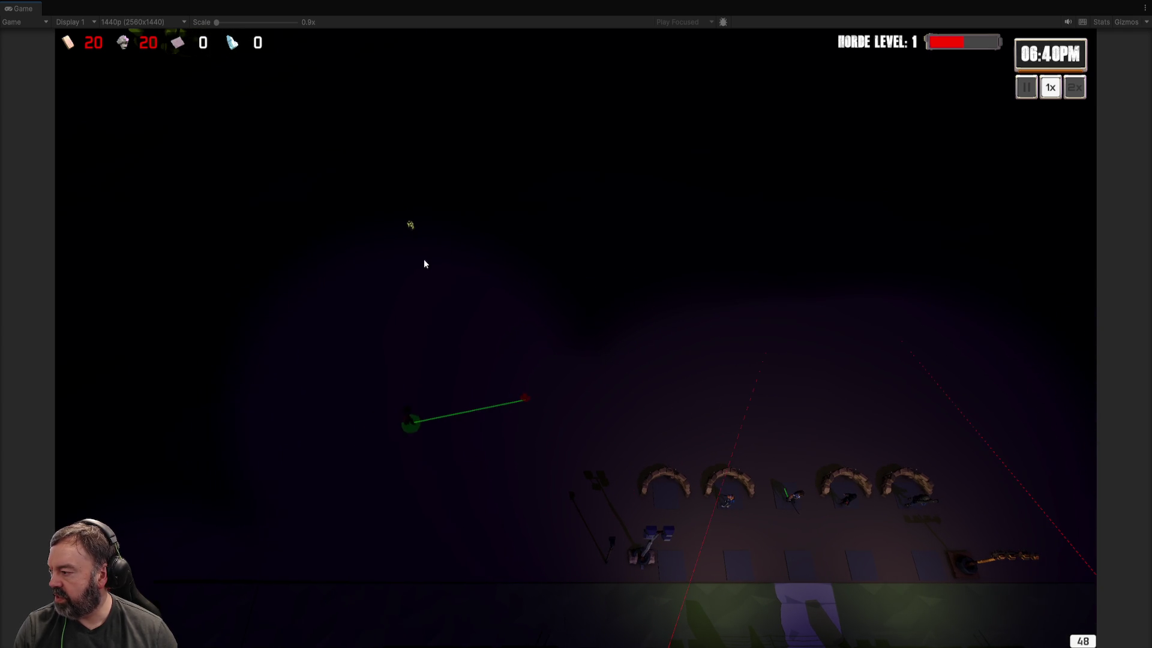
pyautogui.click(571, 443)
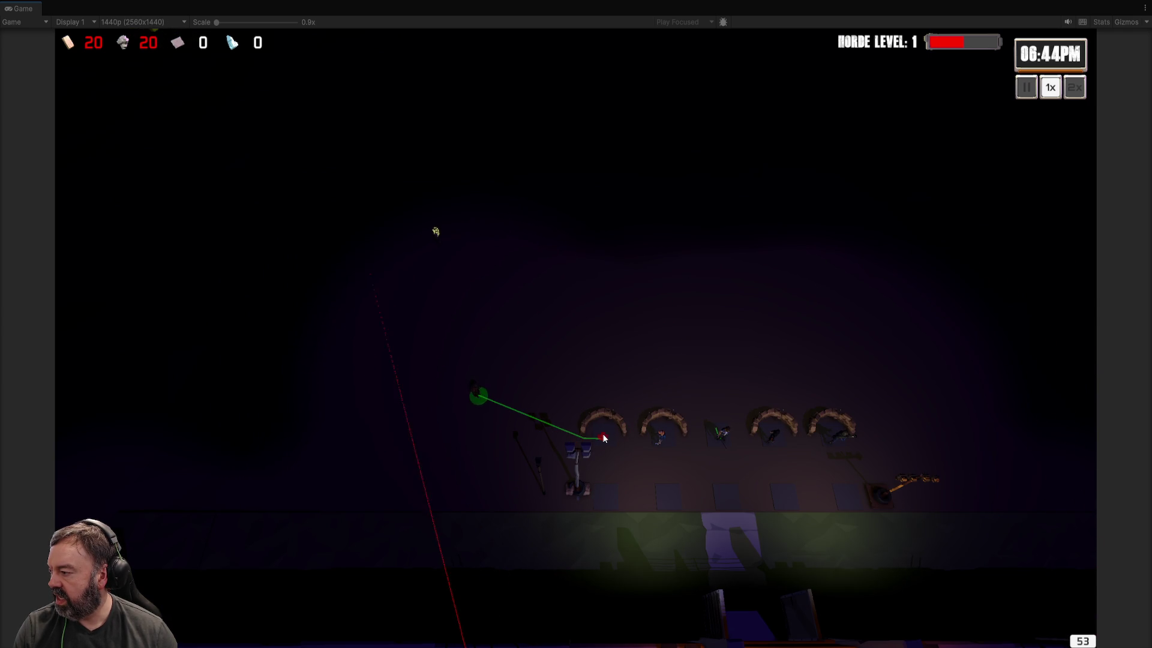
pyautogui.press('d')
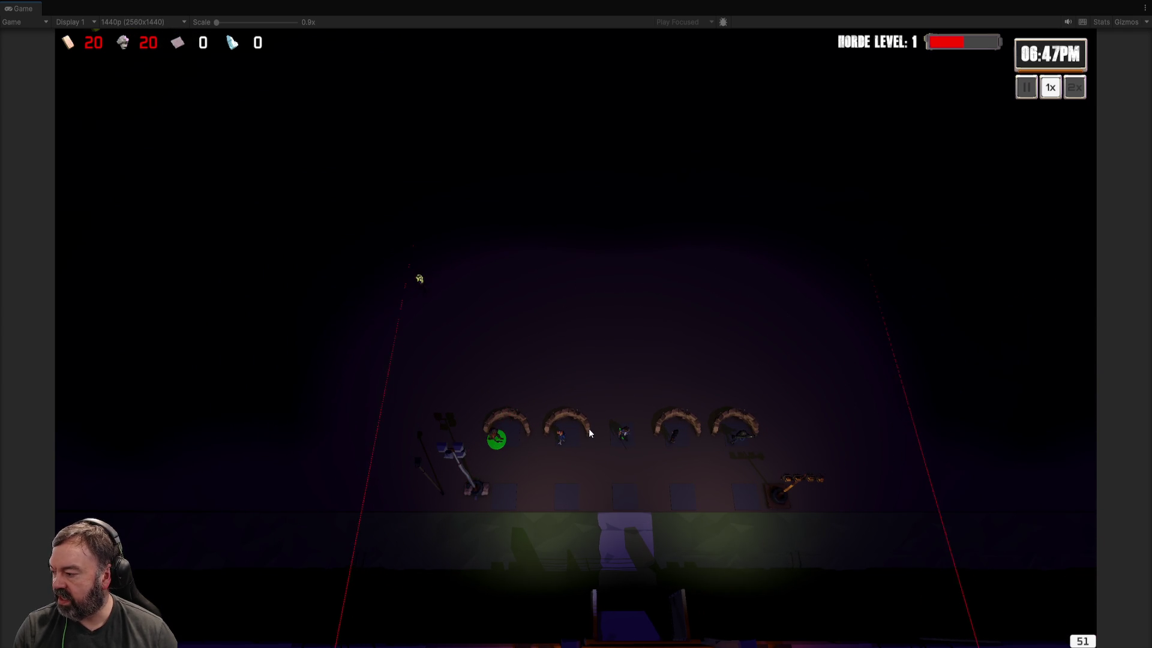
pyautogui.scroll(5, 546, 362)
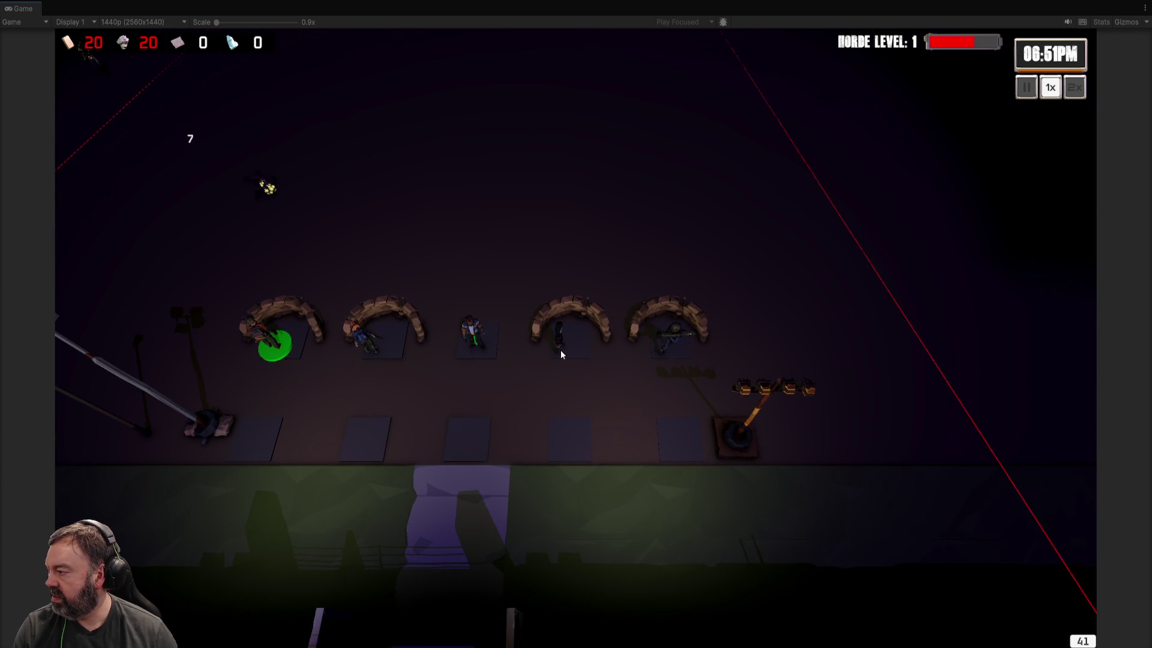
pyautogui.scroll(-3, 560, 350)
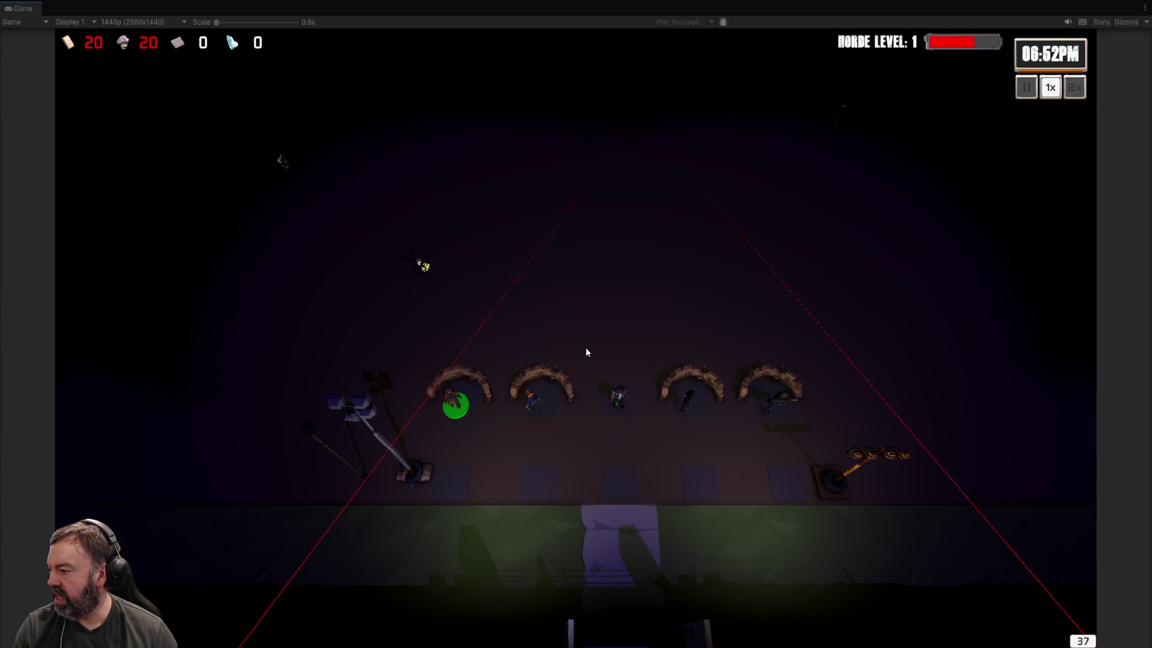
pyautogui.scroll(-1, 585, 352)
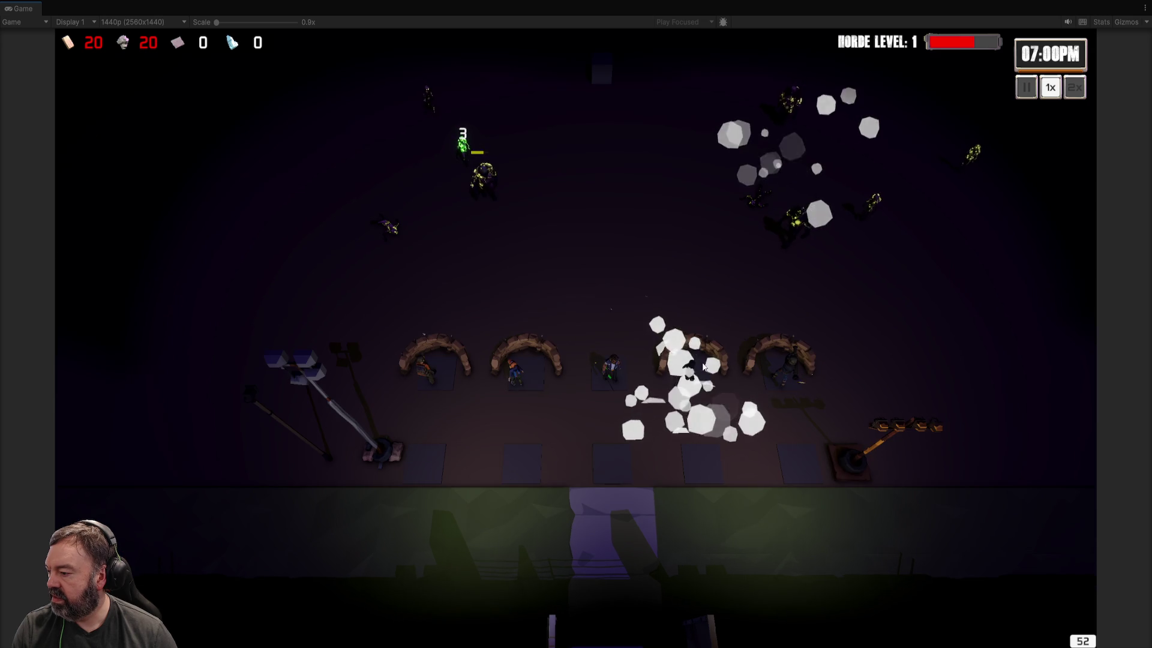
# Step: Order a bunker-line unit forward, into the empty bunker slot, and onto the nearby zombie
pyautogui.click(693, 382)
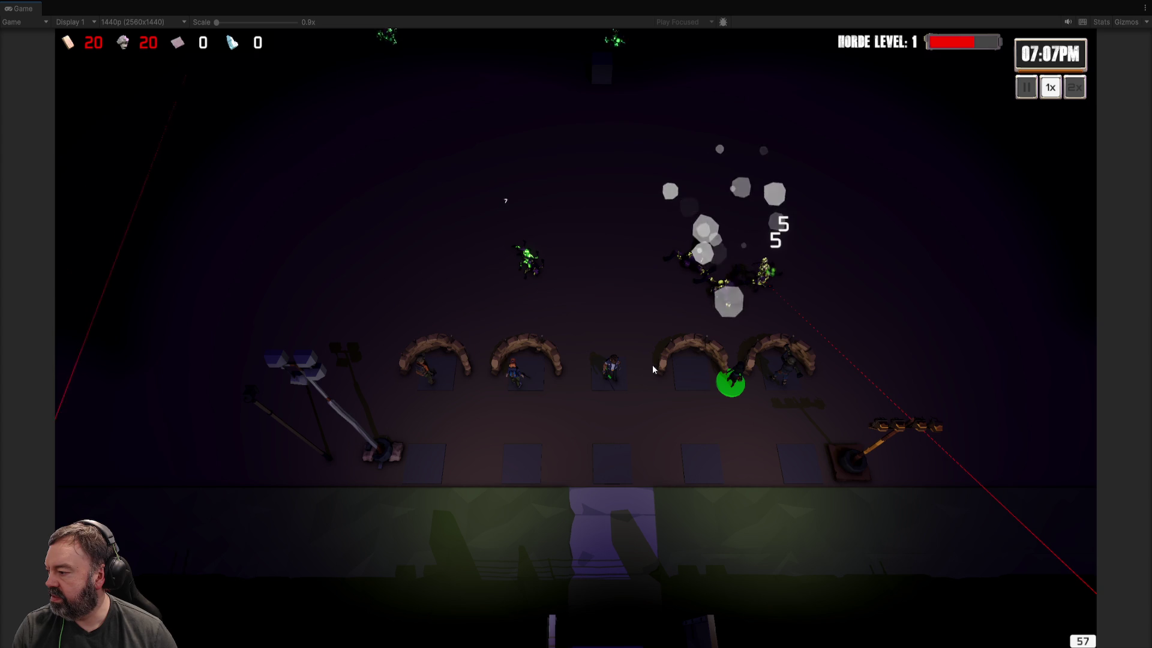
pyautogui.click(596, 227)
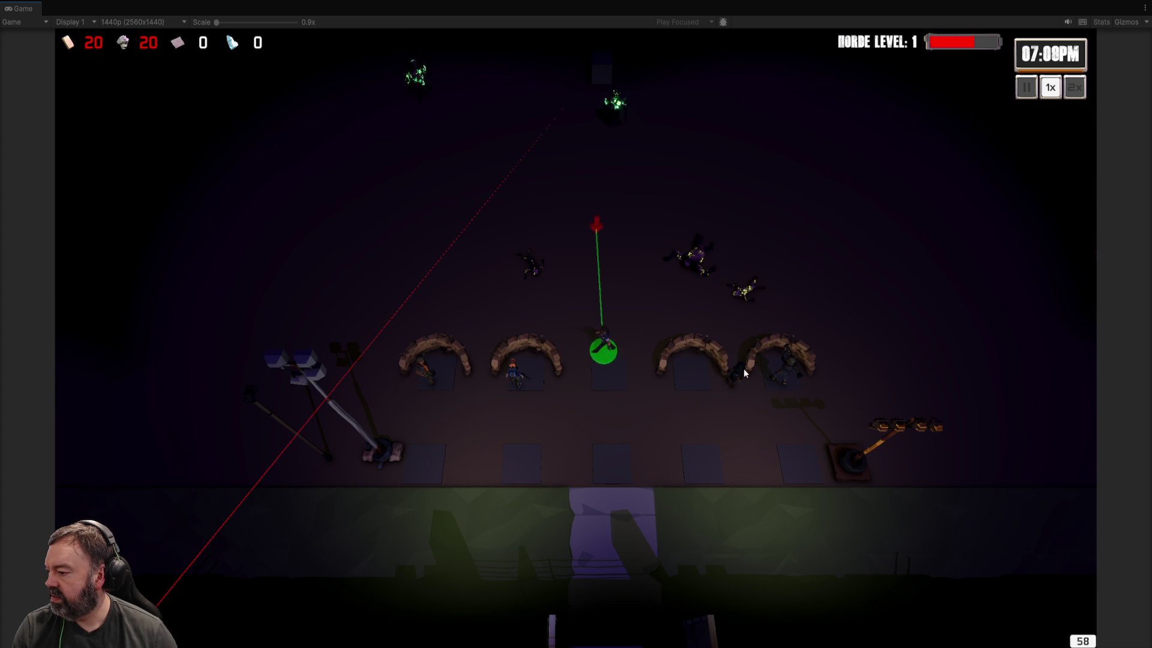
pyautogui.click(611, 374)
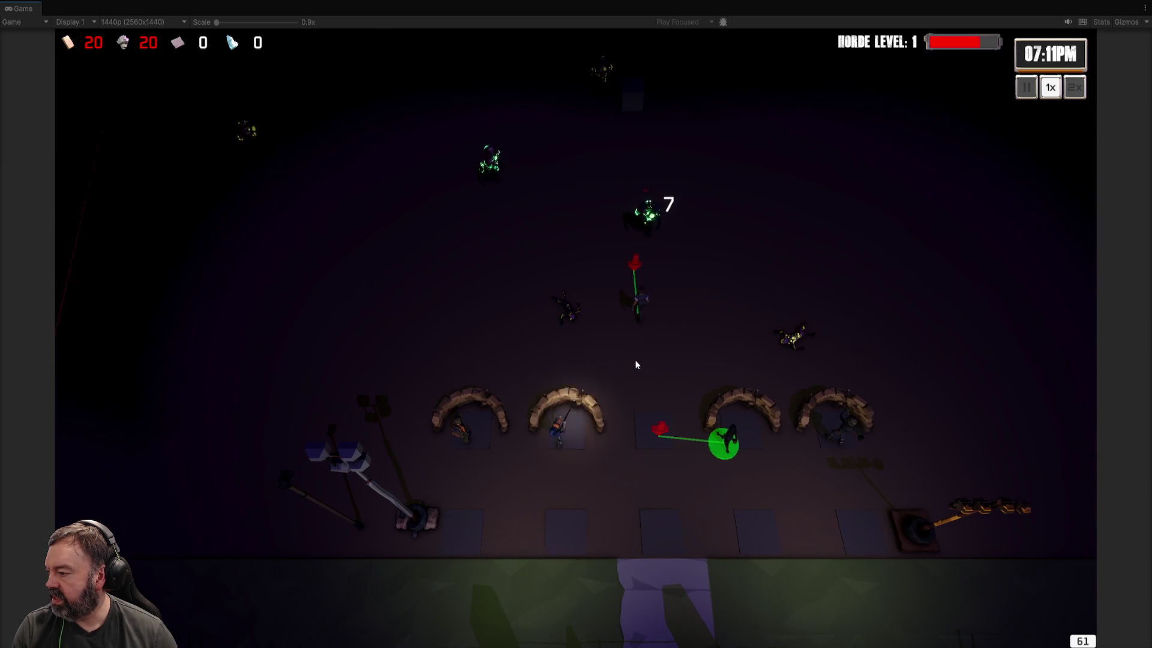
pyautogui.click(624, 269)
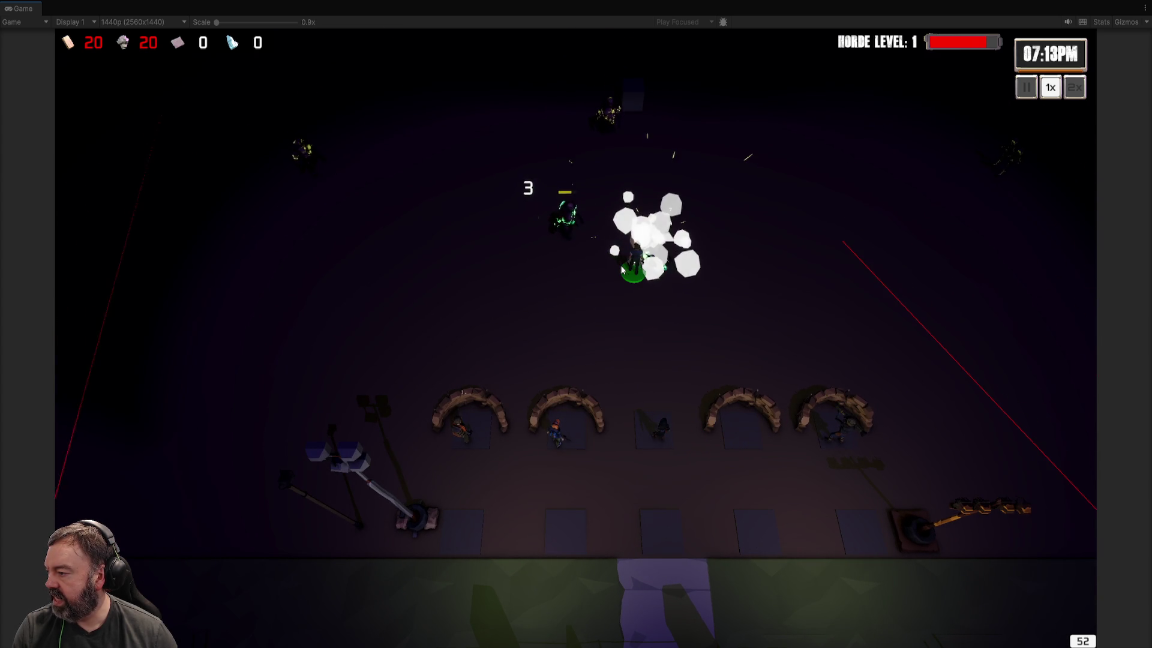
pyautogui.press('d')
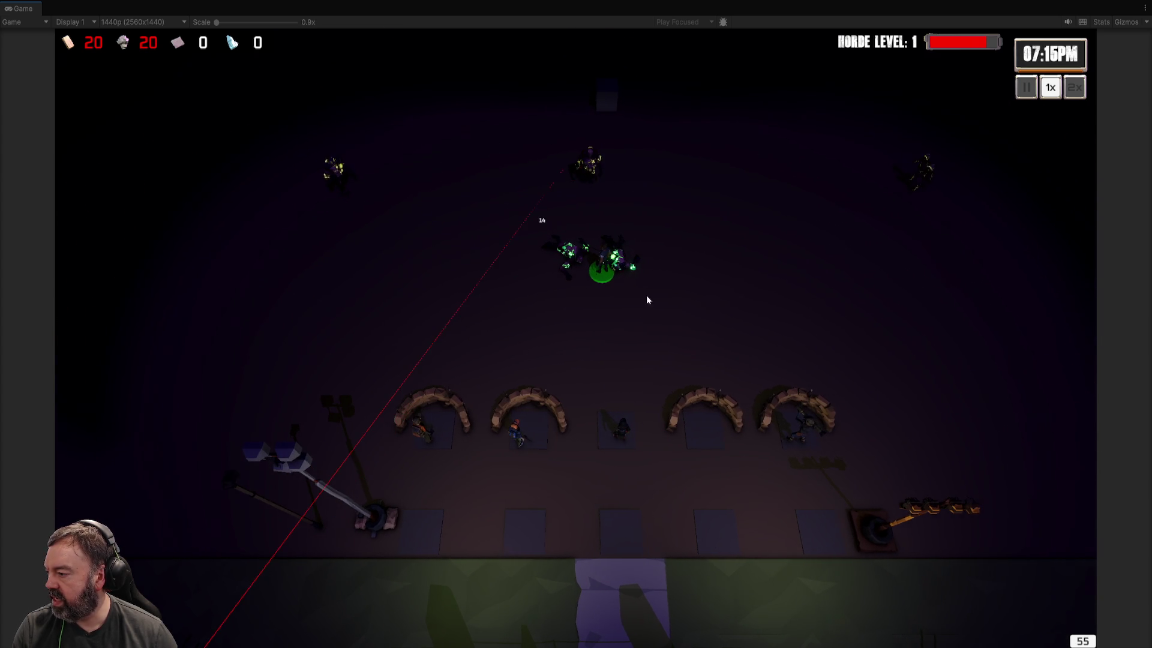
pyautogui.scroll(3, 646, 306)
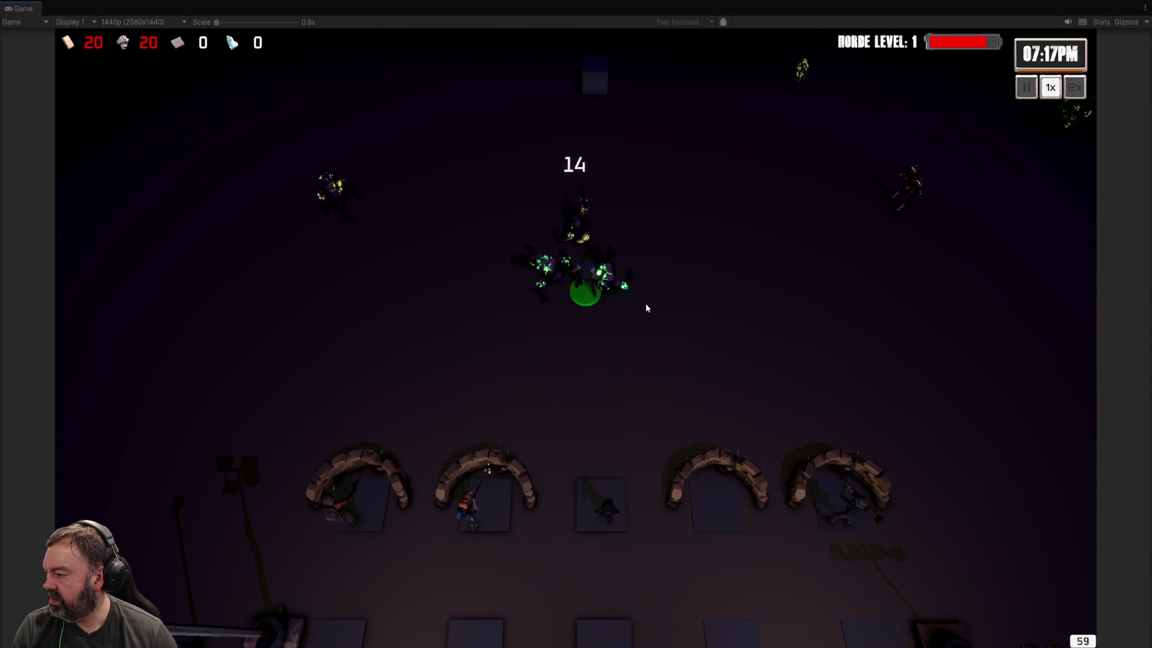
# Step: Move the middle-bunker unit out upfield, then return it to the empty middle bunker
pyautogui.click(603, 507)
pyautogui.rightClick(664, 381)
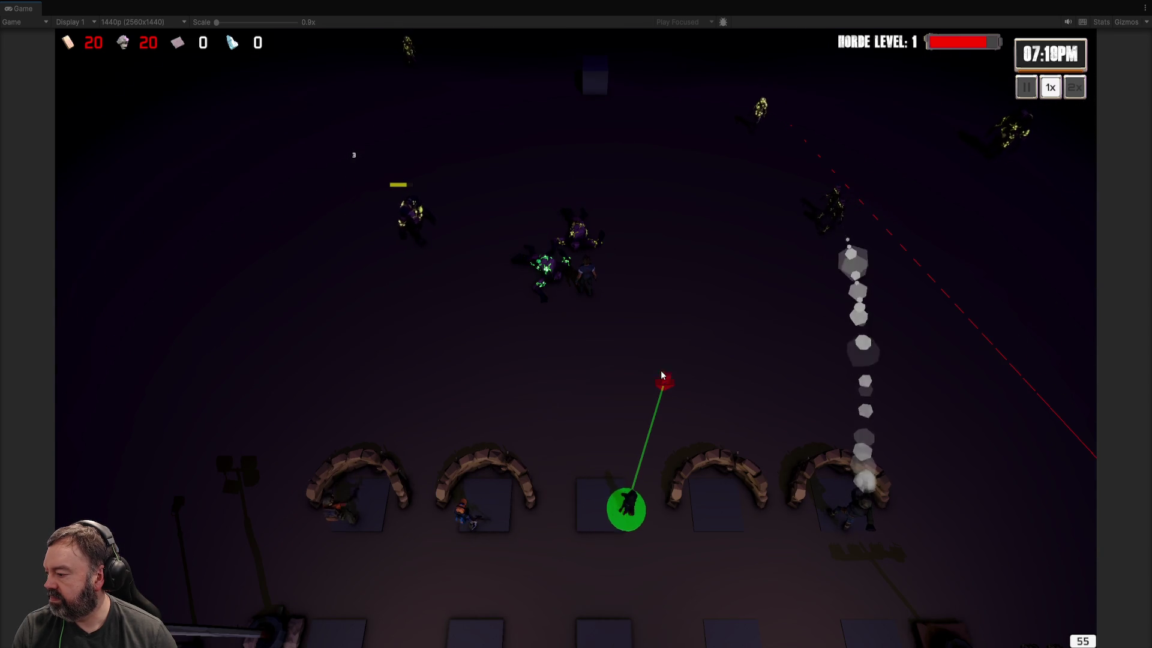
pyautogui.rightClick(718, 258)
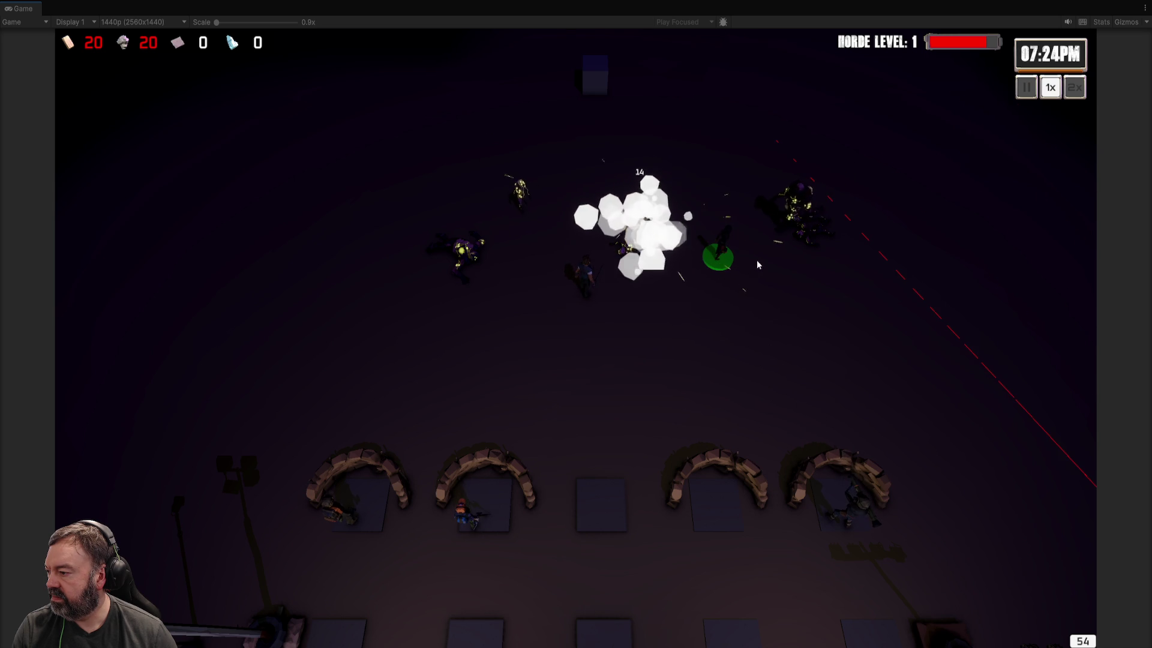
pyautogui.rightClick(607, 505)
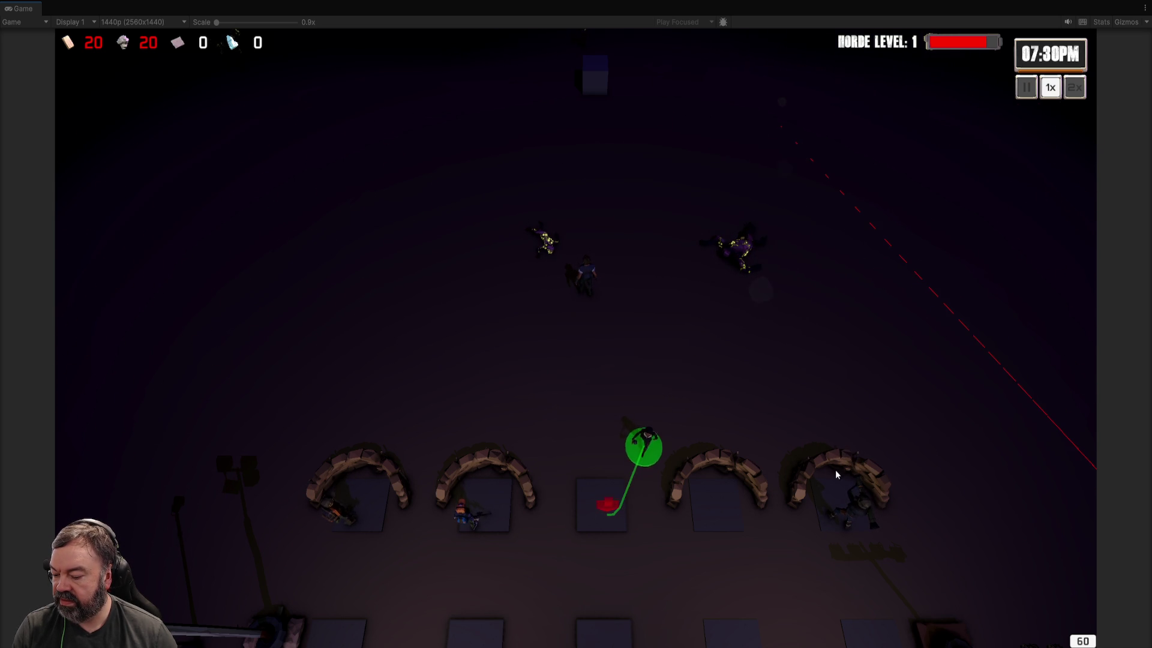
pyautogui.scroll(-1, 836, 473)
pyautogui.scroll(-2, 837, 471)
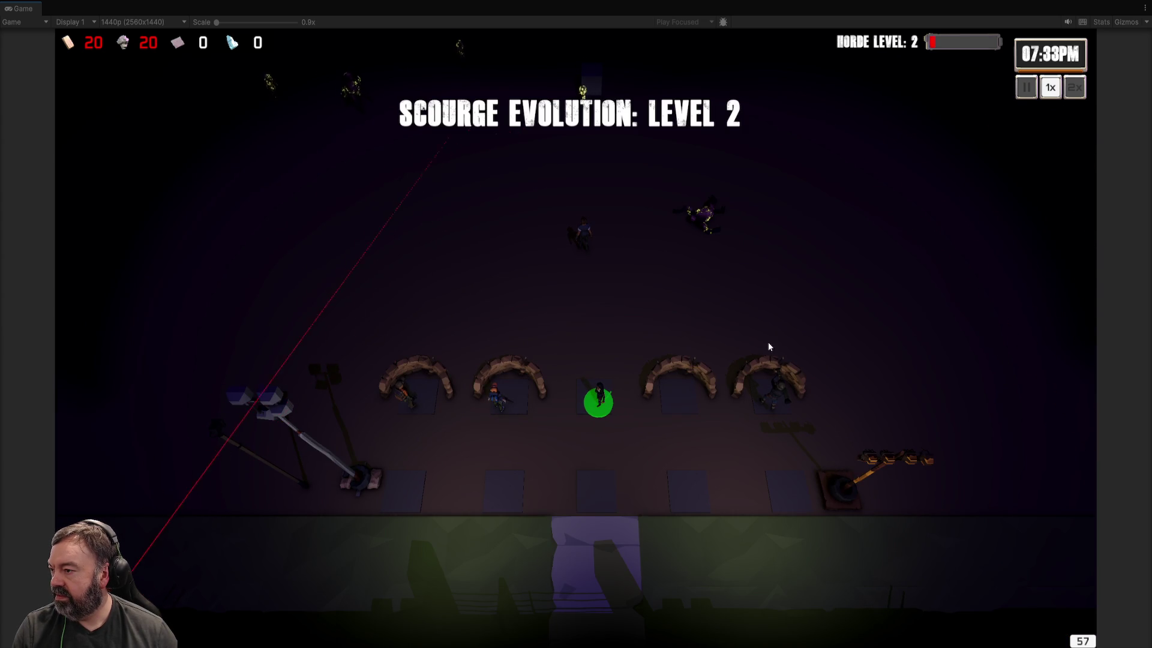
pyautogui.scroll(1, 762, 345)
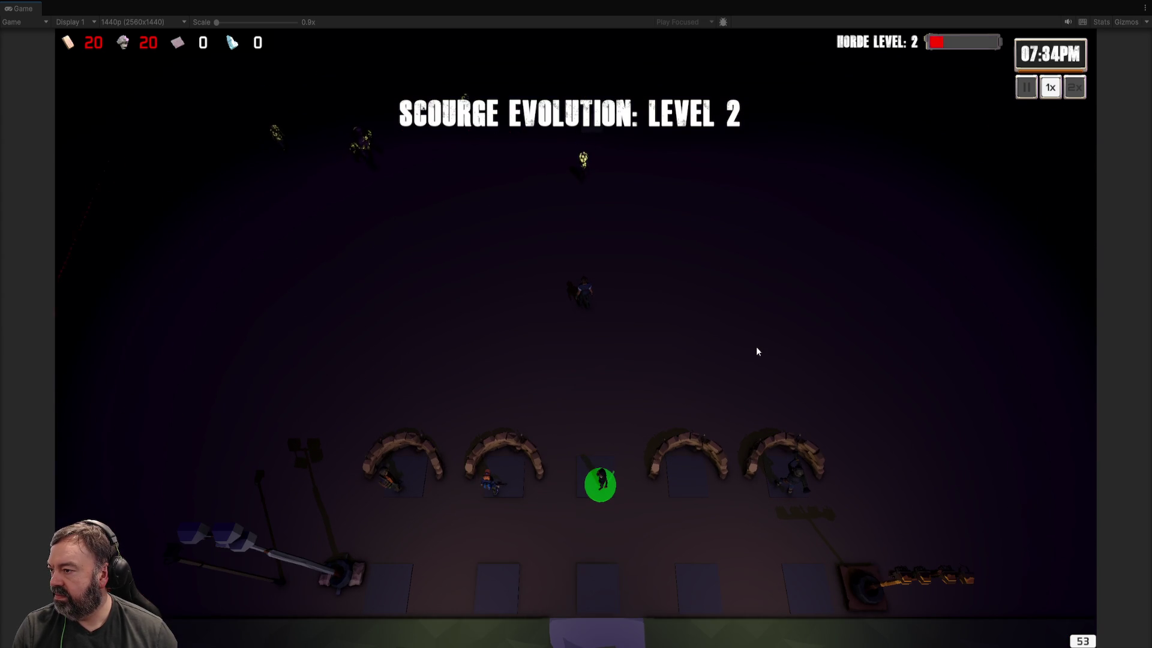
# Step: Zoom the Game view camera in and back out as the Brute Force mutation fires
pyautogui.scroll(1, 951, 108)
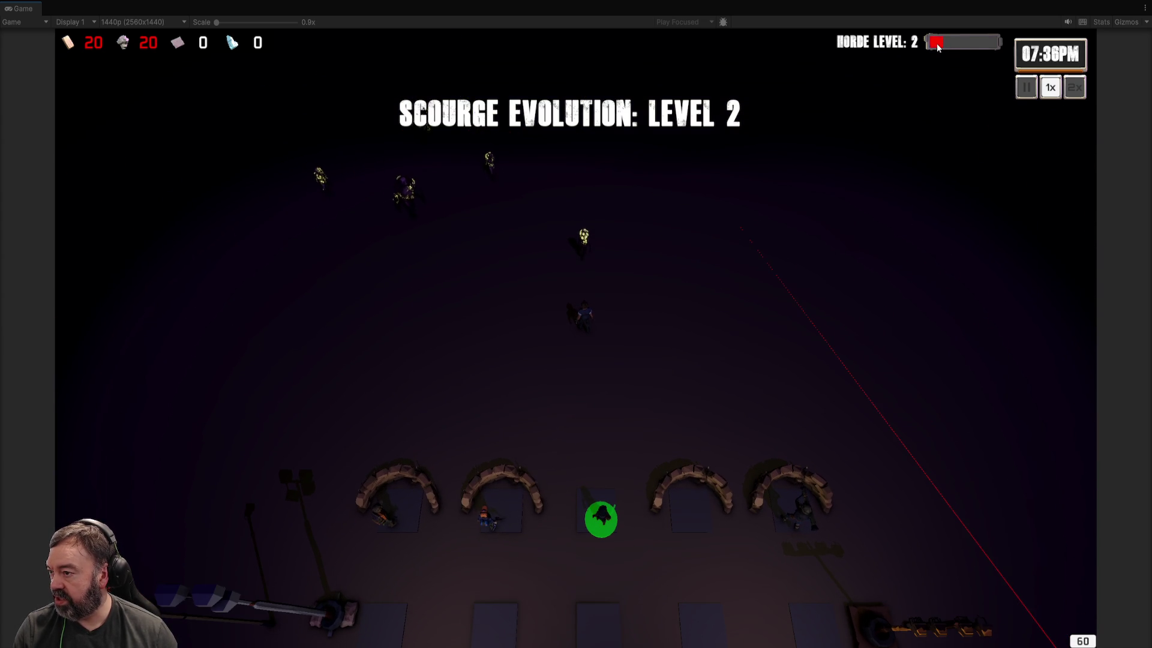
pyautogui.scroll(1, 936, 49)
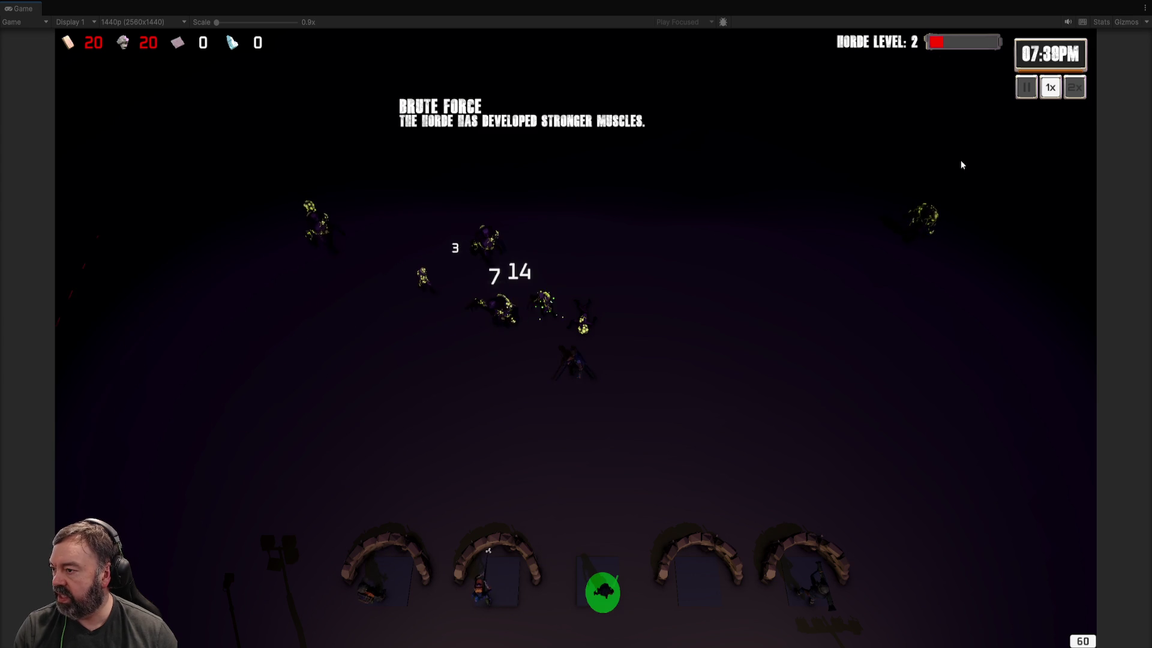
pyautogui.scroll(-2, 686, 326)
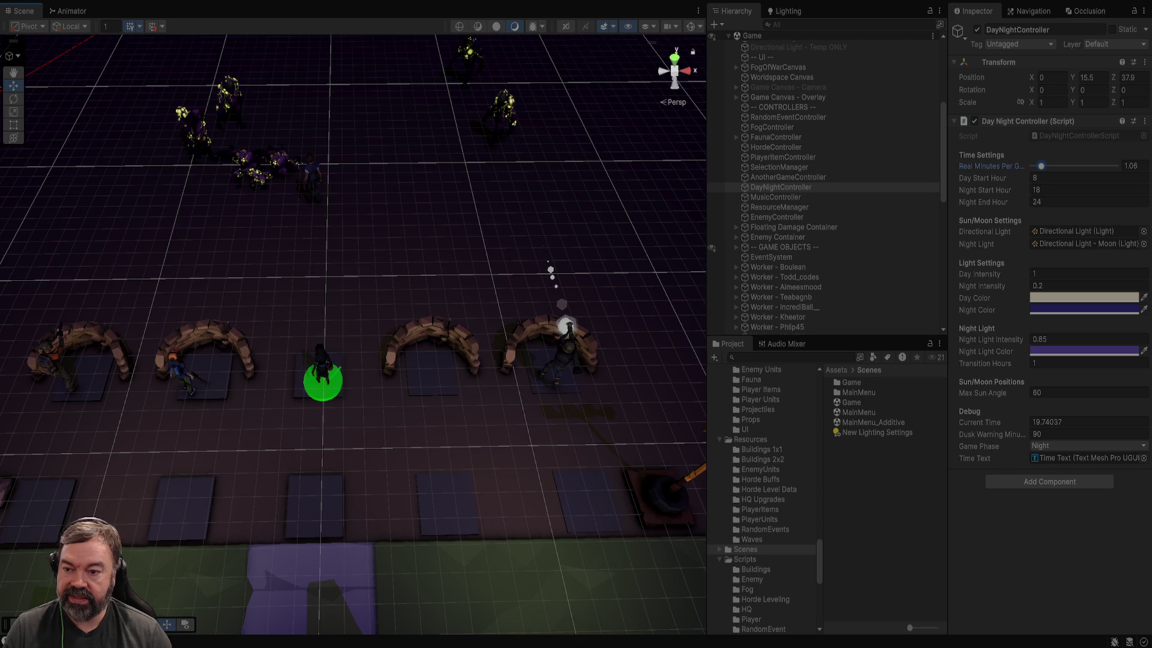
# Step: Frame FaunaController in the scene view and expand it to list its spawning areas and deer, rabbit and wolf clones
pyautogui.scroll(-3, 354, 324)
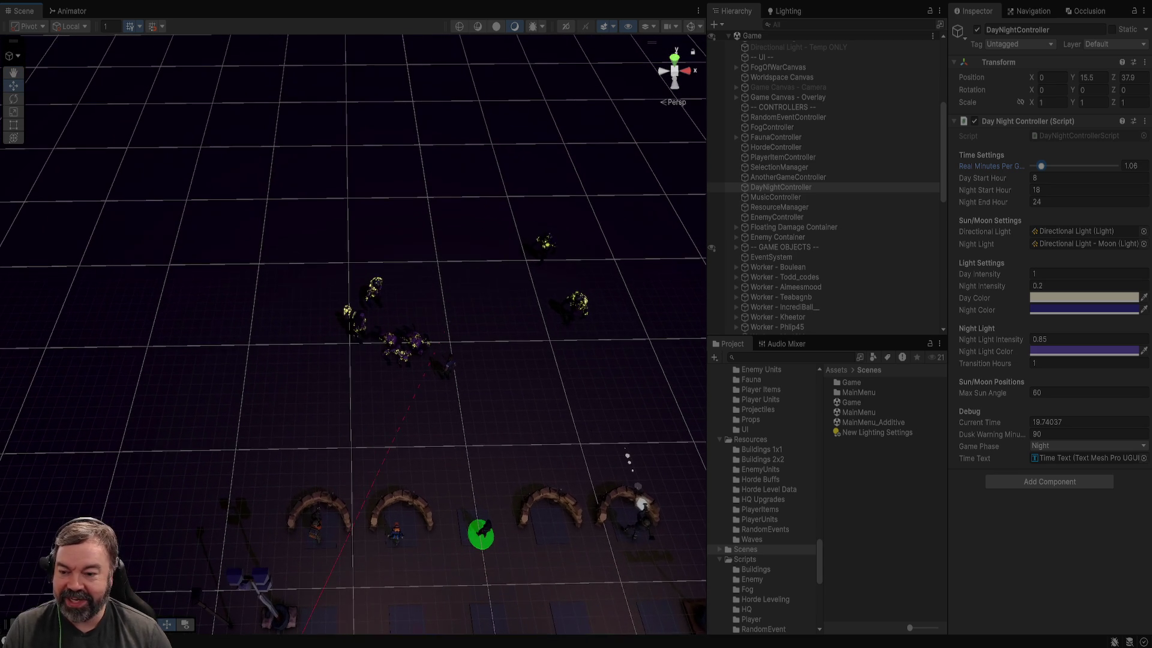
pyautogui.scroll(-3, 353, 336)
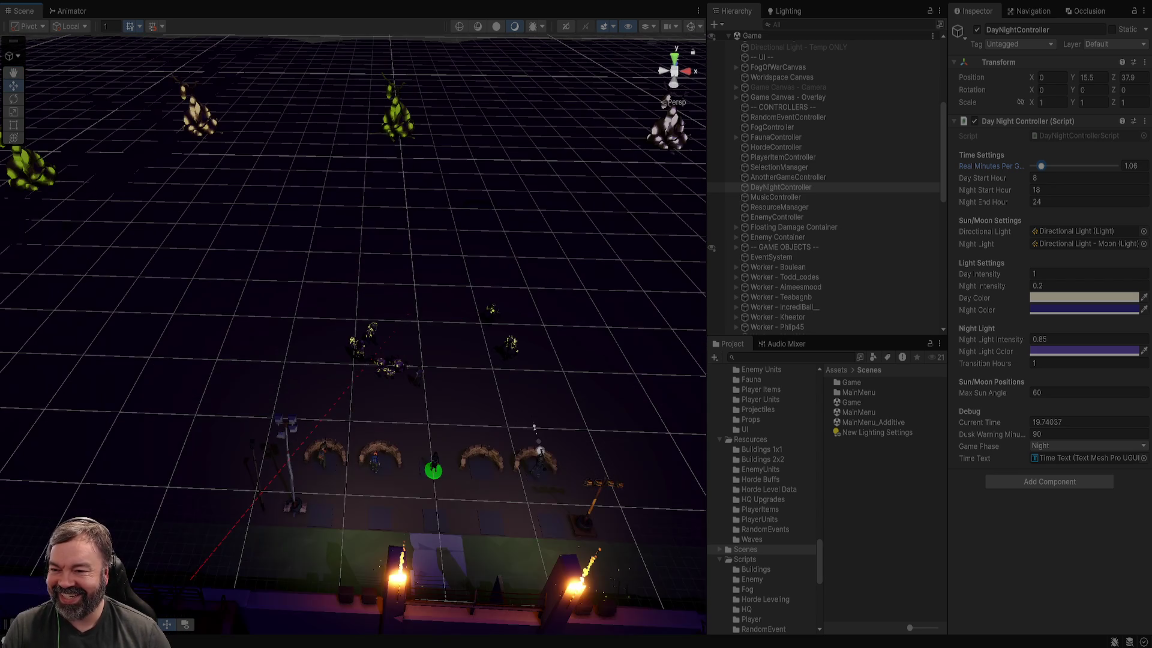
pyautogui.press('f')
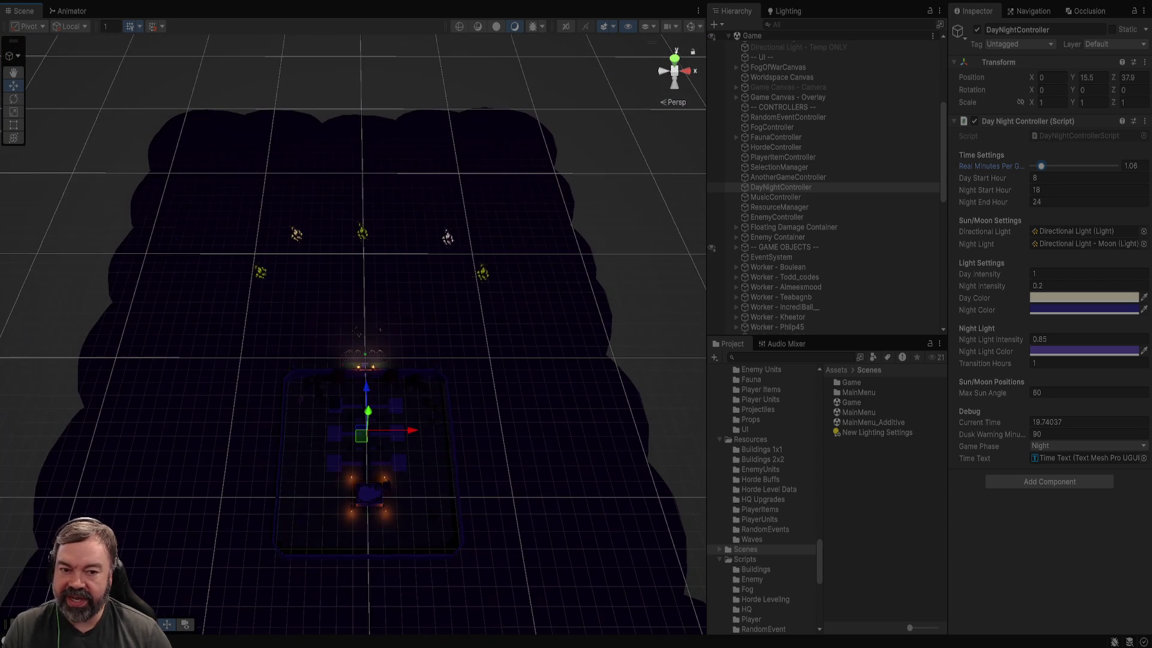
pyautogui.click(776, 137)
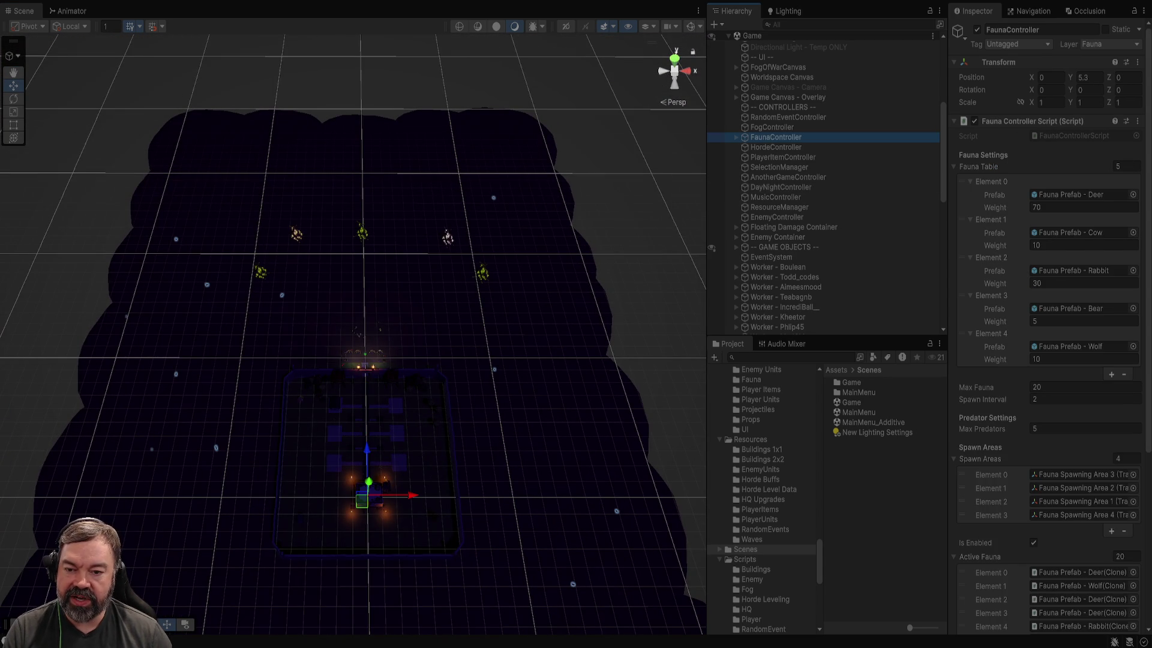
pyautogui.press('f')
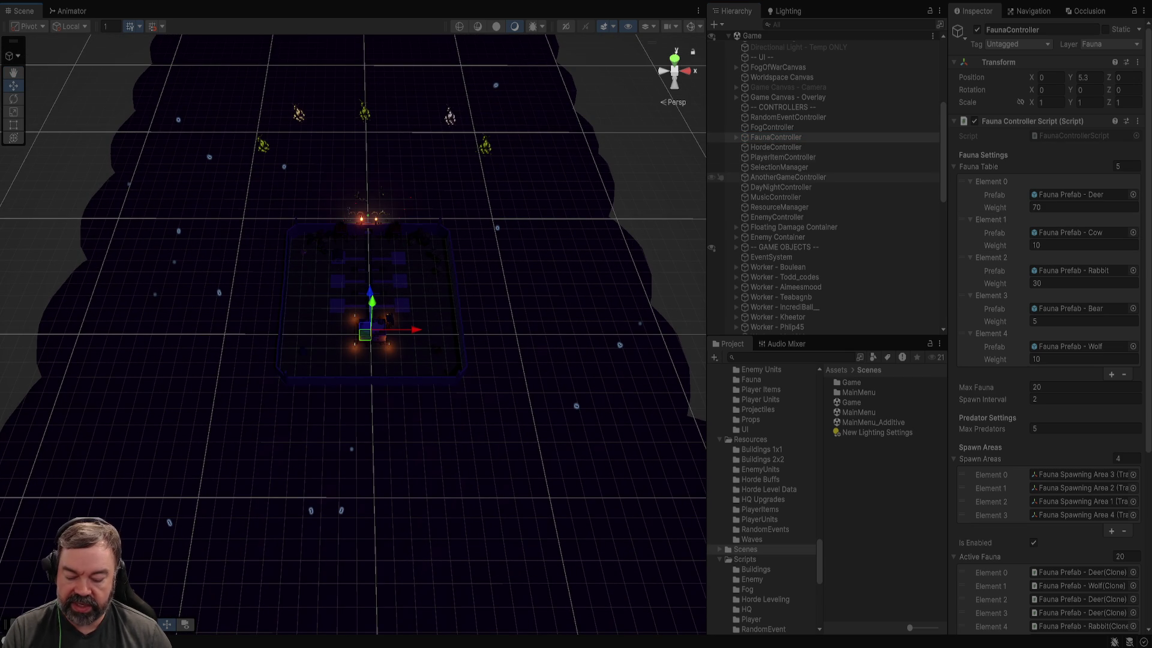
pyautogui.click(736, 136)
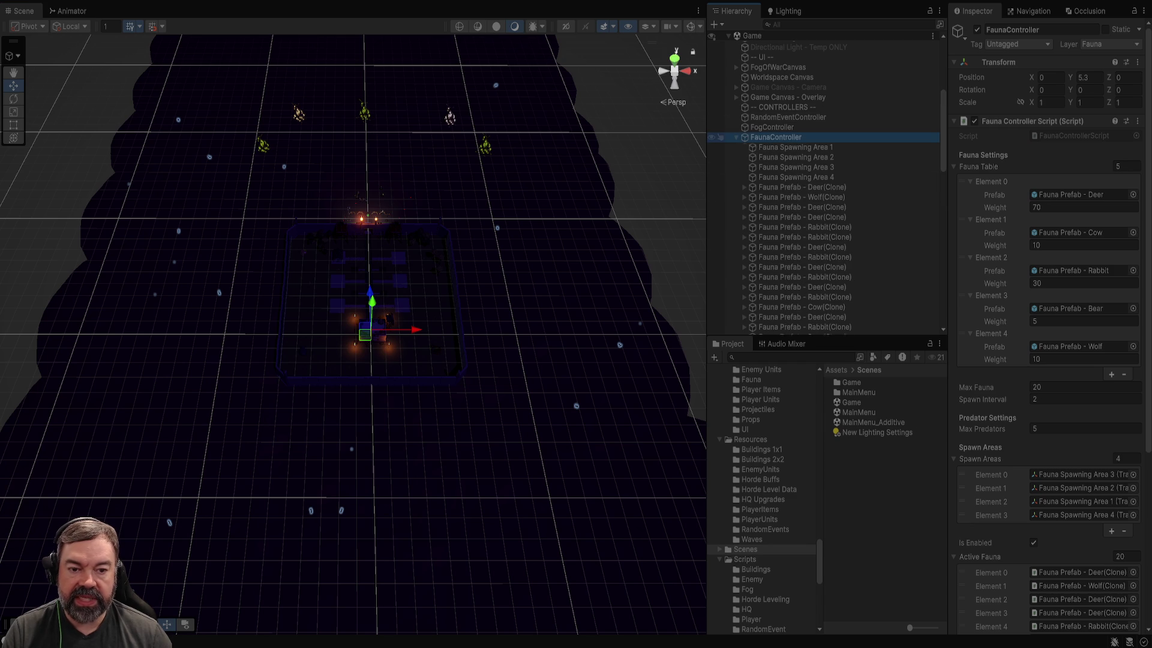
pyautogui.click(795, 147)
pyautogui.keyDown('shift'); pyautogui.click(795, 177); pyautogui.keyUp('shift')
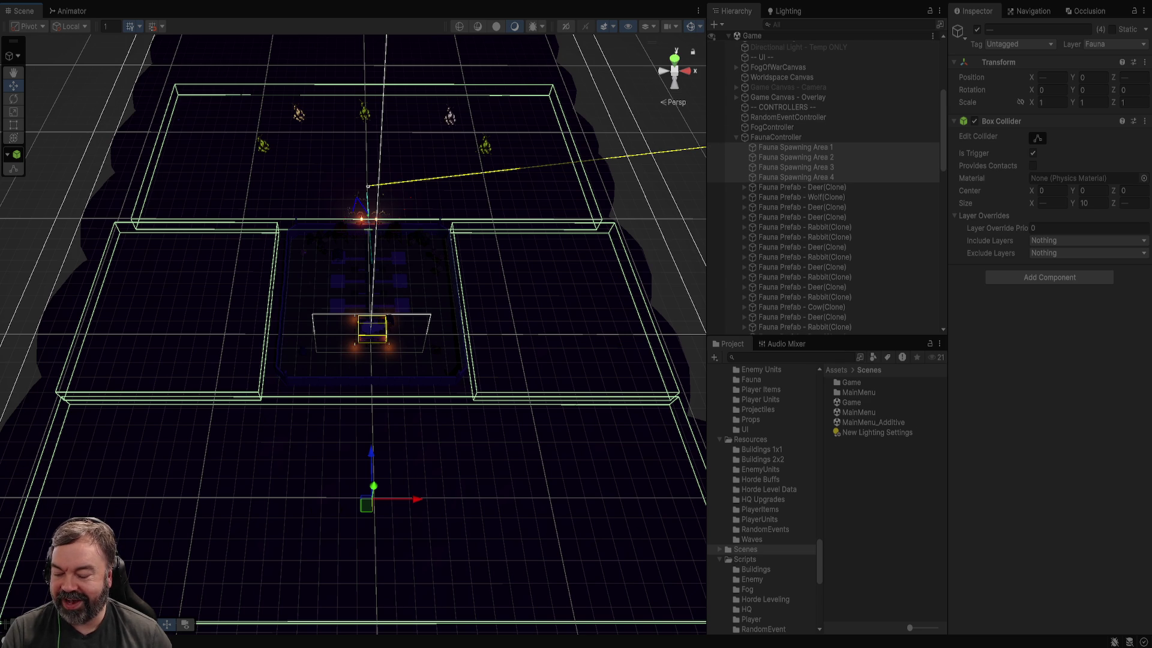
pyautogui.scroll(10, 354, 336)
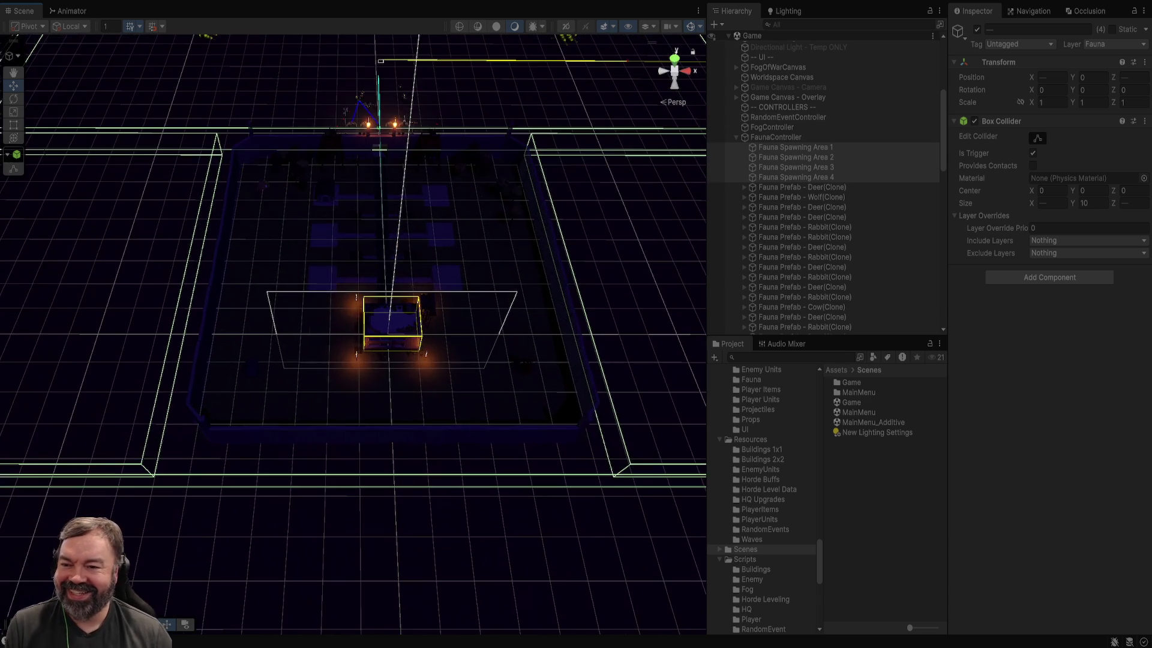
pyautogui.scroll(8, 354, 336)
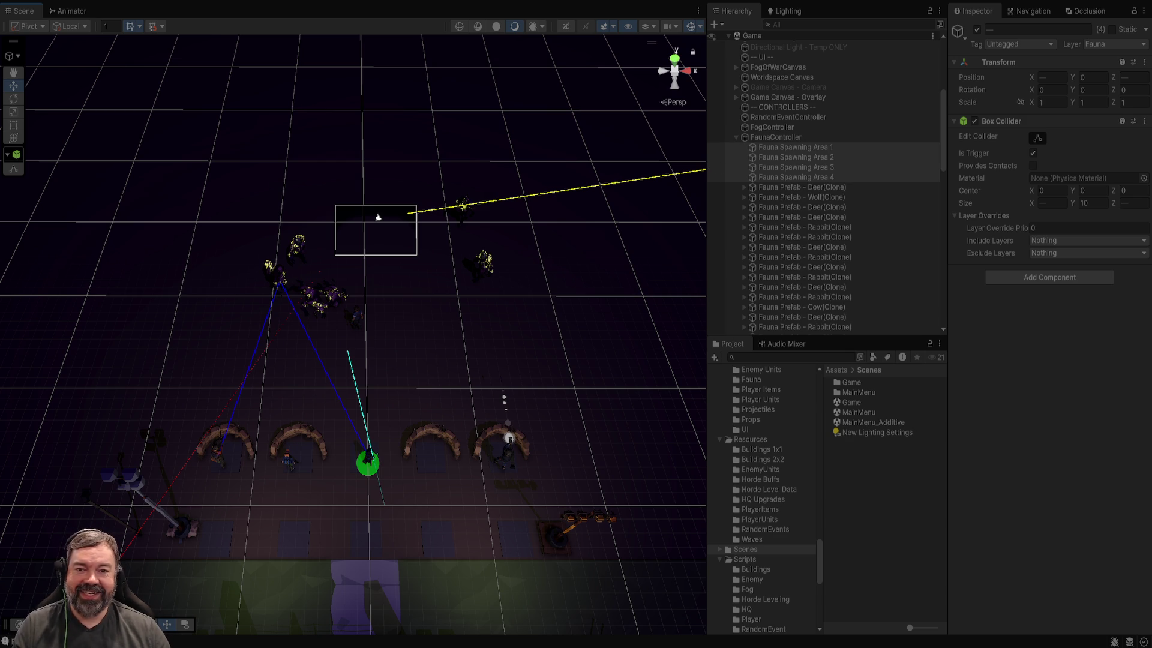
pyautogui.moveTo(378, 217)
pyautogui.keyDown('alt'); pyautogui.mouseDown()
pyautogui.moveTo(378, 282)
pyautogui.moveTo(378, 246)
pyautogui.moveTo(342, 240)
pyautogui.mouseUp(); pyautogui.keyUp('alt')
# Step: Zoom the scene view in close on the creature cluster, then scroll the Hierarchy
pyautogui.scroll(3, 354, 300)
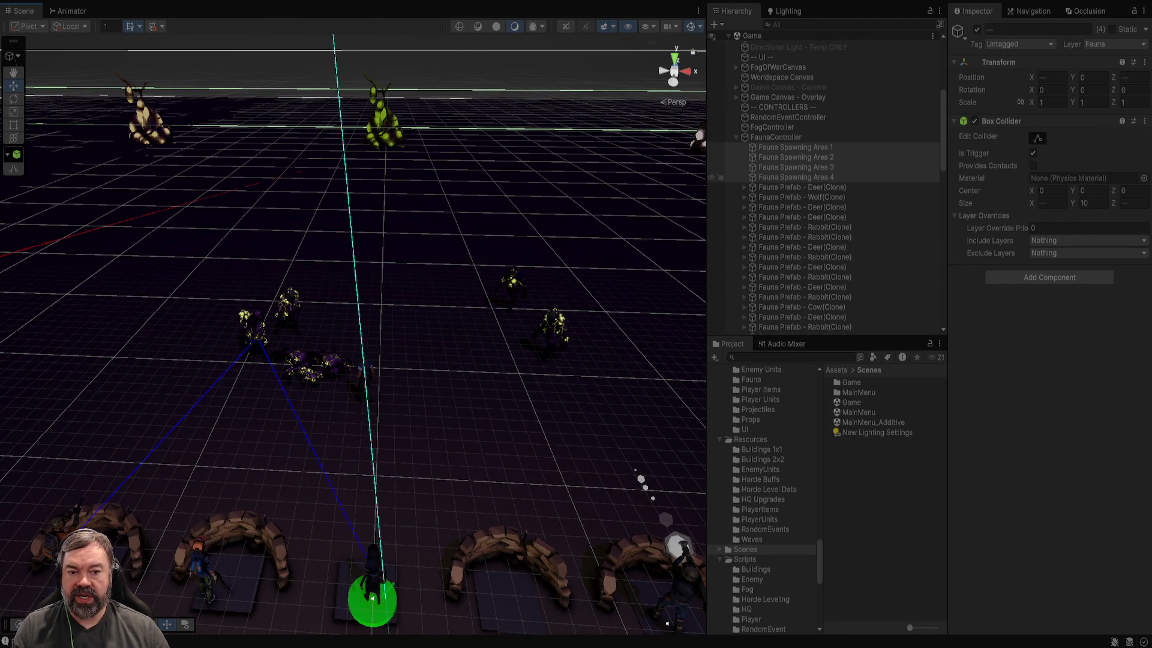
pyautogui.scroll(2, 780, 187)
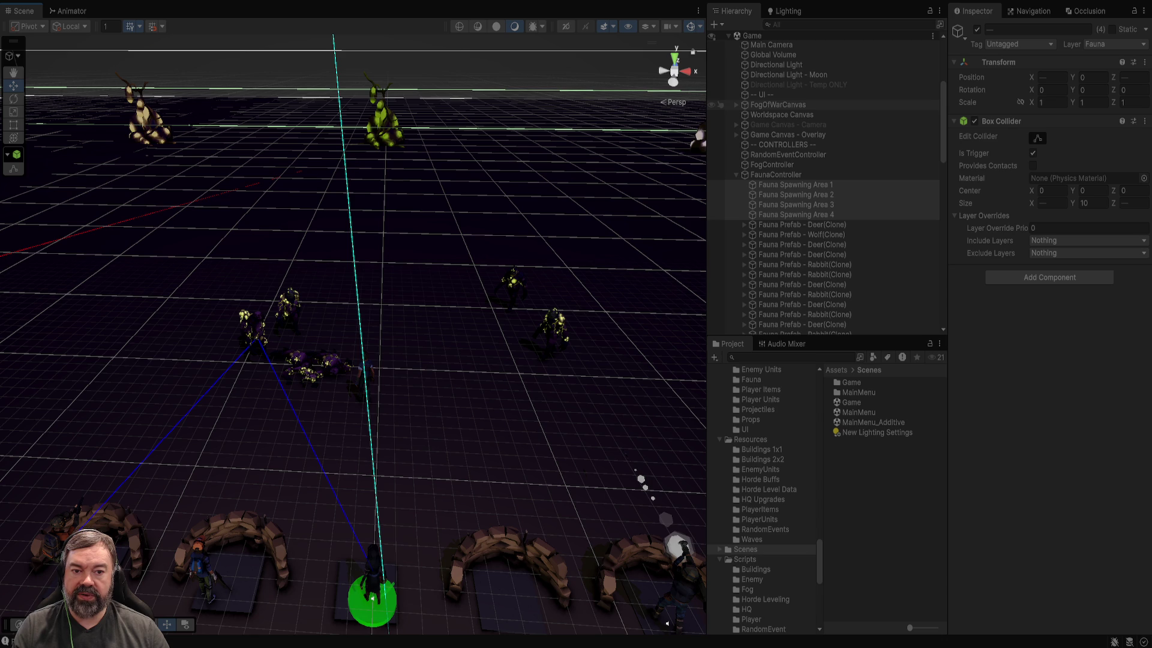
pyautogui.scroll(-10, 780, 180)
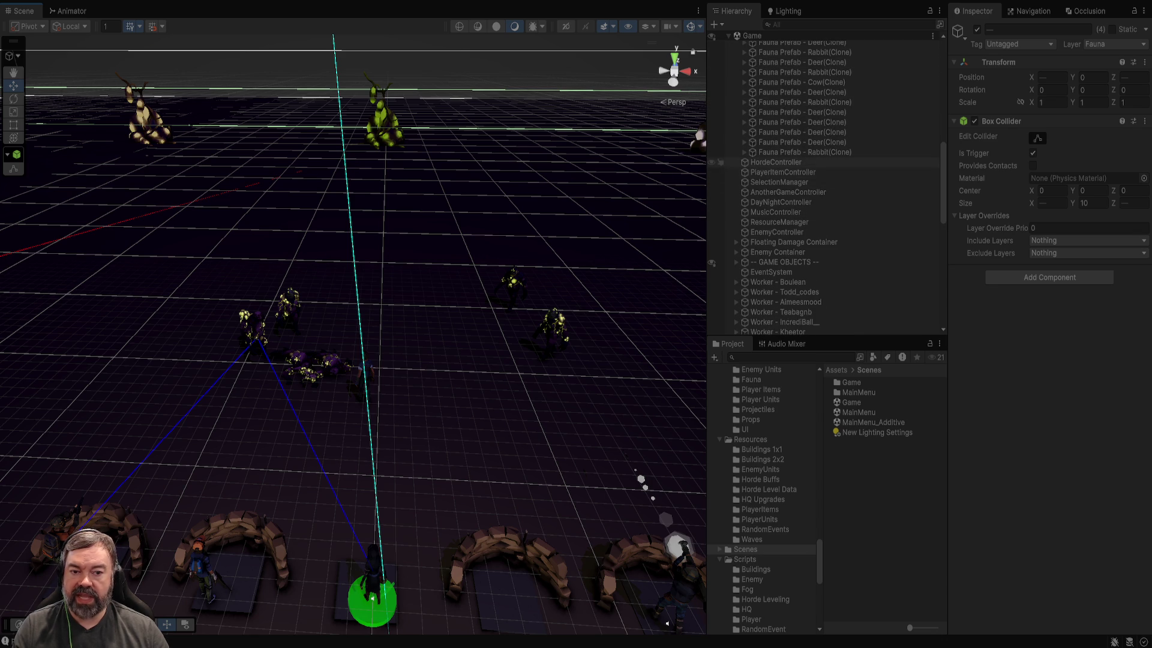
# Step: Select HordeController and expand, then collapse, Unlocked Buffs to list all six buffs
pyautogui.click(775, 162)
pyautogui.scroll(-2, 1050, 327)
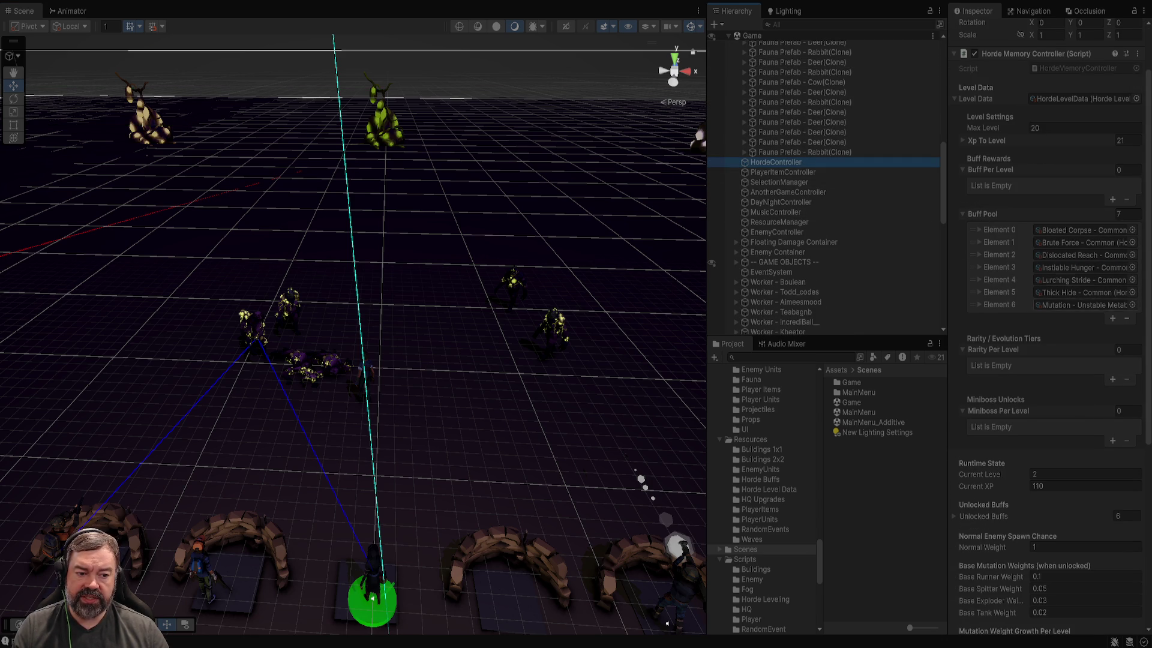
pyautogui.scroll(-3, 1050, 270)
pyautogui.scroll(-3, 1050, 330)
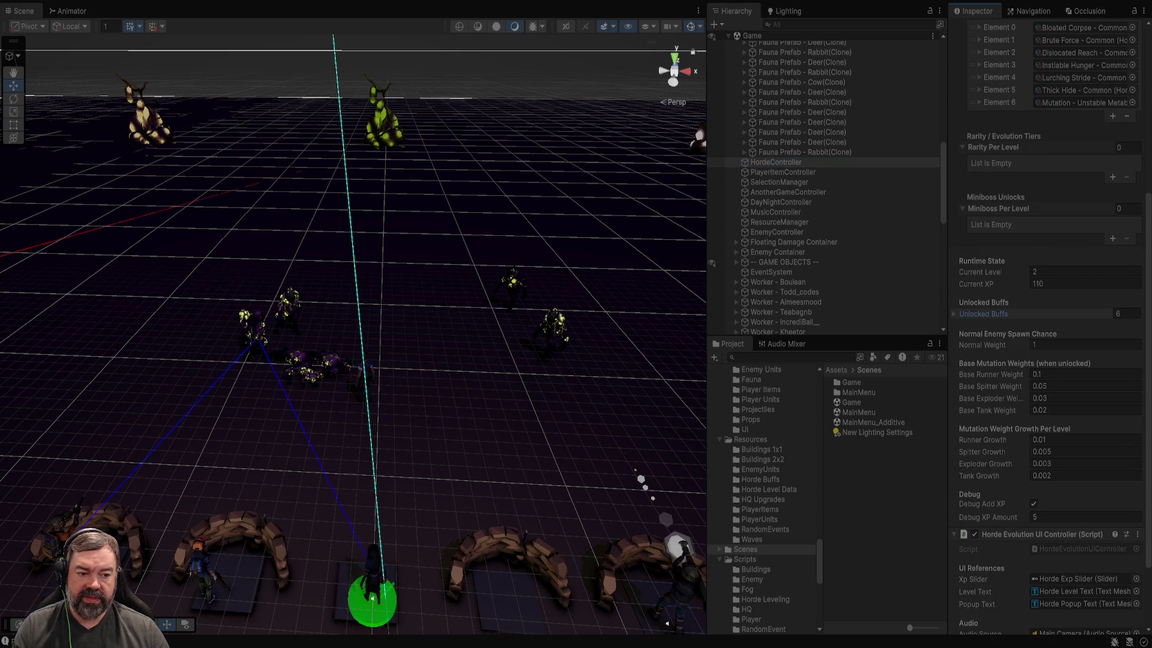
pyautogui.click(954, 313)
pyautogui.scroll(-2, 1050, 468)
pyautogui.scroll(3, 1049, 467)
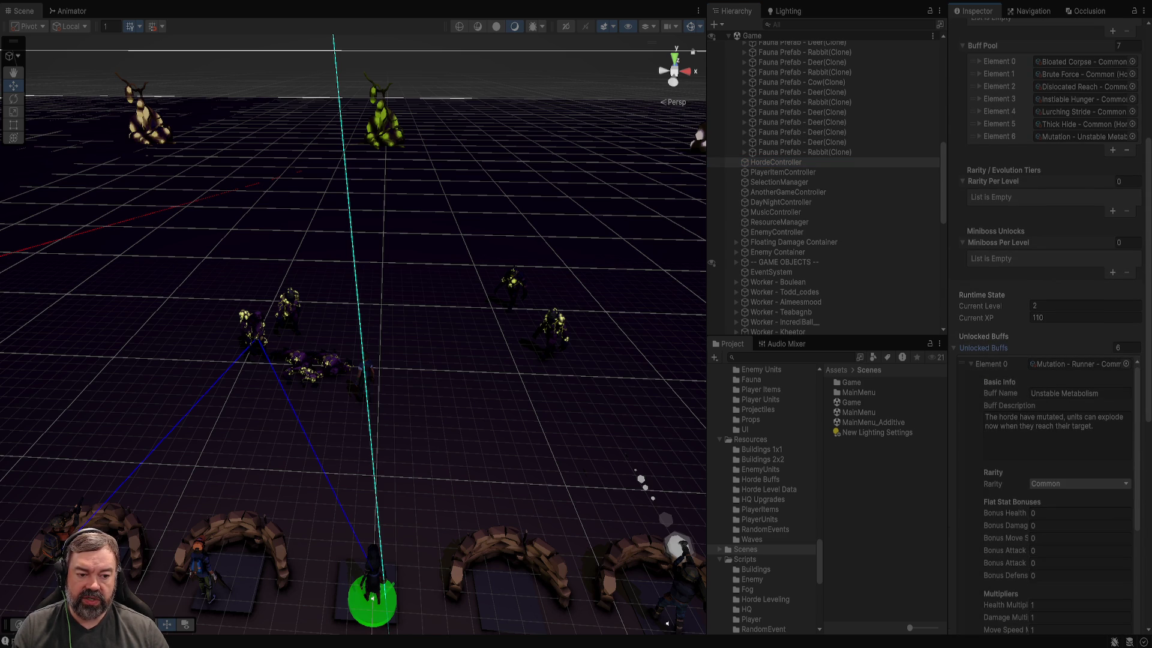
pyautogui.click(971, 364)
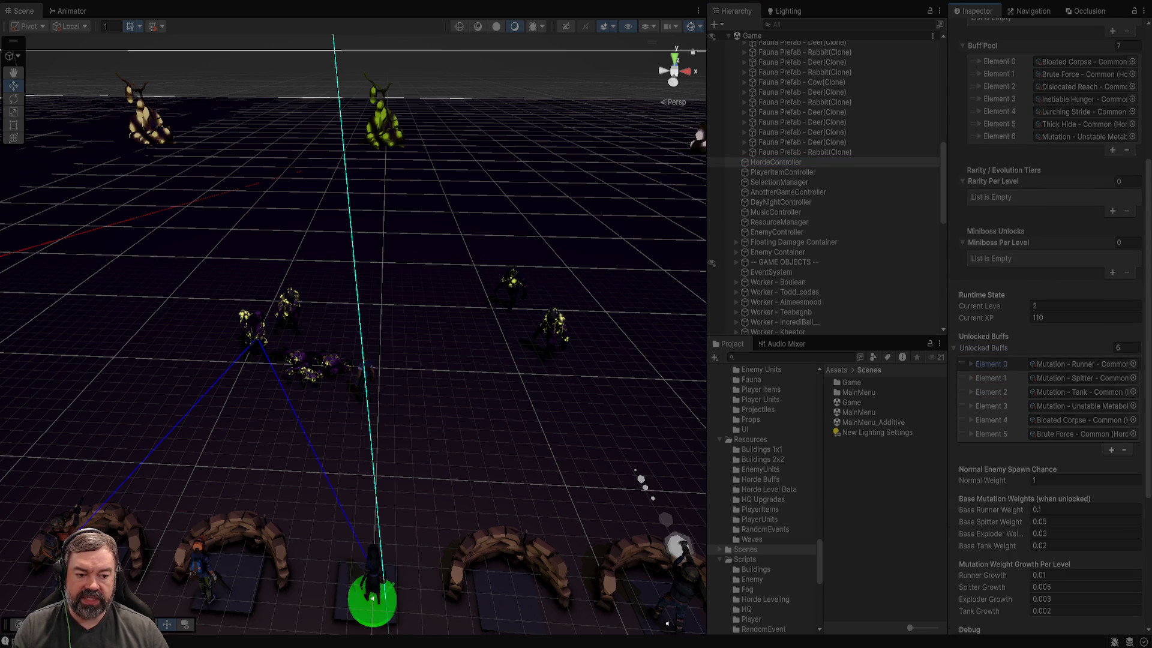
# Step: Switch via the code editor over to the Steam window
pyautogui.scroll(-3, 996, 372)
pyautogui.scroll(-3, 1056, 309)
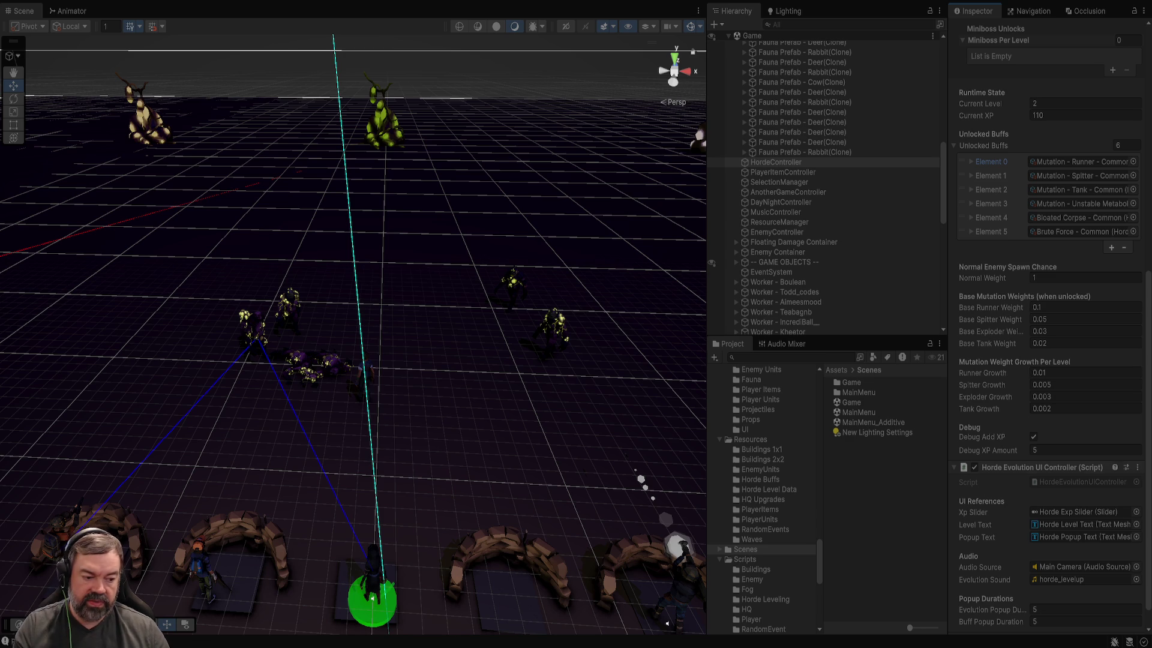
pyautogui.hotkey('alt', 'Tab')
pyautogui.hotkey('alt', 'Tab')
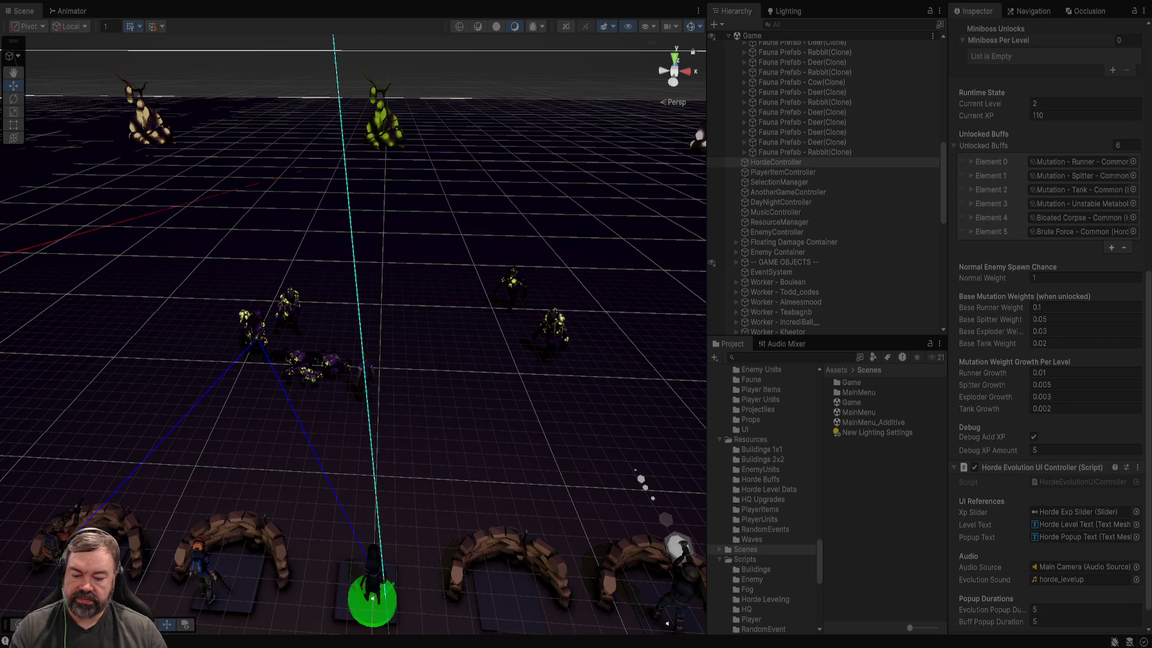
pyautogui.hotkey('alt', 'Tab')
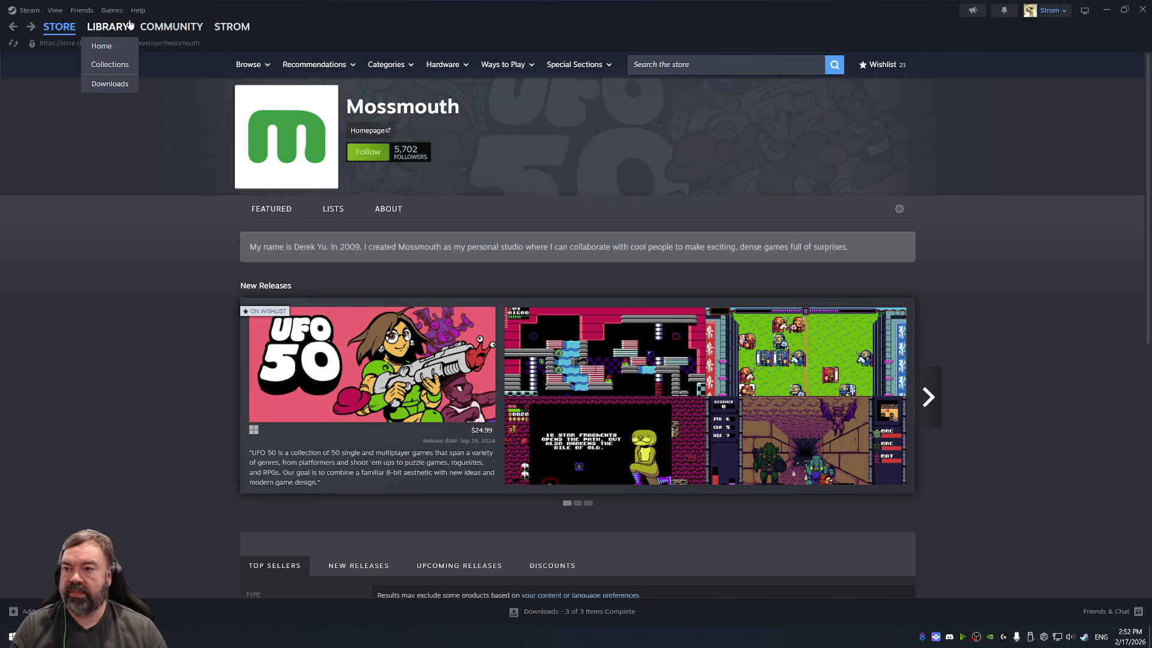
# Step: Go from Survivors of Mayhem in the Library to its store page and the Charging Llama developer page
pyautogui.click(111, 30)
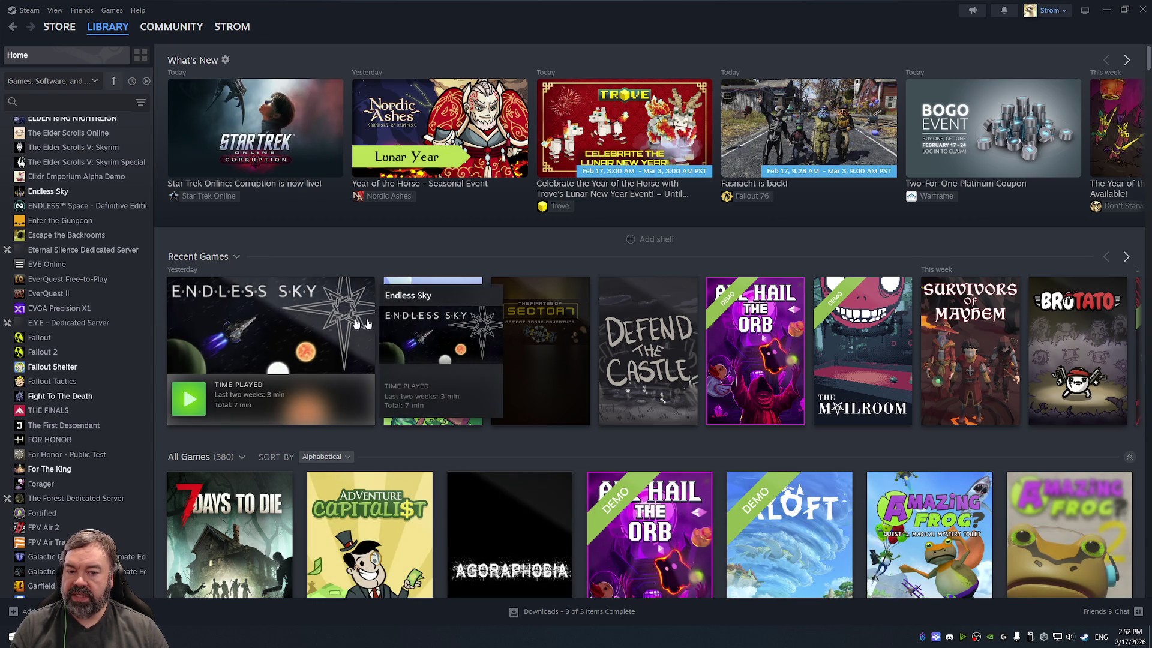
pyautogui.click(980, 341)
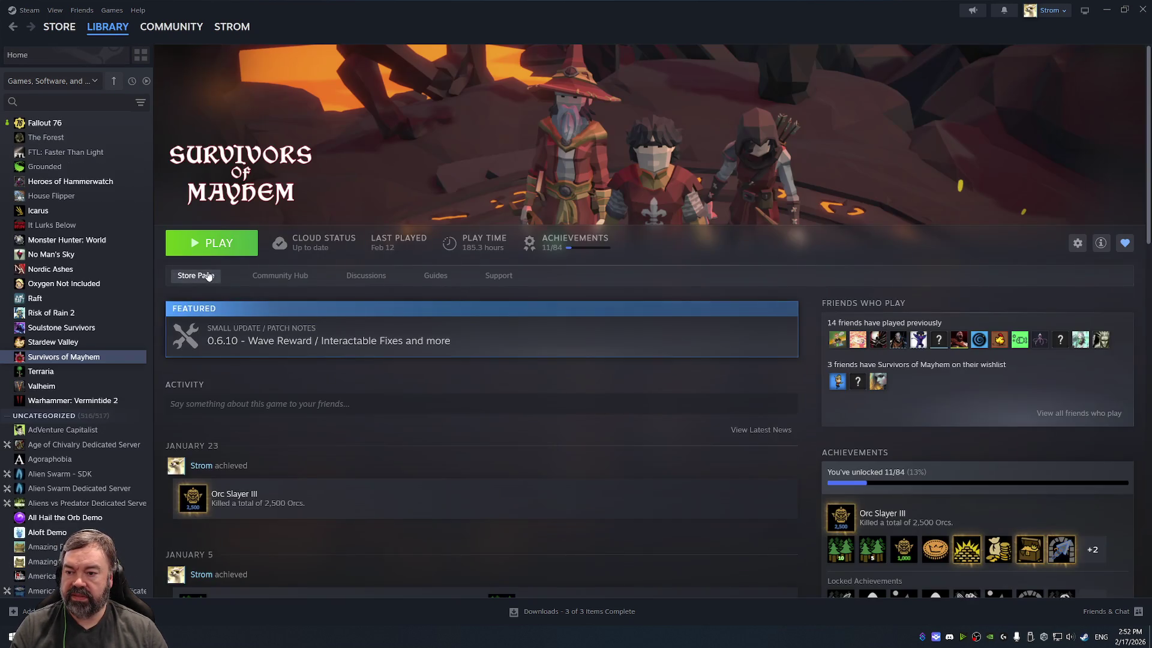
pyautogui.click(204, 275)
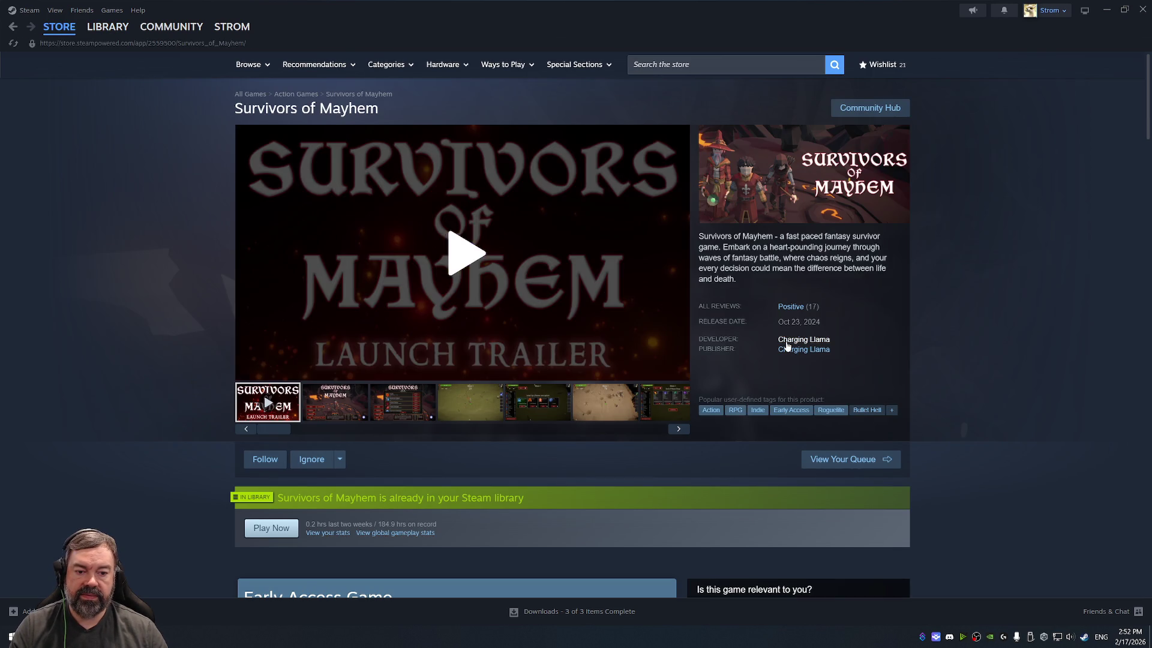
pyautogui.click(787, 347)
pyautogui.click(179, 27)
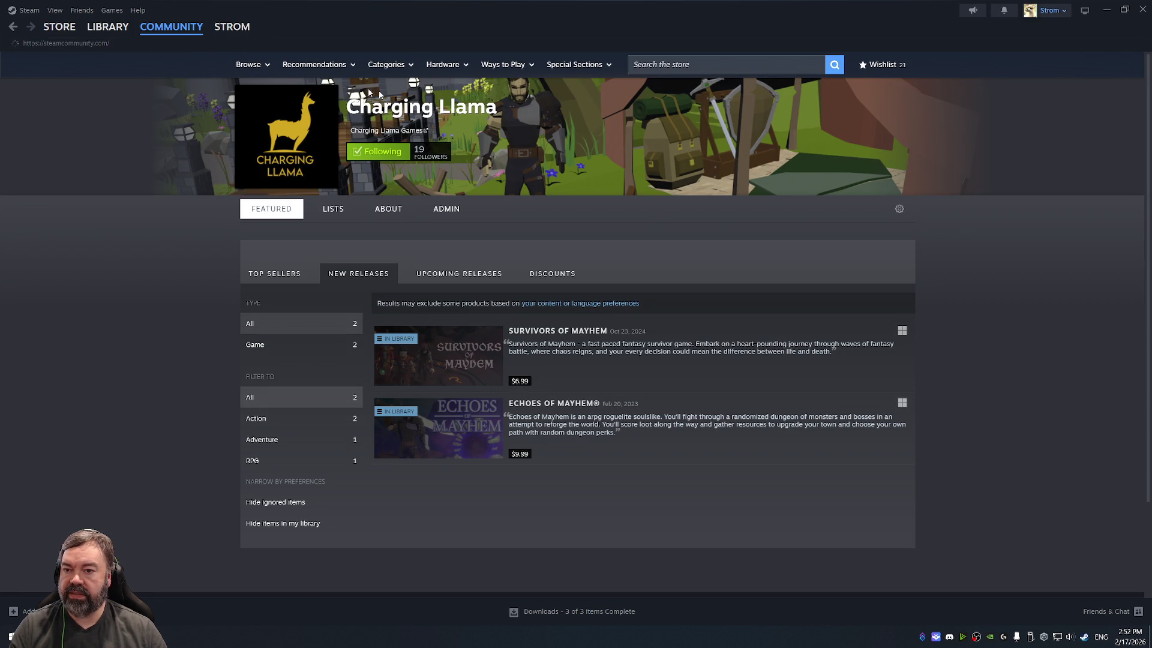
pyautogui.hotkey('alt', 'Left')
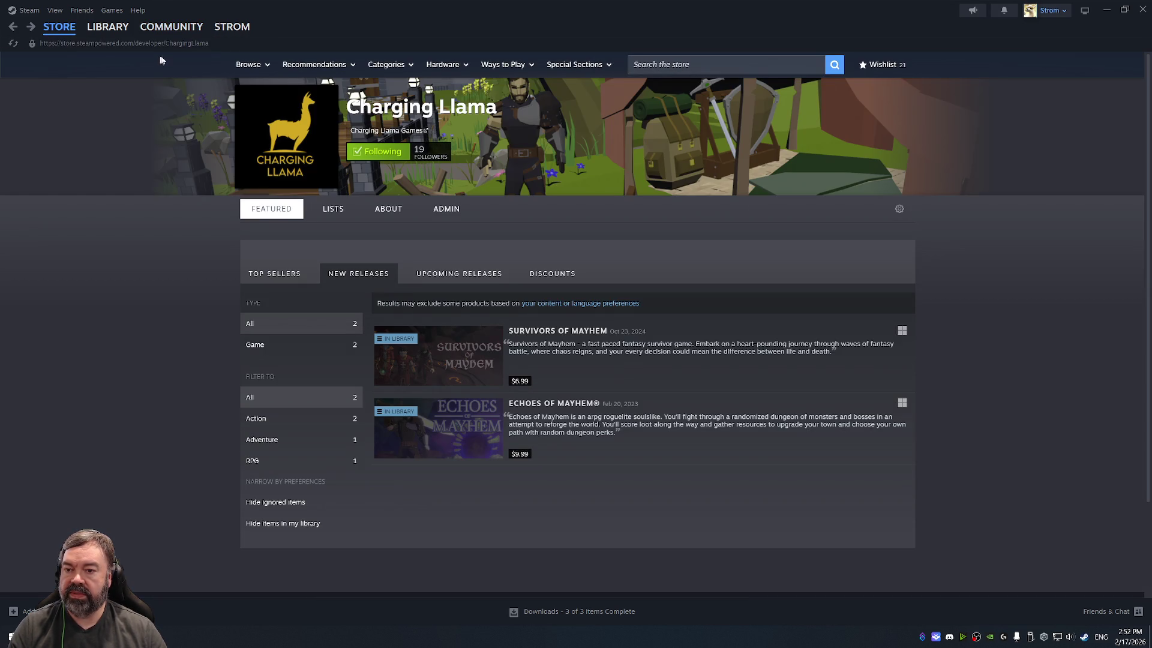
pyautogui.moveTo(156, 39)
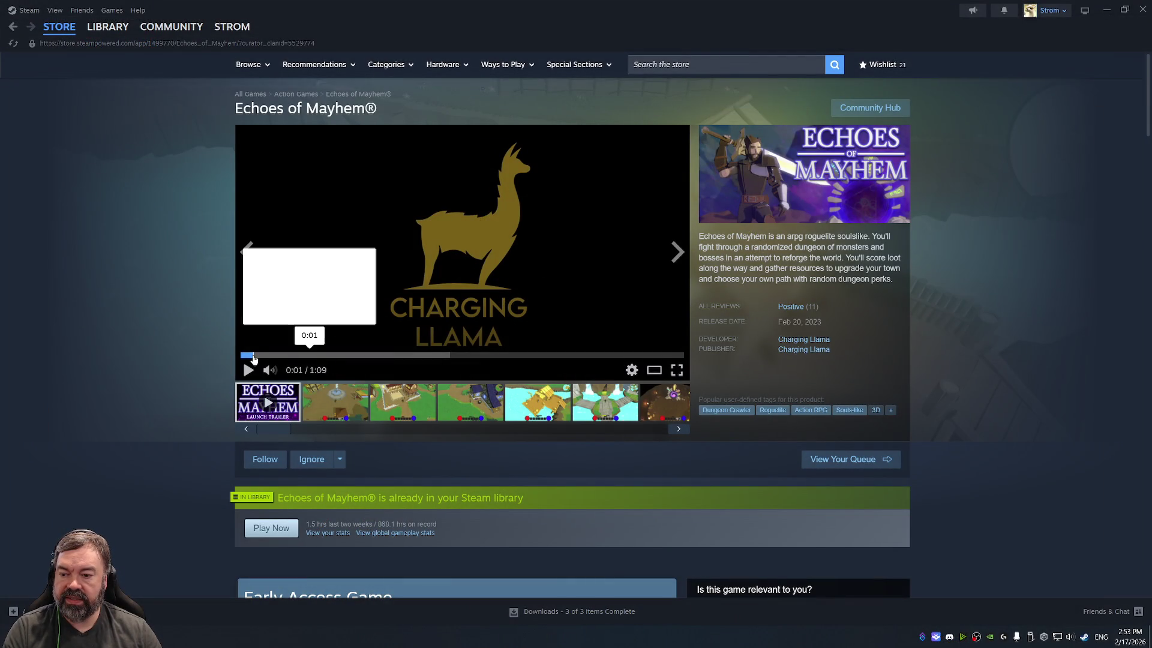
pyautogui.click(677, 370)
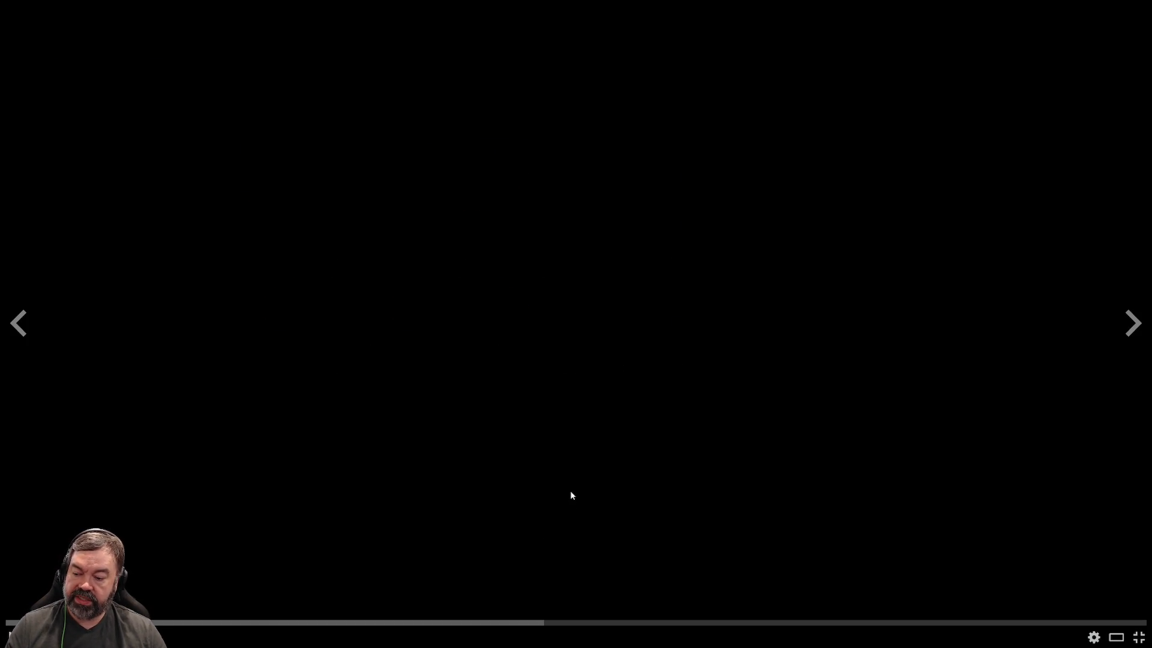
pyautogui.click(329, 301)
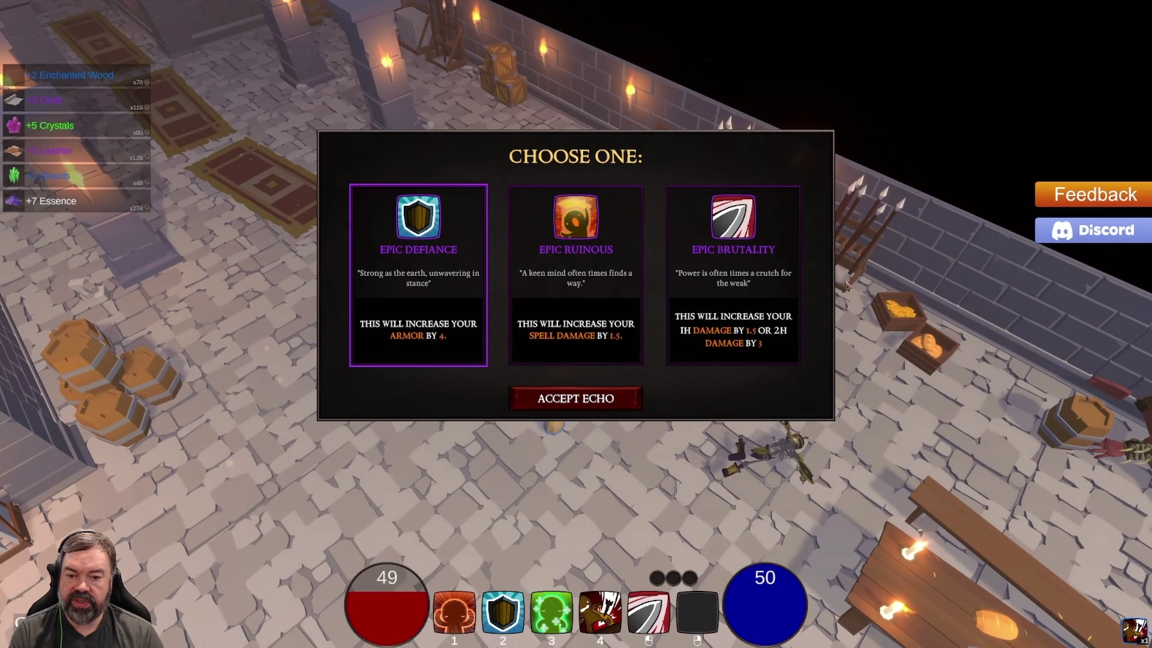
pyautogui.click(729, 288)
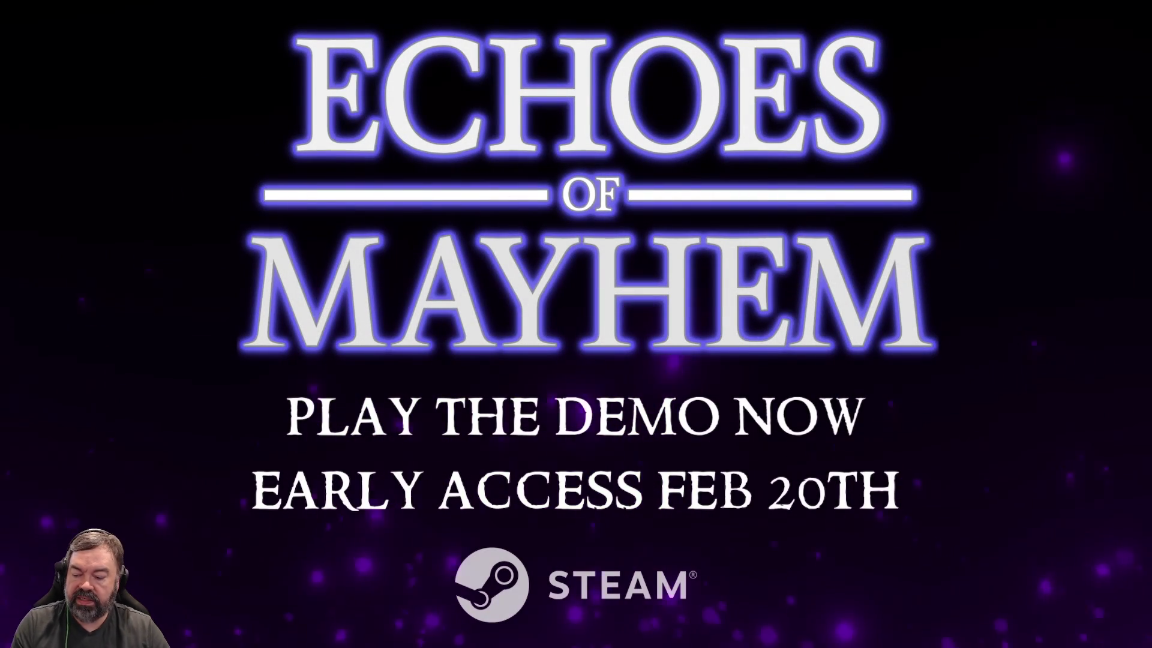
pyautogui.moveTo(642, 268)
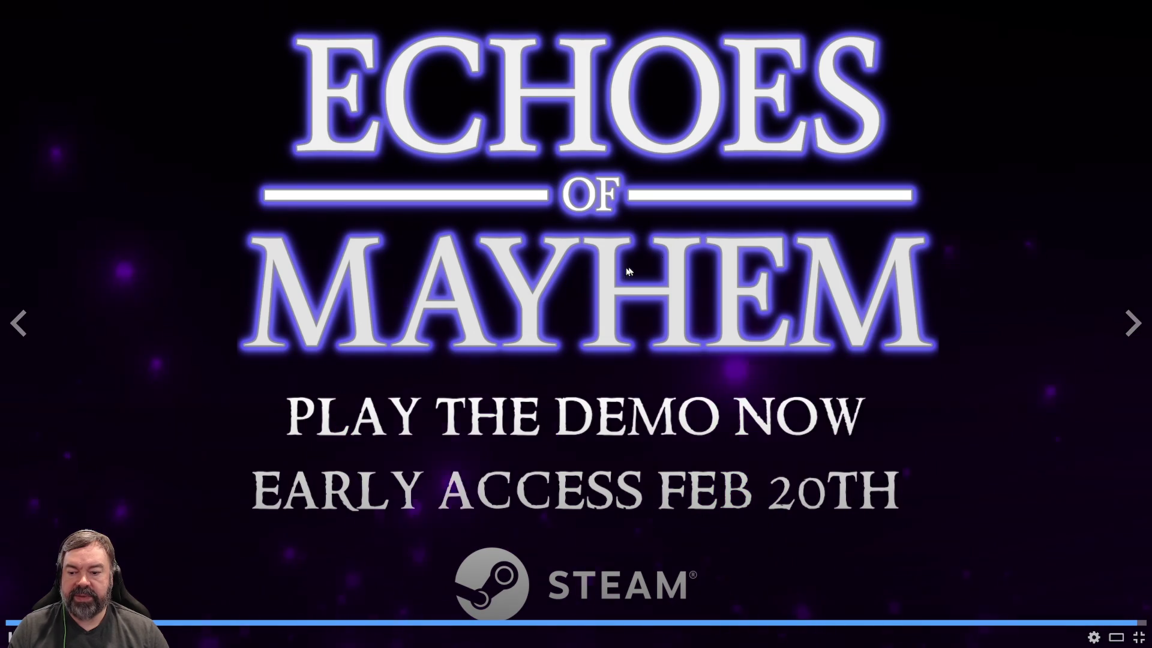
pyautogui.press('Escape')
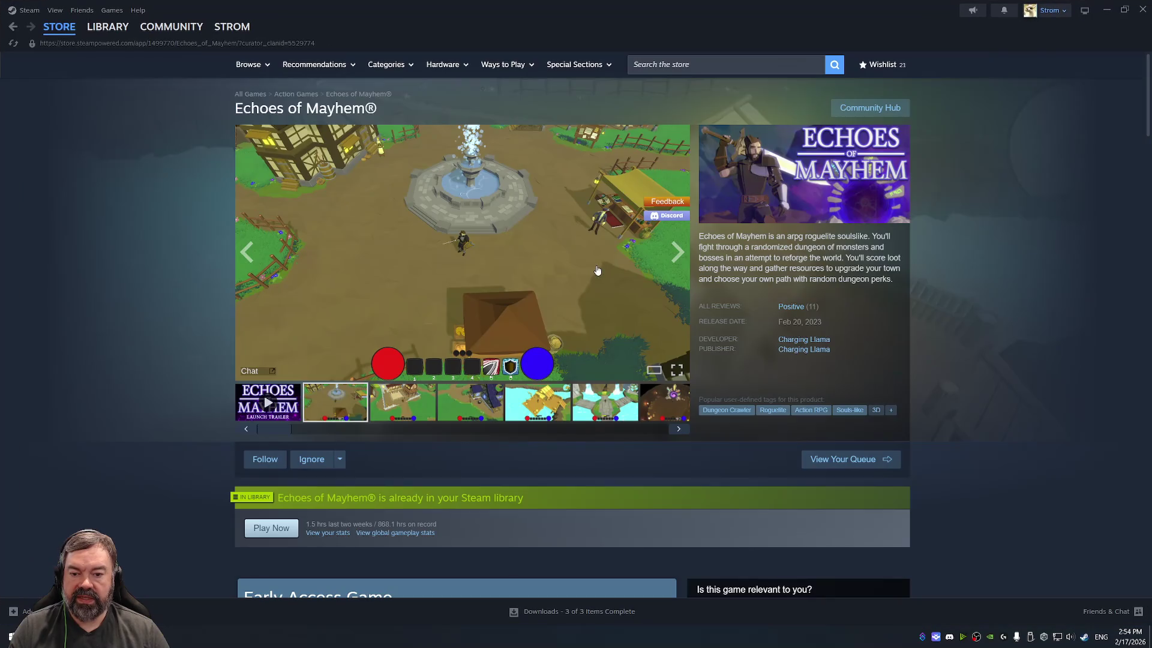
# Step: Open the Survivors of Mayhem store page from its thumbnail on the Charging Llama developer page
pyautogui.moveTo(796, 309)
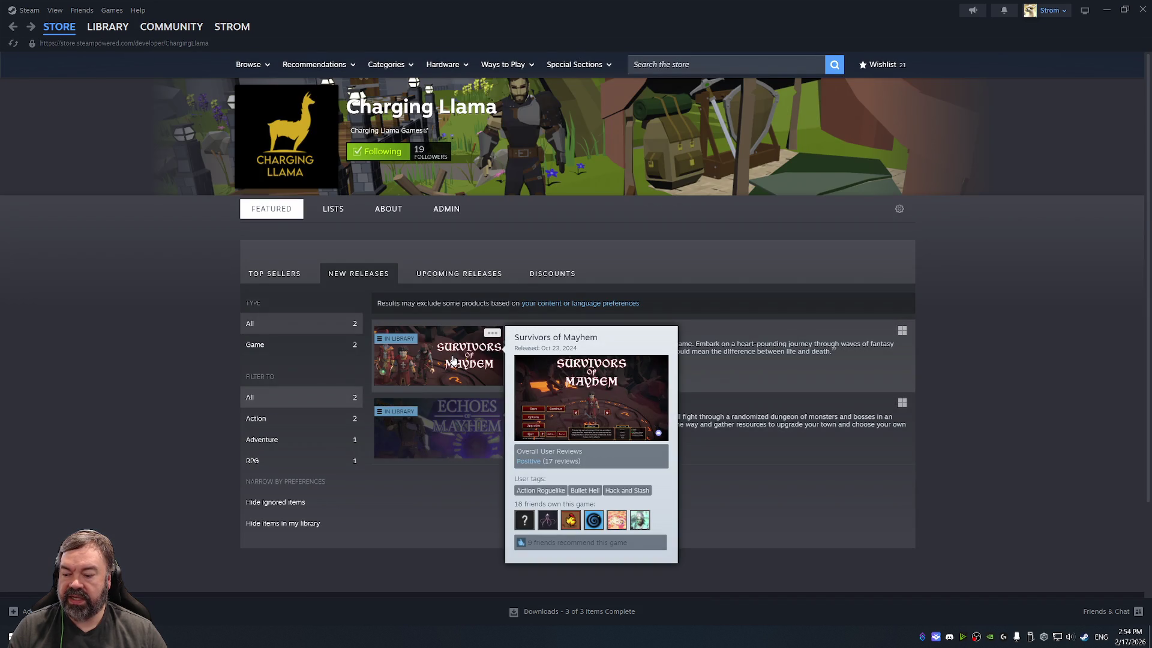
pyautogui.click(439, 356)
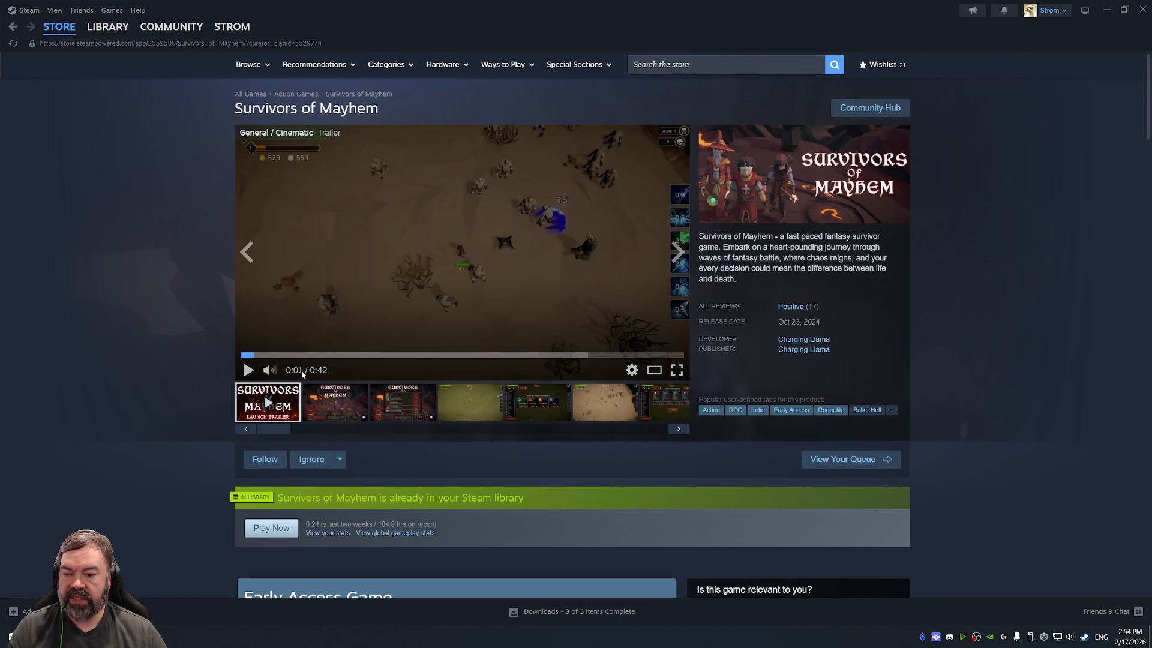
pyautogui.moveTo(279, 373)
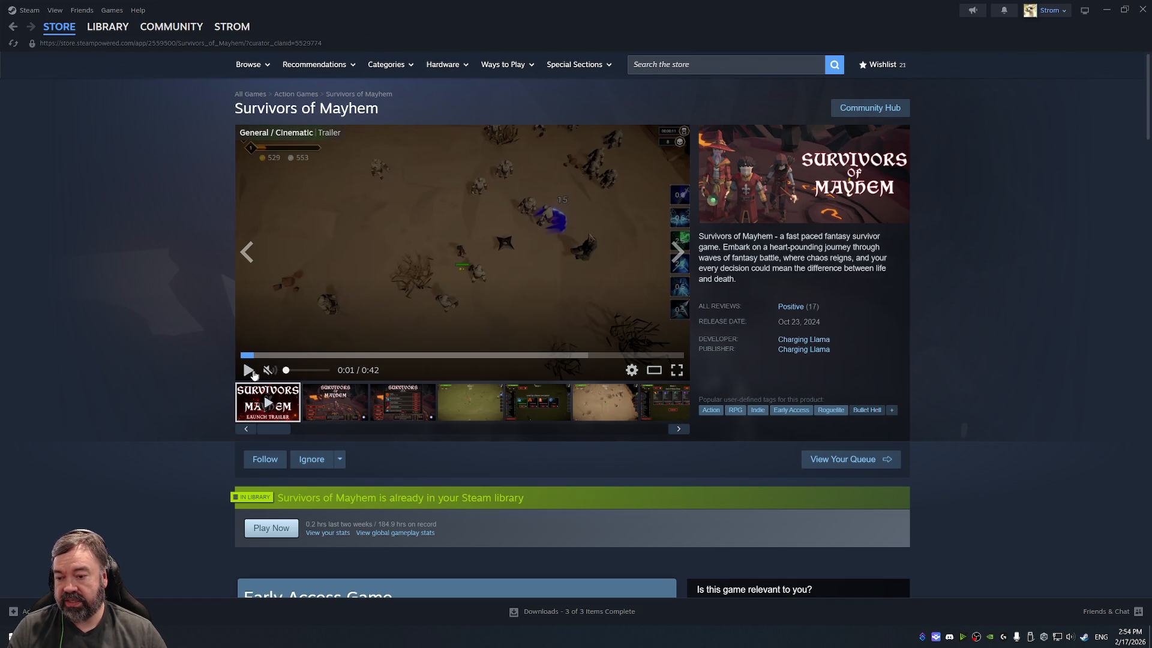
pyautogui.click(676, 371)
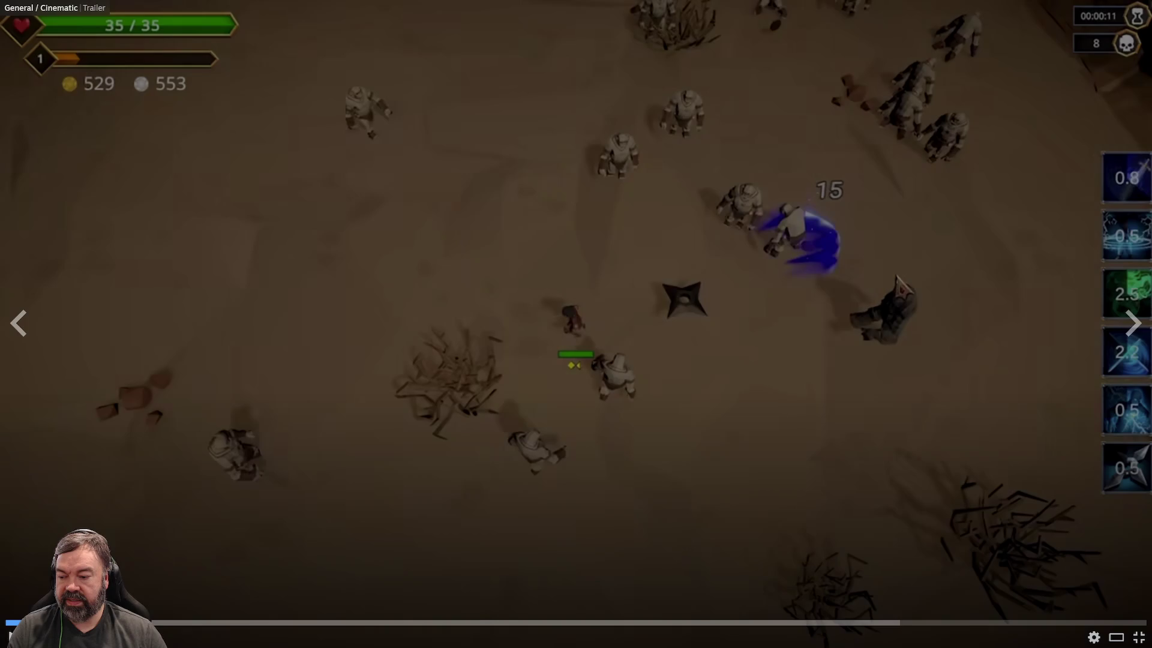
pyautogui.click(10, 624)
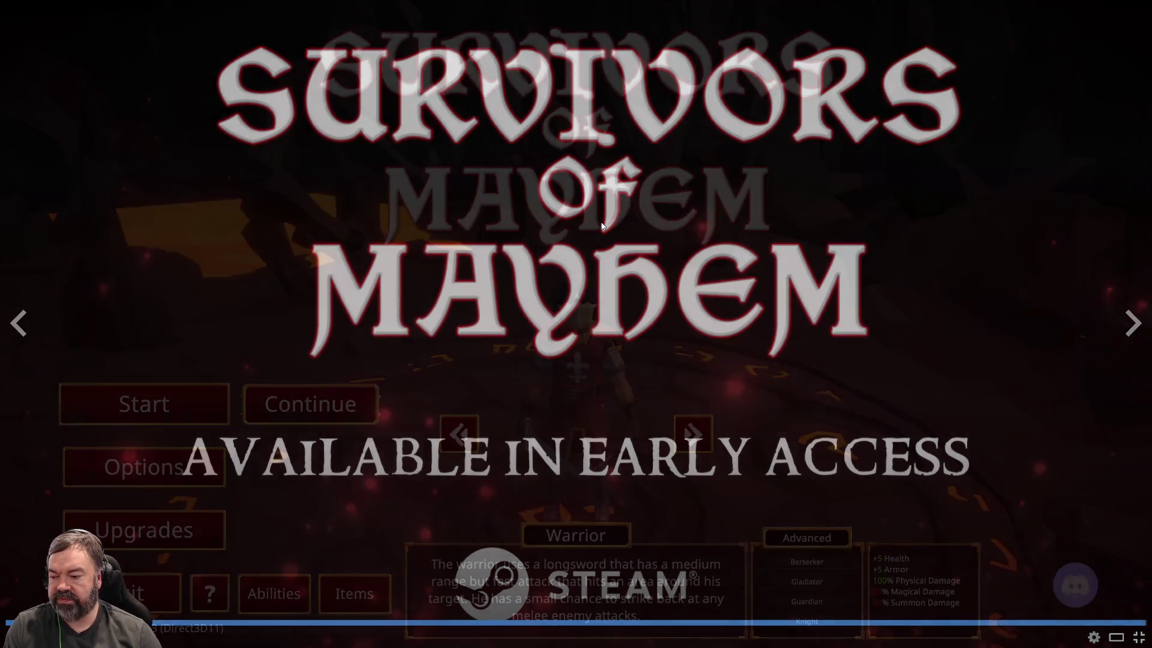
pyautogui.press('Escape')
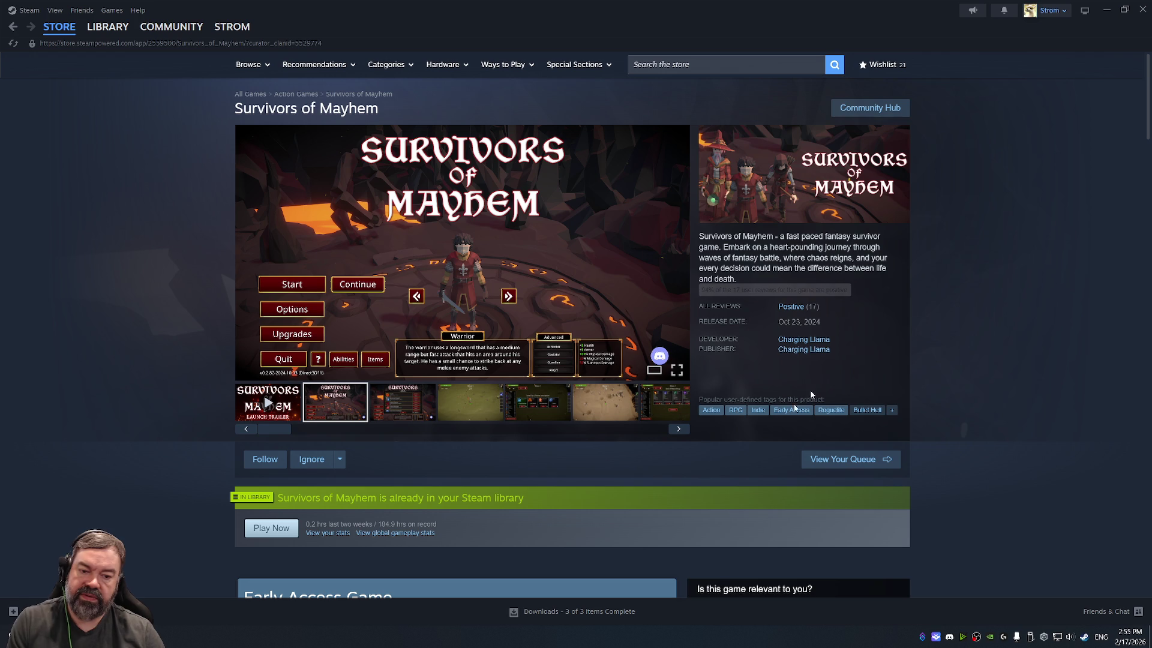
# Step: Pause the Survivors of Mayhem launch trailer on its store page
pyautogui.scroll(-3, 515, 432)
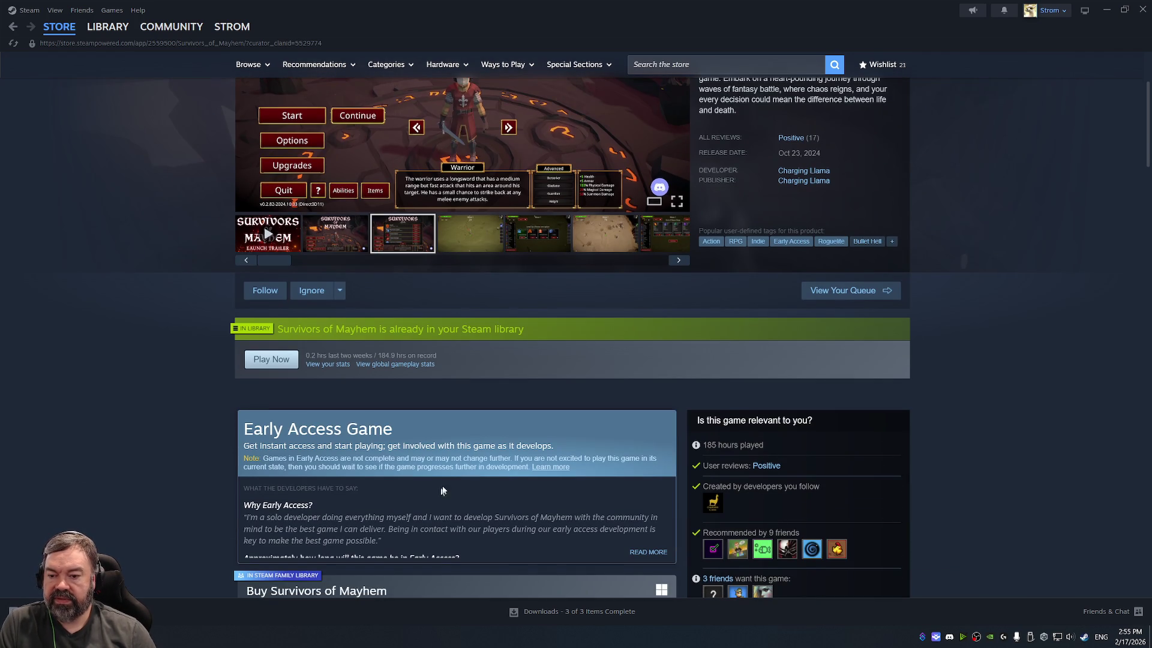
pyautogui.scroll(-8, 521, 405)
pyautogui.scroll(10, 355, 433)
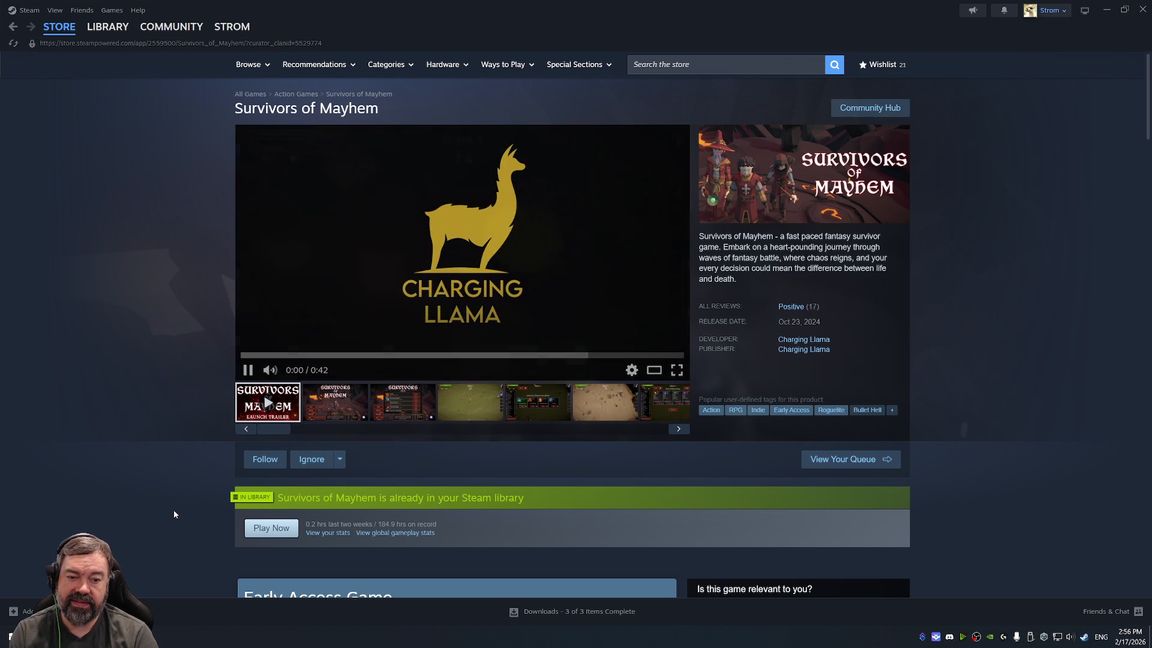
pyautogui.click(243, 372)
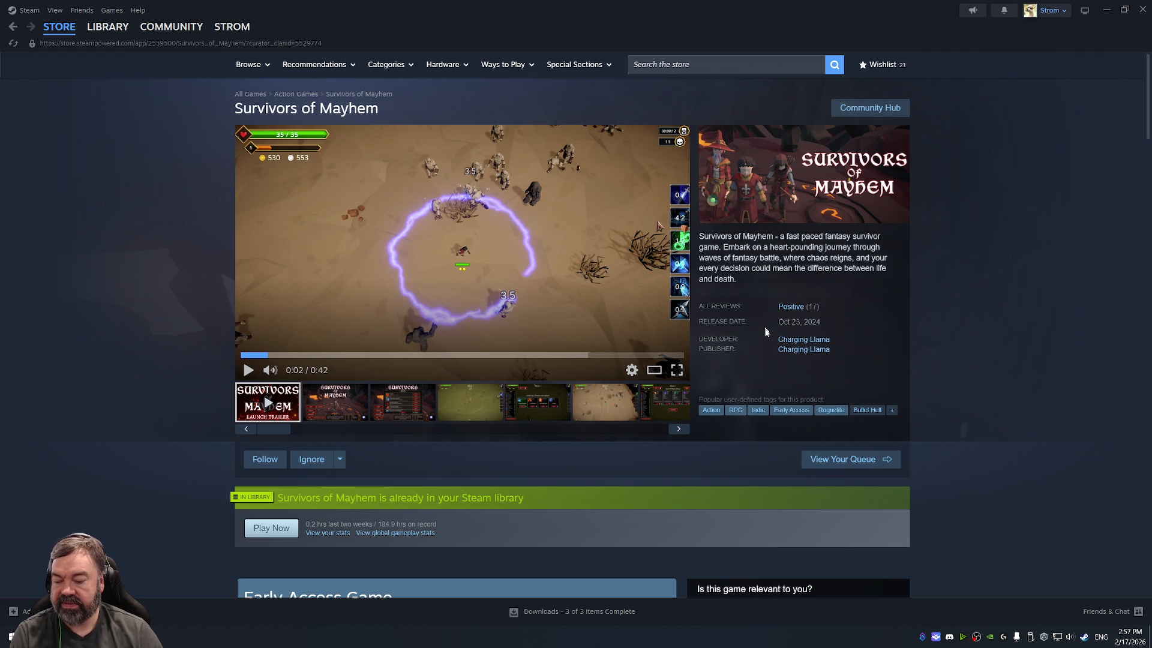
pyautogui.scroll(-5, 658, 225)
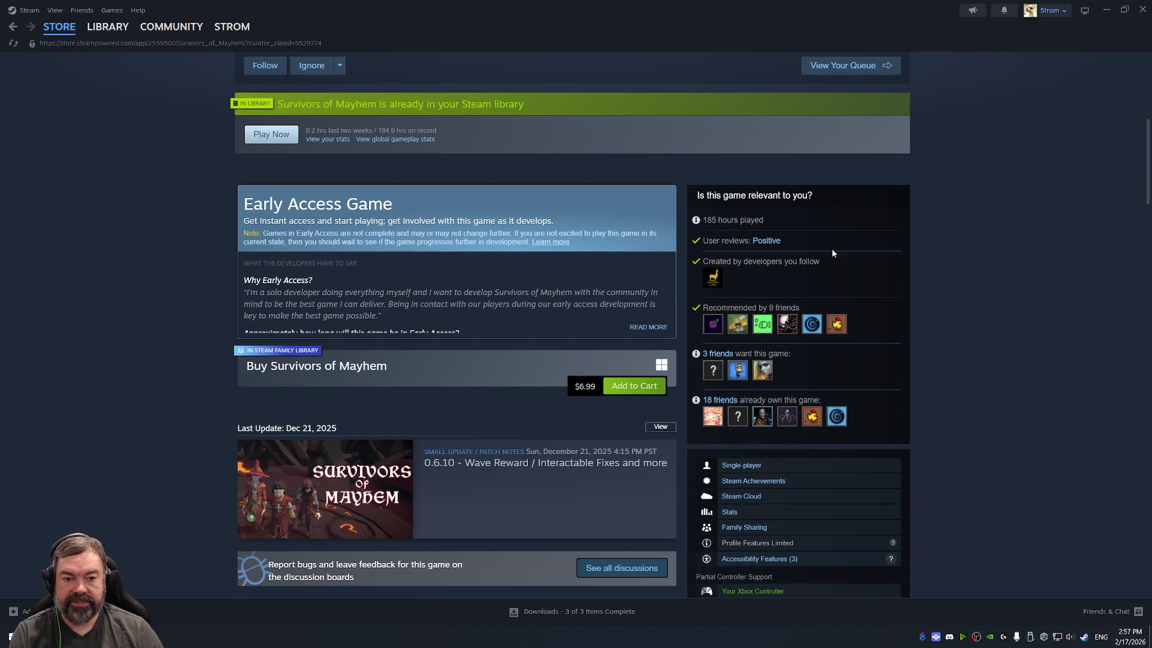
pyautogui.scroll(5, 696, 363)
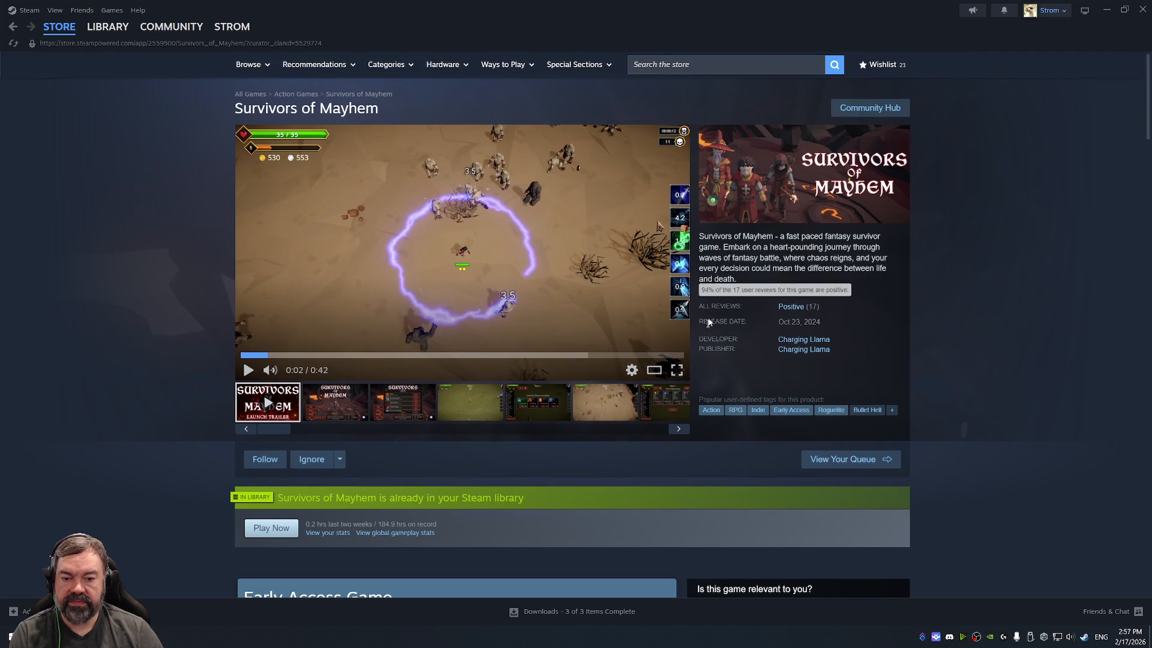
# Step: Go to the Library and launch Survivors of Mayhem
pyautogui.moveTo(110, 34)
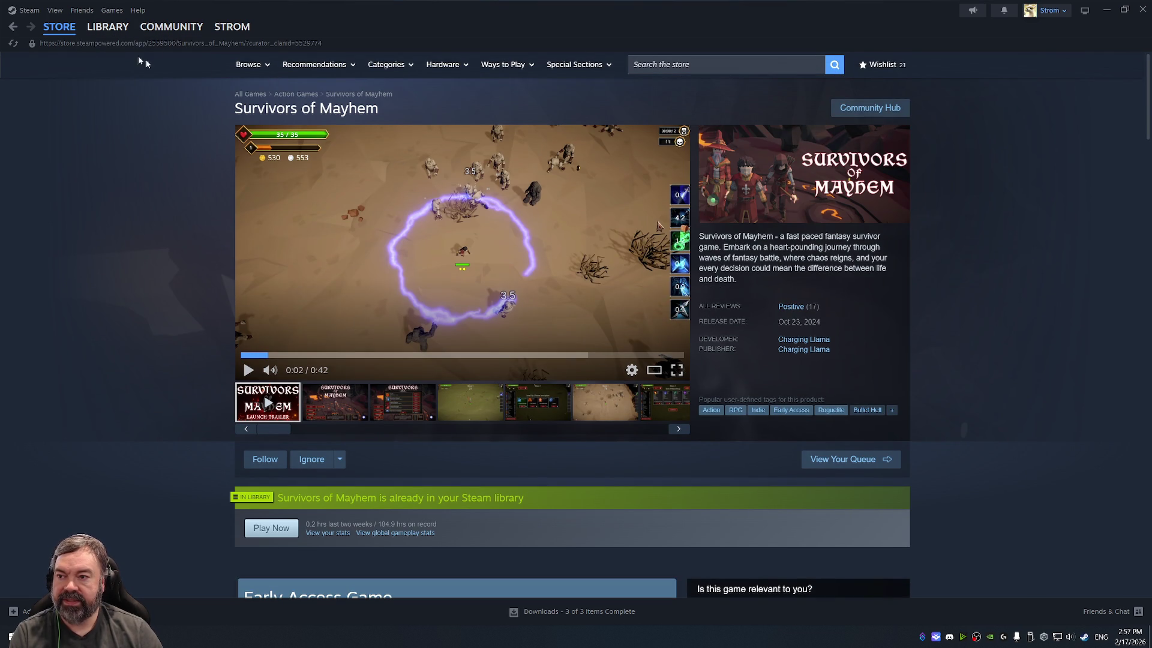
pyautogui.click(97, 33)
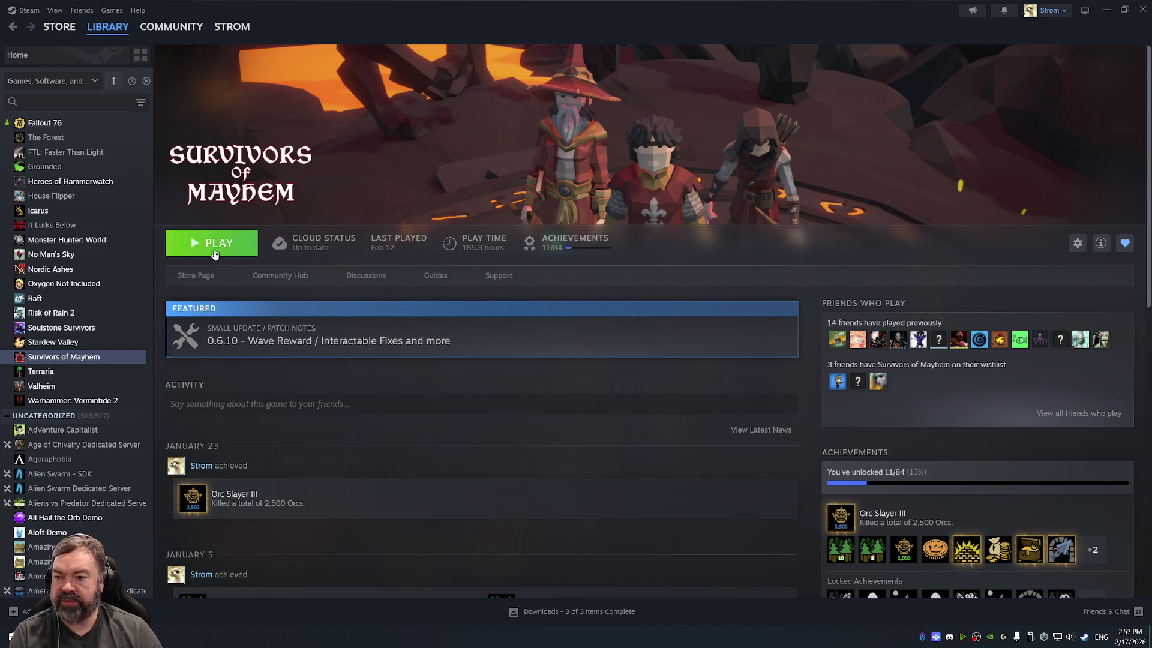
pyautogui.click(218, 246)
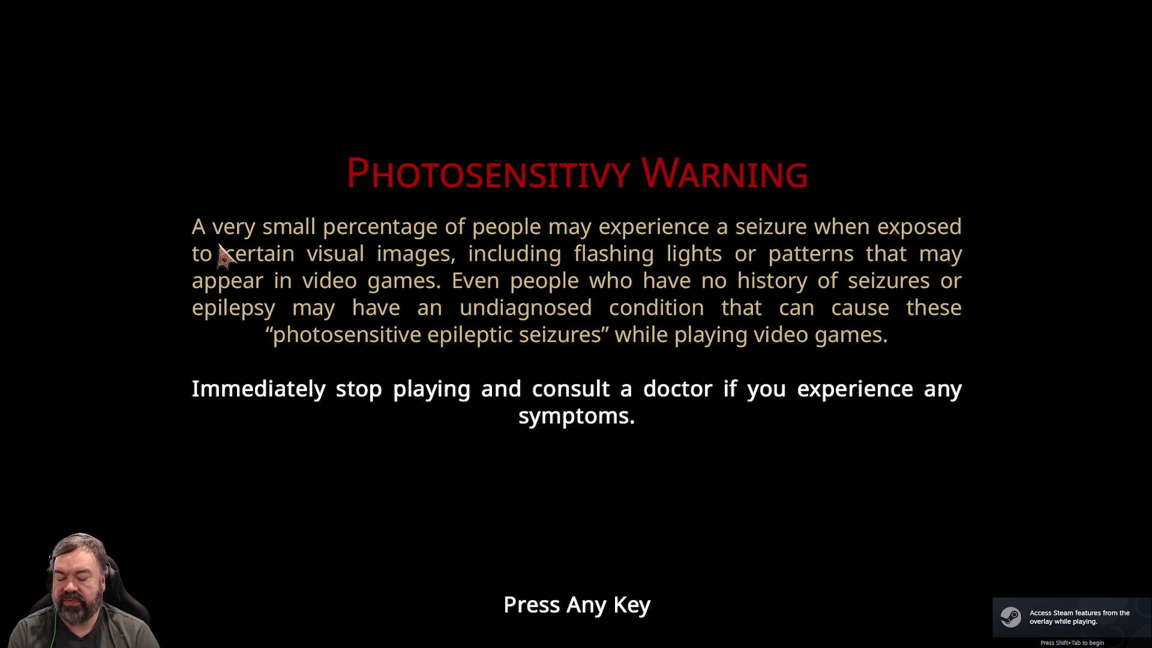
# Step: Dismiss the photosensitivity warning to reach the main menu showing the Warrior
pyautogui.click(223, 255)
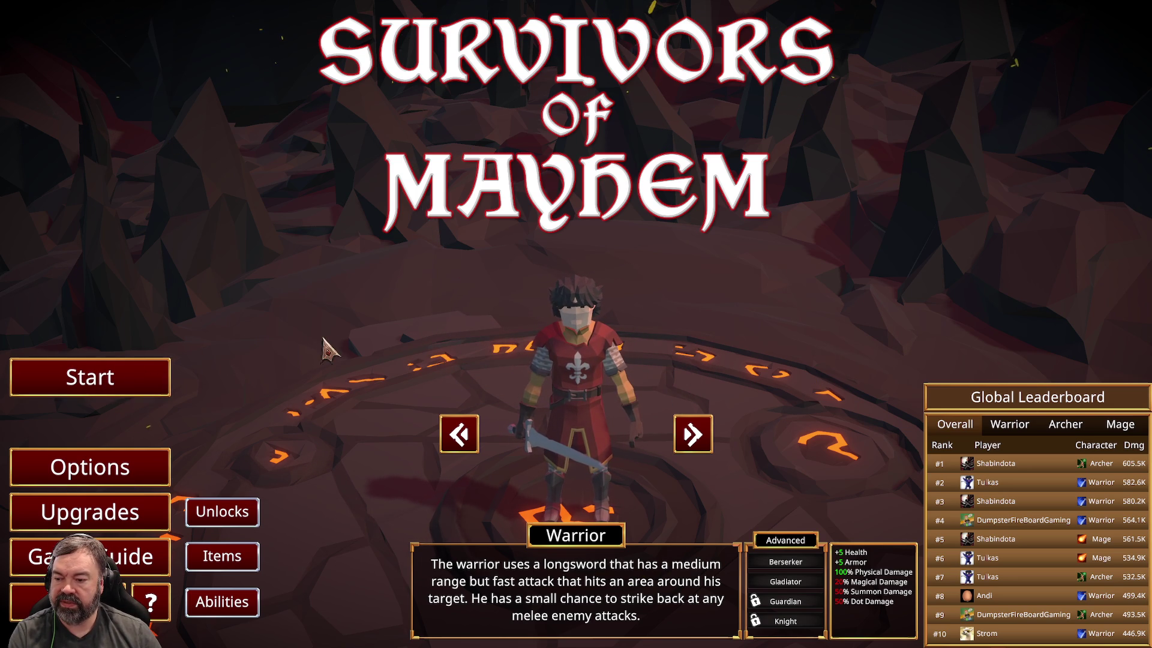
# Step: Cycle through Archer, Mage, Cleric and Rogue back to Warrior, then view the Items list
pyautogui.click(688, 443)
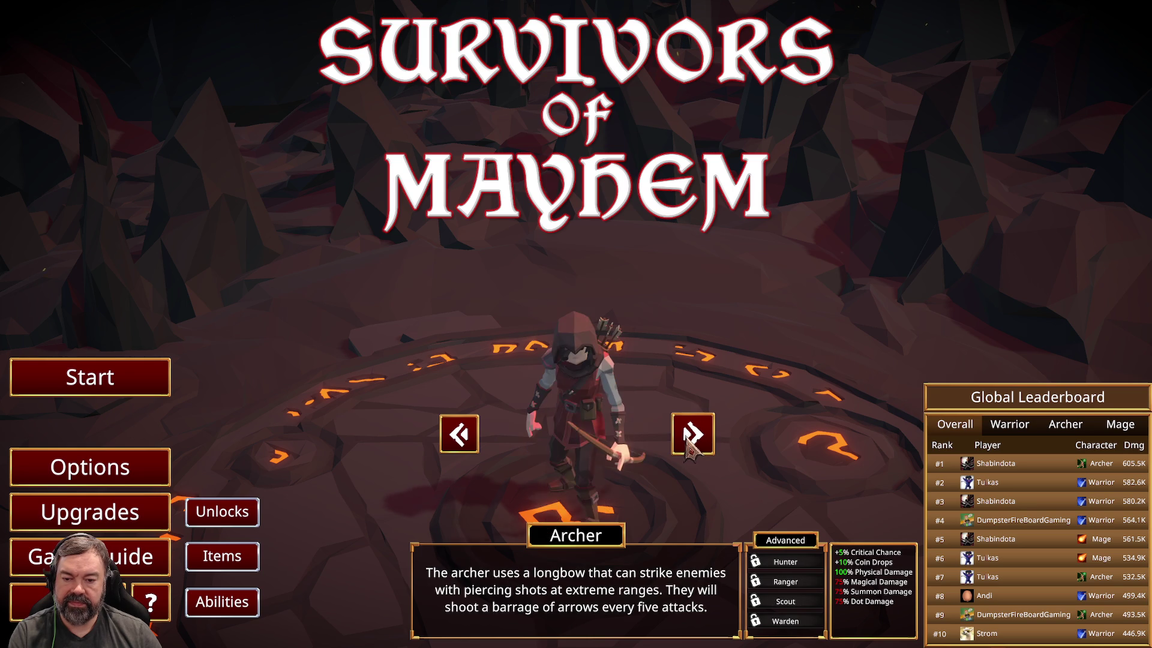
pyautogui.click(689, 442)
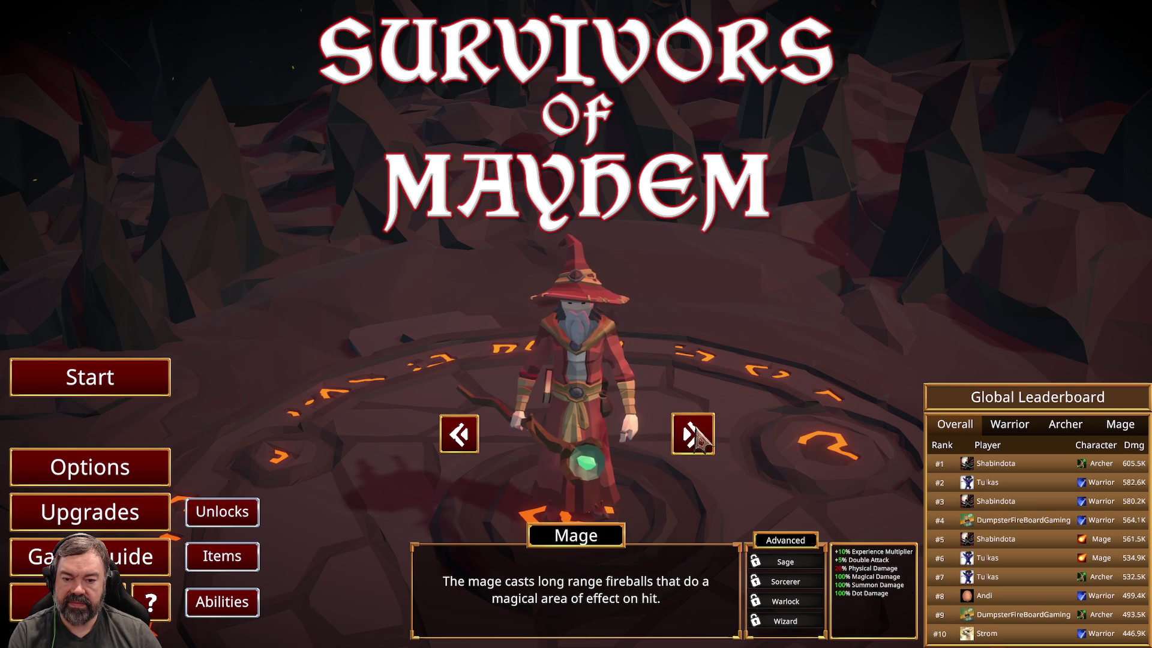
pyautogui.click(692, 441)
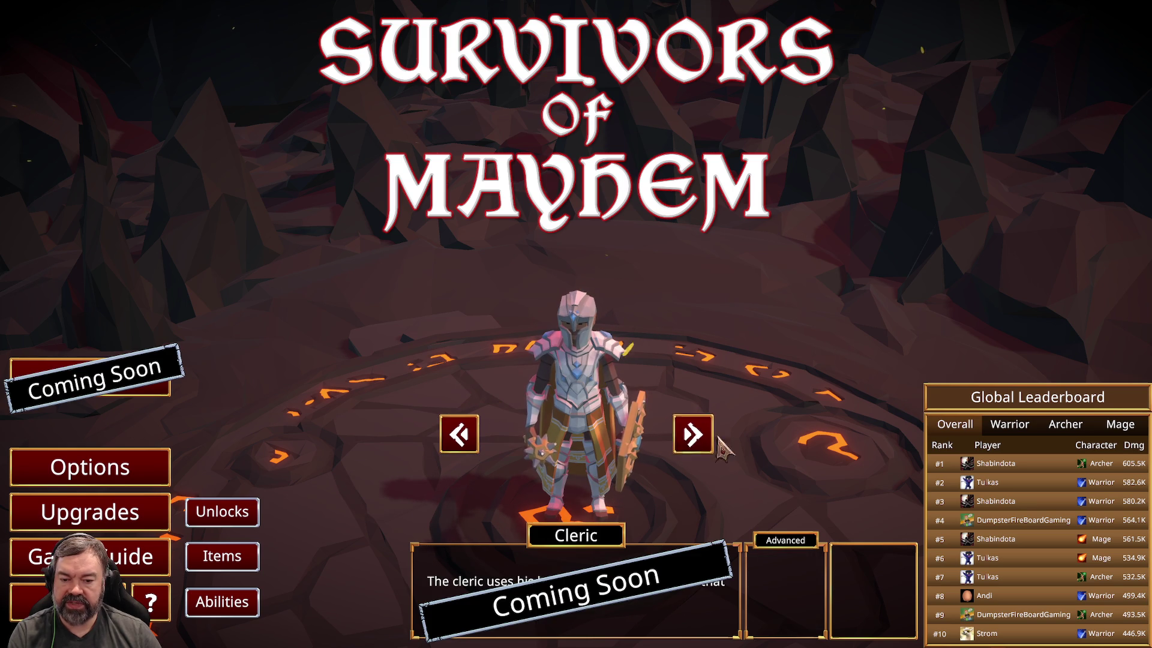
pyautogui.click(687, 441)
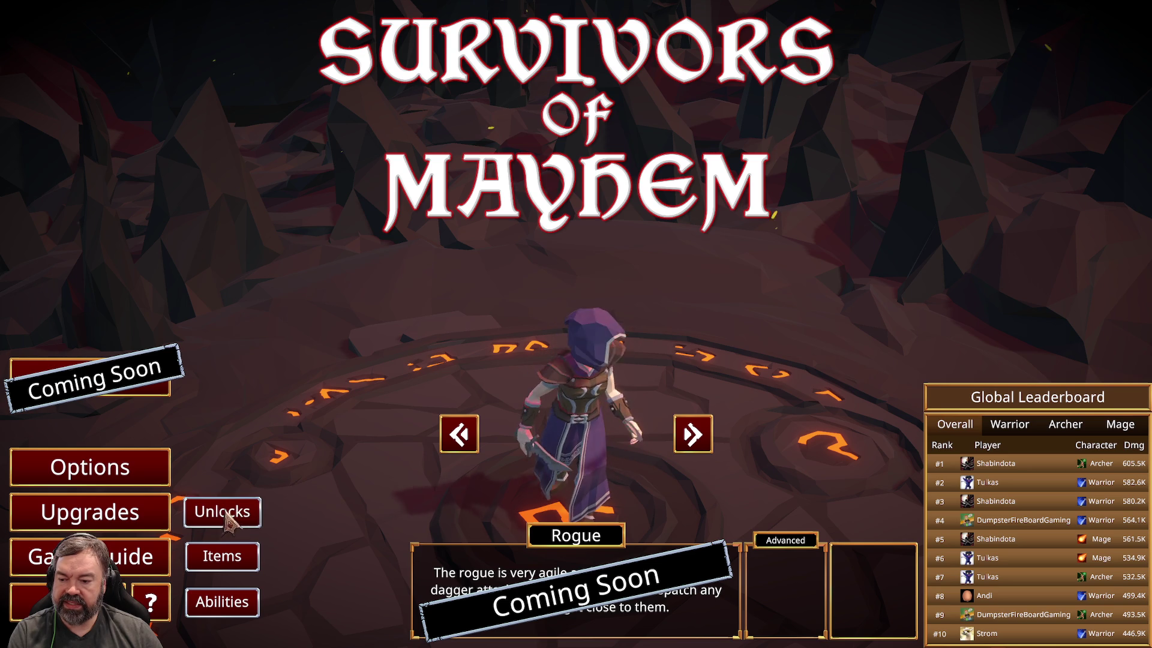
pyautogui.click(692, 435)
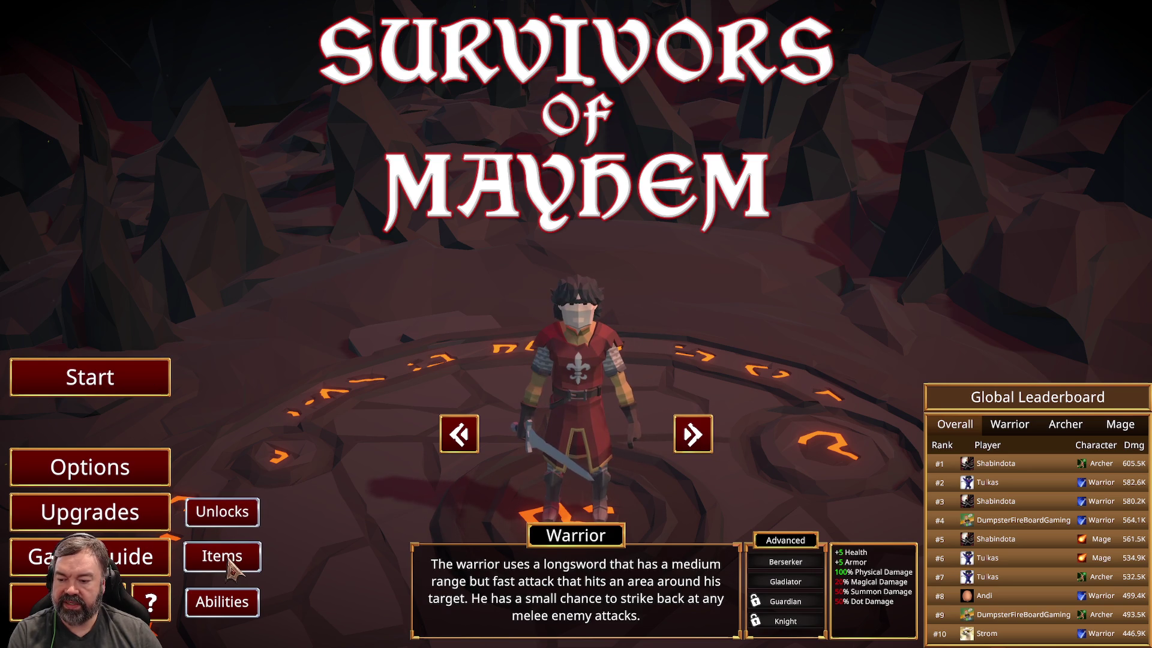
pyautogui.click(232, 558)
pyautogui.moveTo(899, 180); pyautogui.dragTo(904, 472)
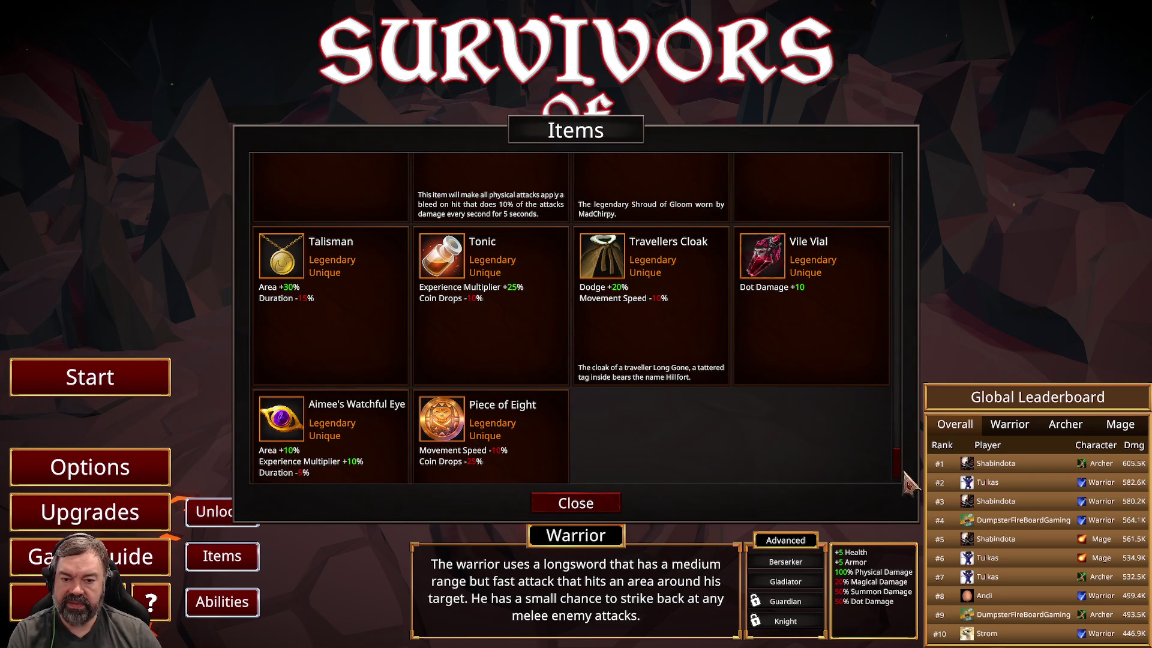
# Step: Browse the Abilities list, then close it
pyautogui.click(234, 607)
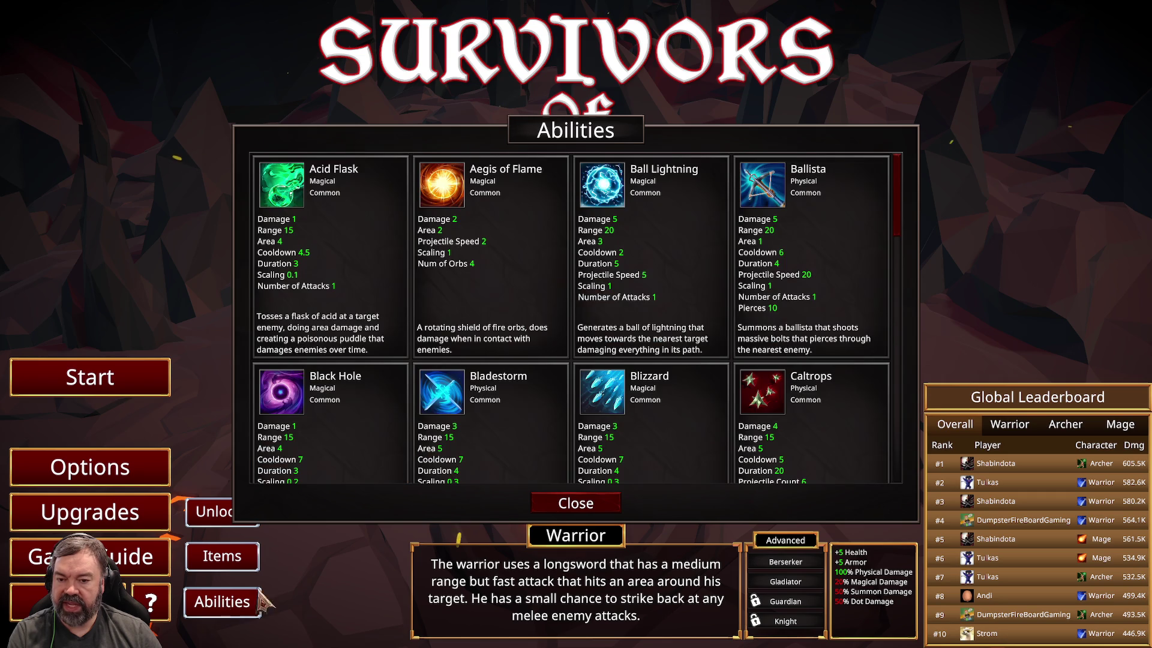
pyautogui.moveTo(900, 206)
pyautogui.mouseDown()
pyautogui.moveTo(896, 479)
pyautogui.moveTo(906, 190)
pyautogui.mouseUp()
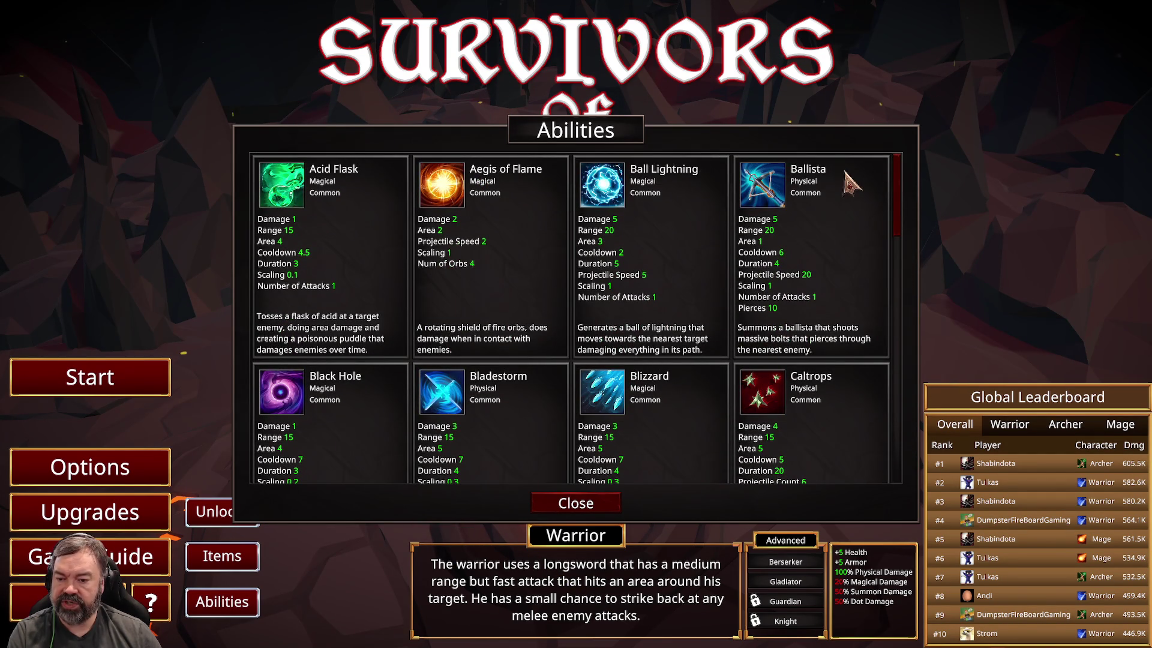
pyautogui.click(579, 511)
# Step: Buy four Physical Damage upgrades to reach 4/5 with 29 shards left, then go to level select
pyautogui.click(161, 514)
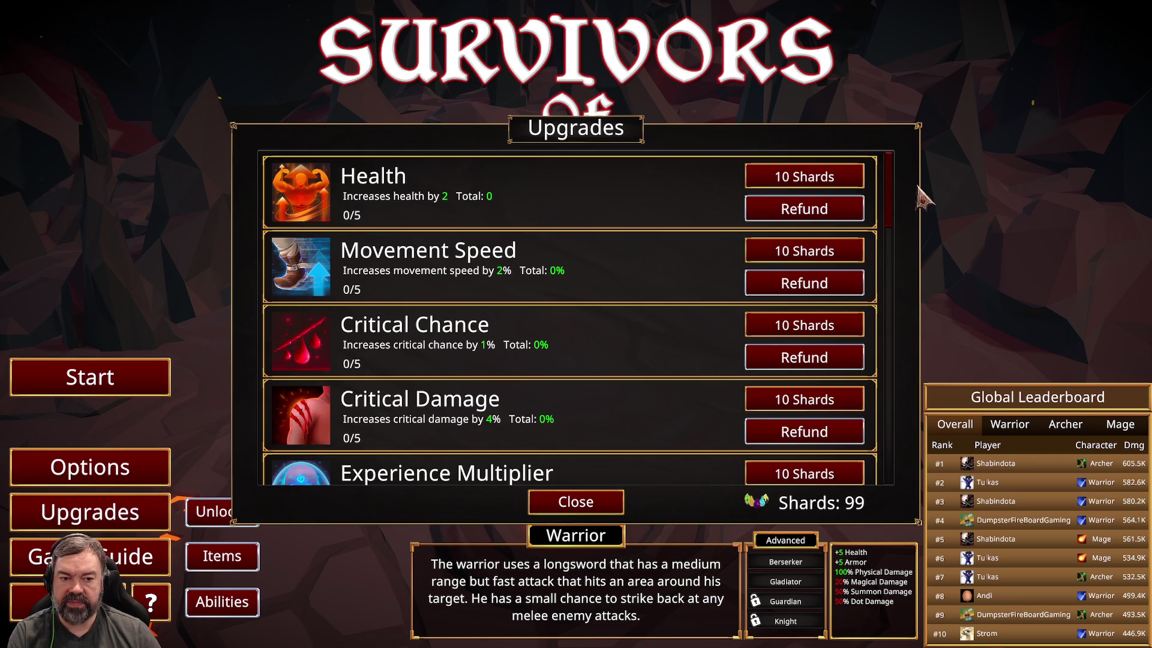
pyautogui.moveTo(892, 192)
pyautogui.mouseDown()
pyautogui.moveTo(882, 288)
pyautogui.moveTo(900, 180)
pyautogui.mouseUp()
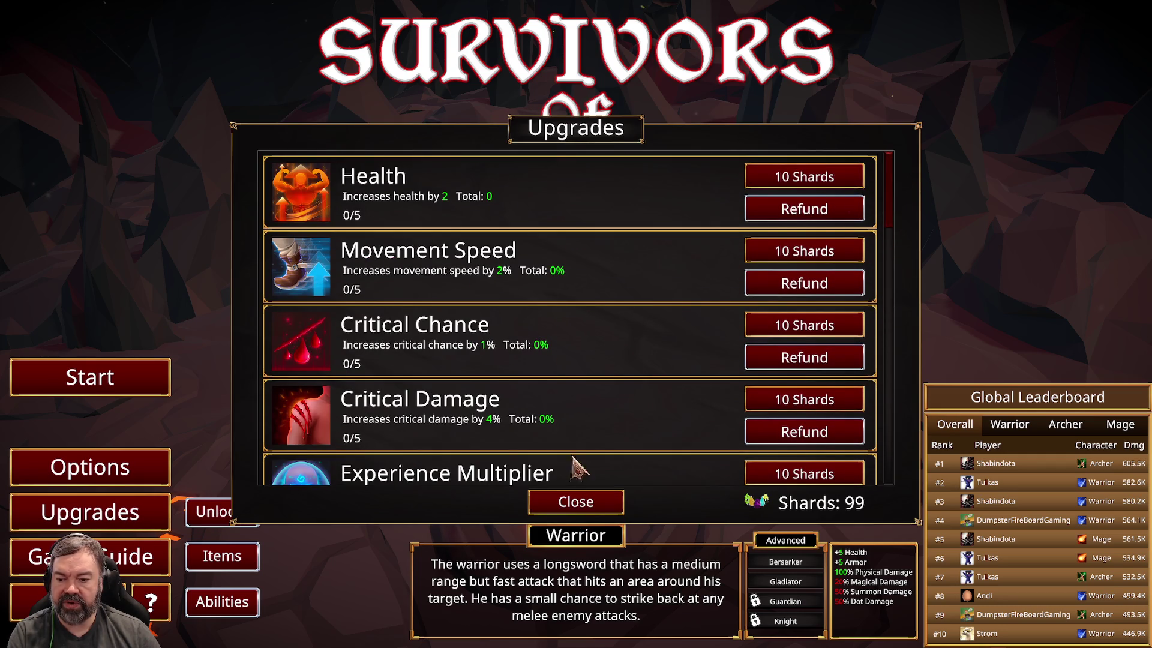
pyautogui.scroll(-6, 690, 366)
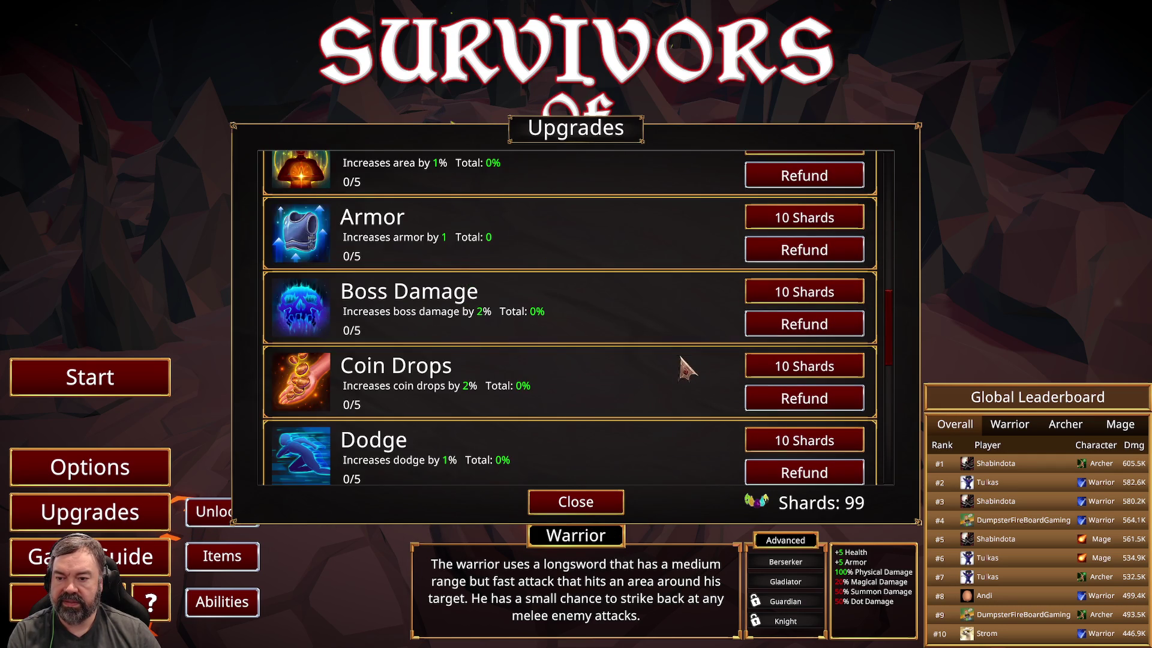
pyautogui.scroll(3, 684, 367)
pyautogui.scroll(3, 583, 338)
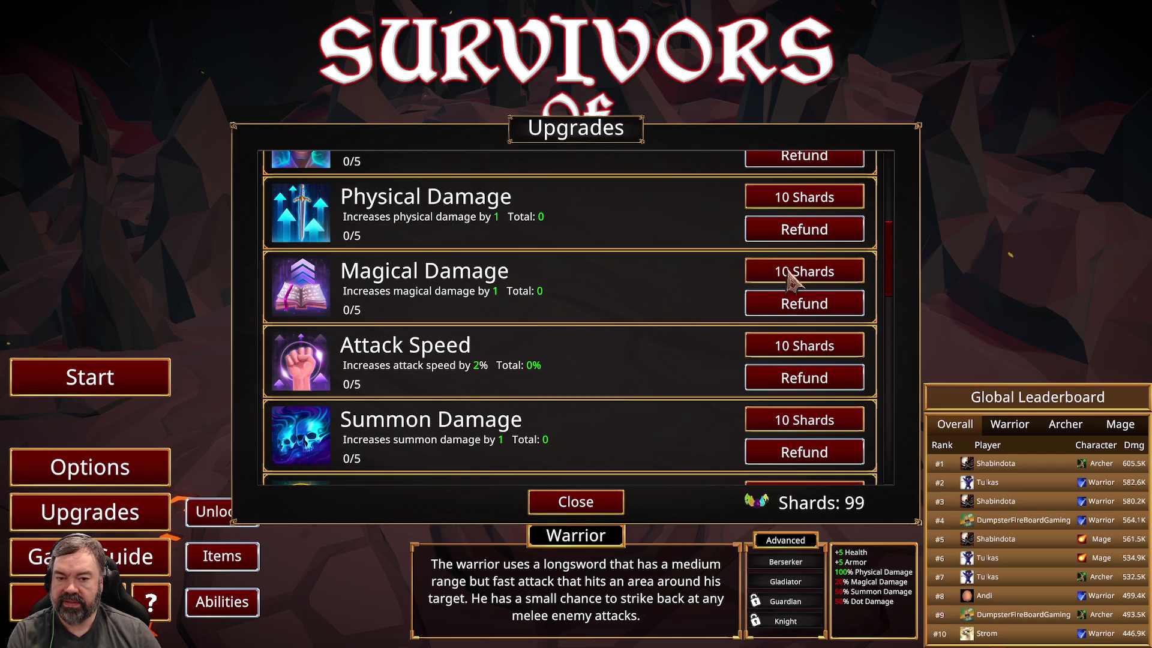
pyautogui.click(825, 201)
pyautogui.click(819, 201)
pyautogui.click(813, 201)
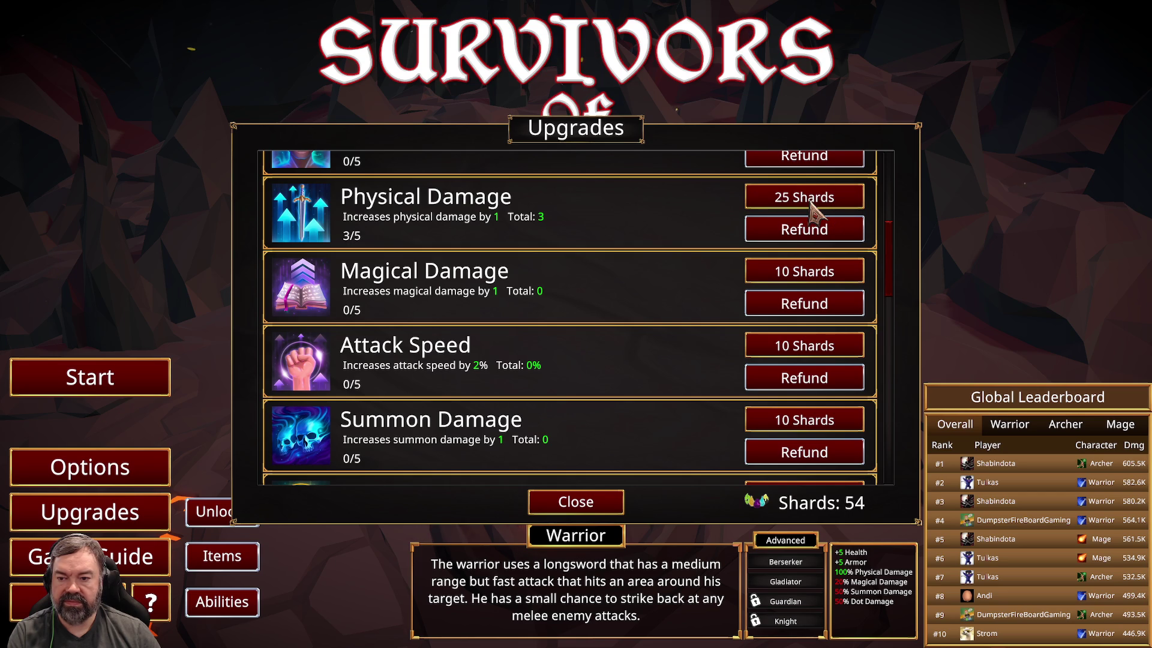
pyautogui.click(830, 198)
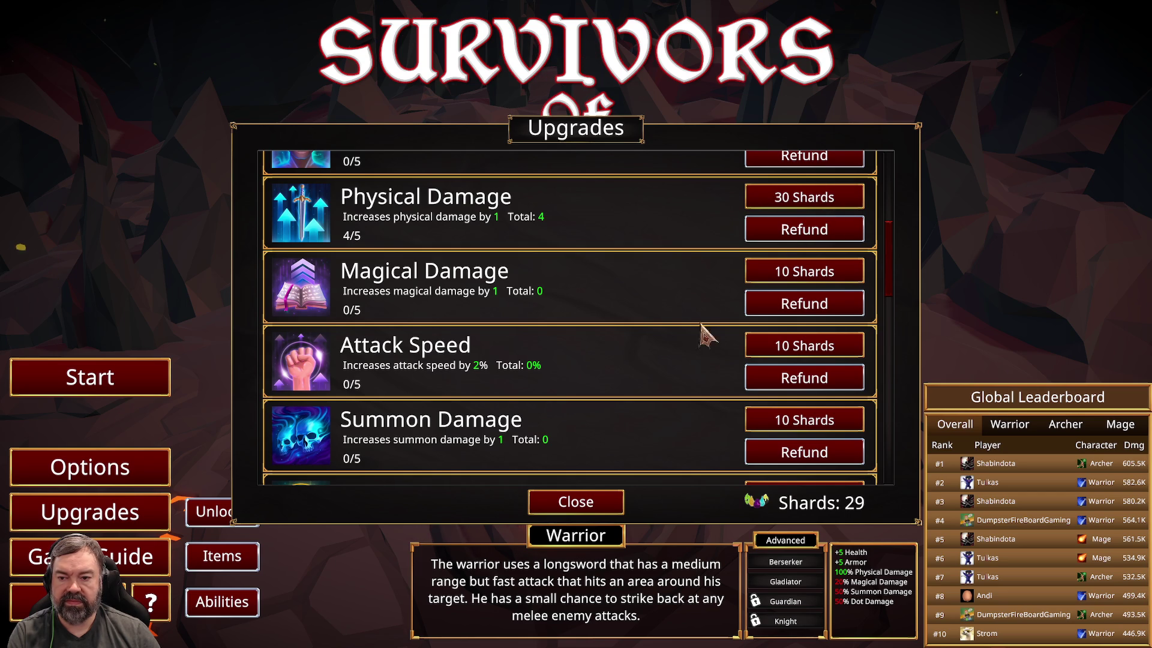
pyautogui.click(600, 504)
pyautogui.click(90, 377)
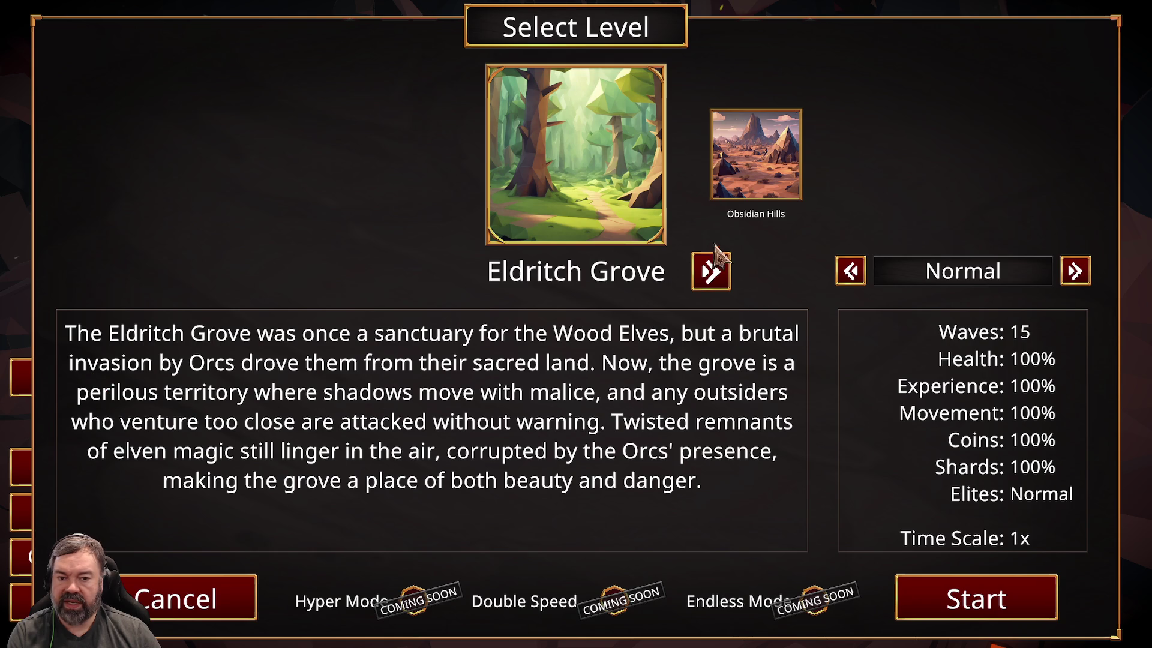
# Step: Browse the levels through Burning Depths, return to Obsidian Hills and start a Normal run
pyautogui.click(709, 271)
pyautogui.click(710, 273)
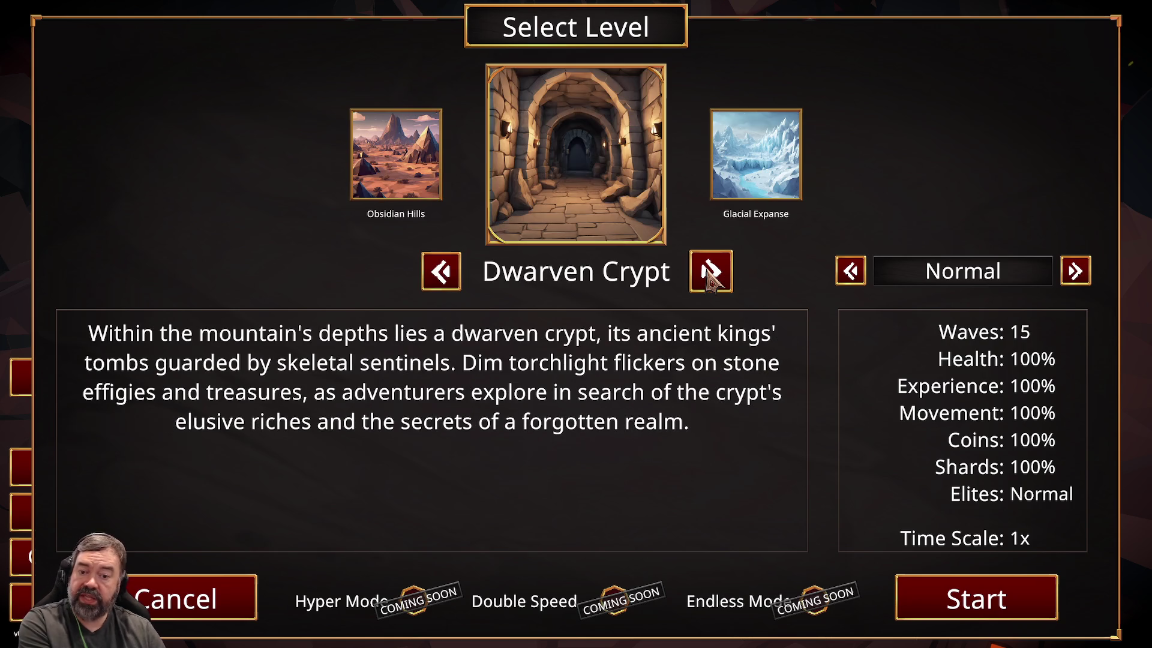
pyautogui.click(709, 273)
pyautogui.click(710, 273)
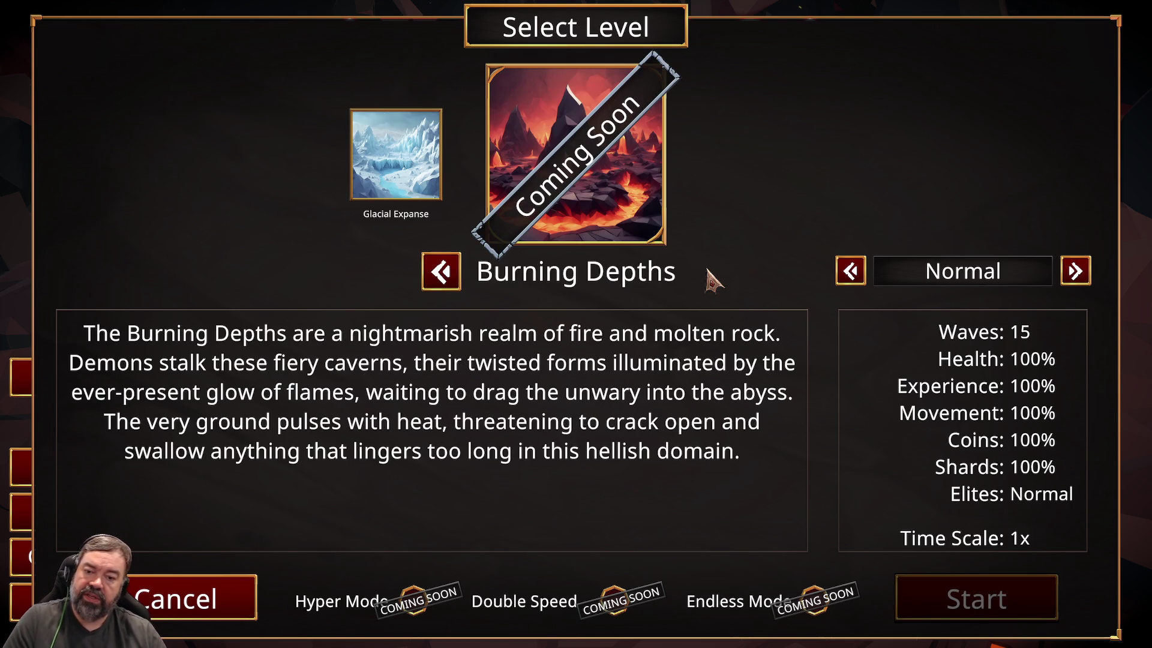
pyautogui.click(444, 273)
pyautogui.click(444, 271)
pyautogui.click(444, 271)
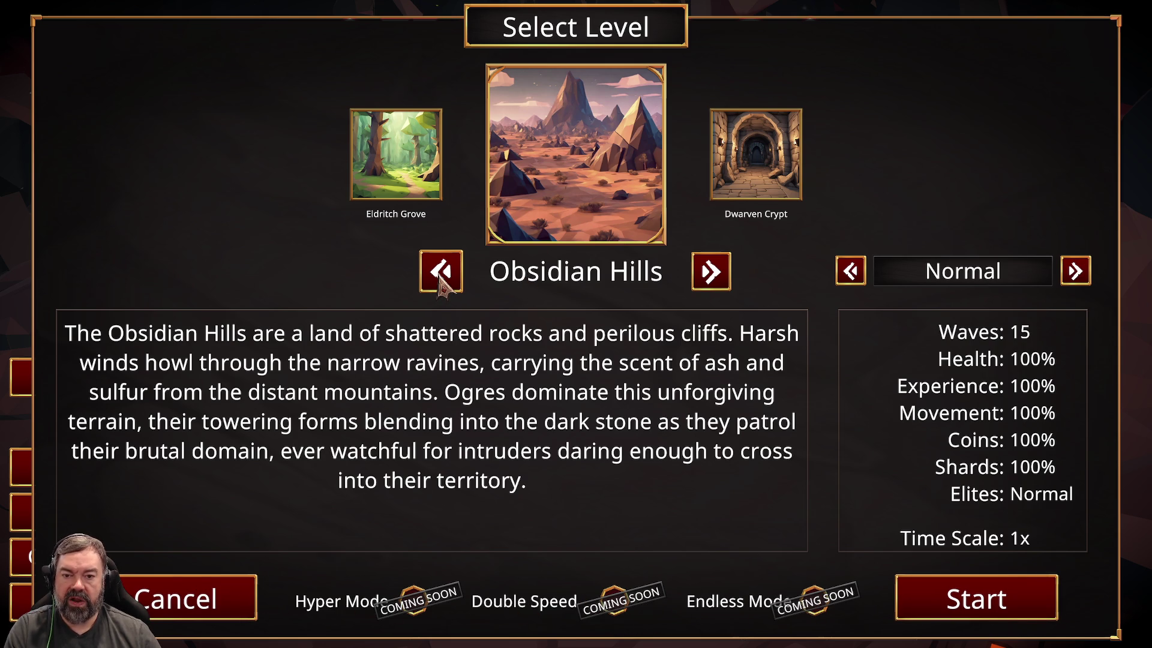
pyautogui.click(998, 603)
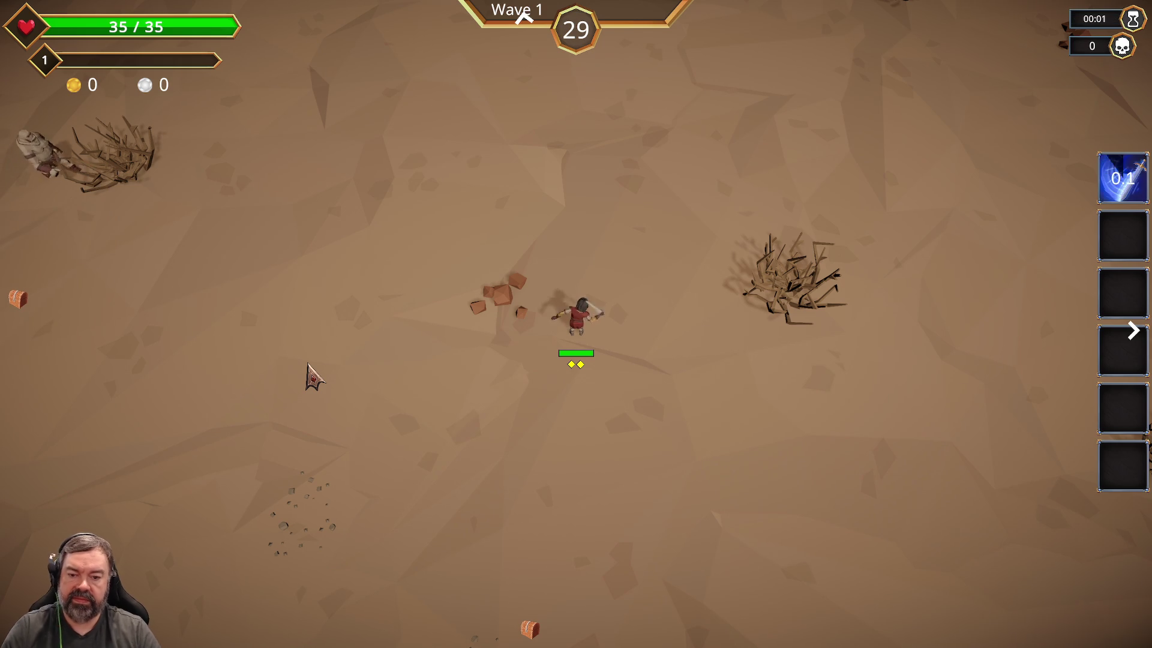
# Step: Fight the opening wave 1 enemies with WASD movement, then open the Stats panel
pyautogui.press('a')
pyautogui.press('s')
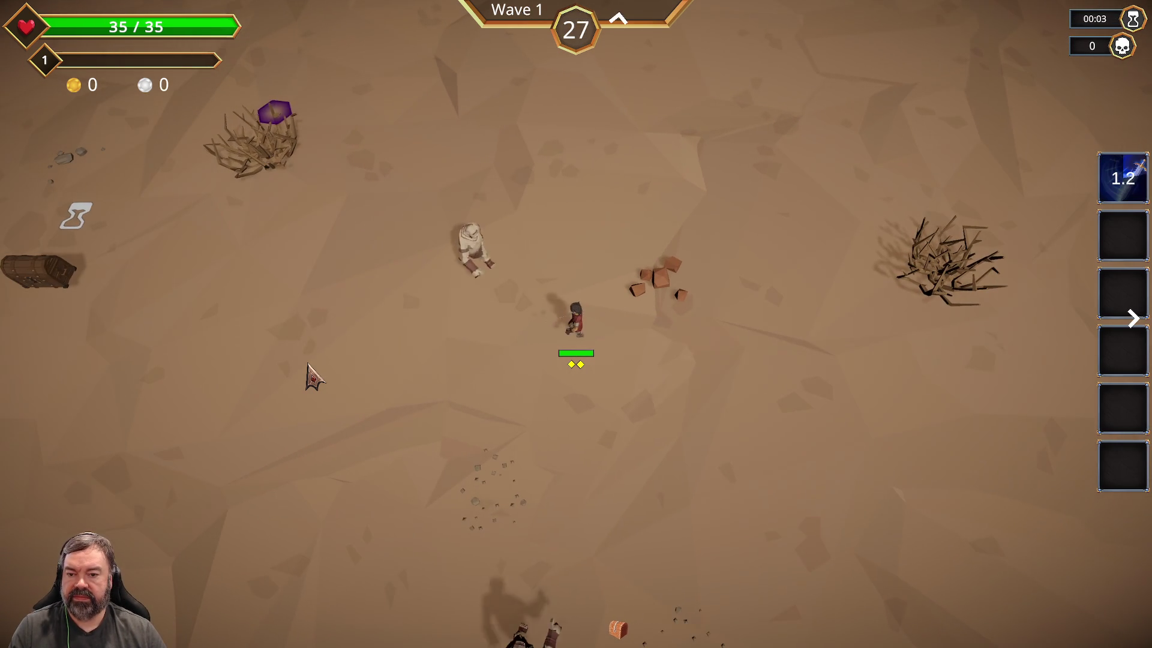
pyautogui.press('s')
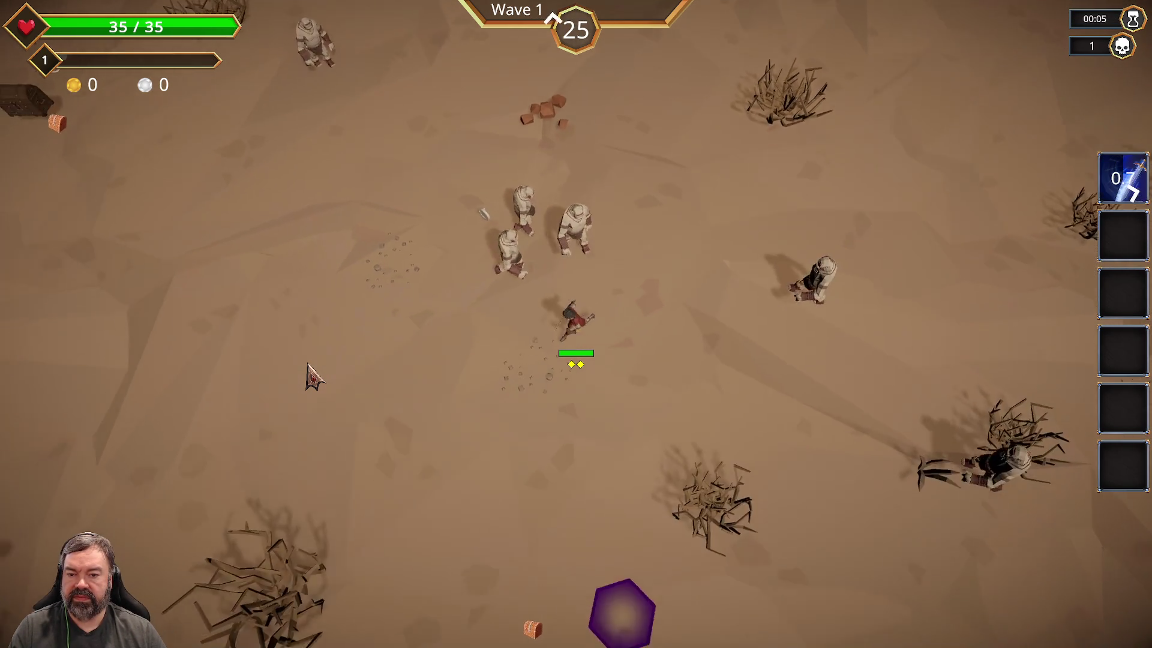
pyautogui.press('a')
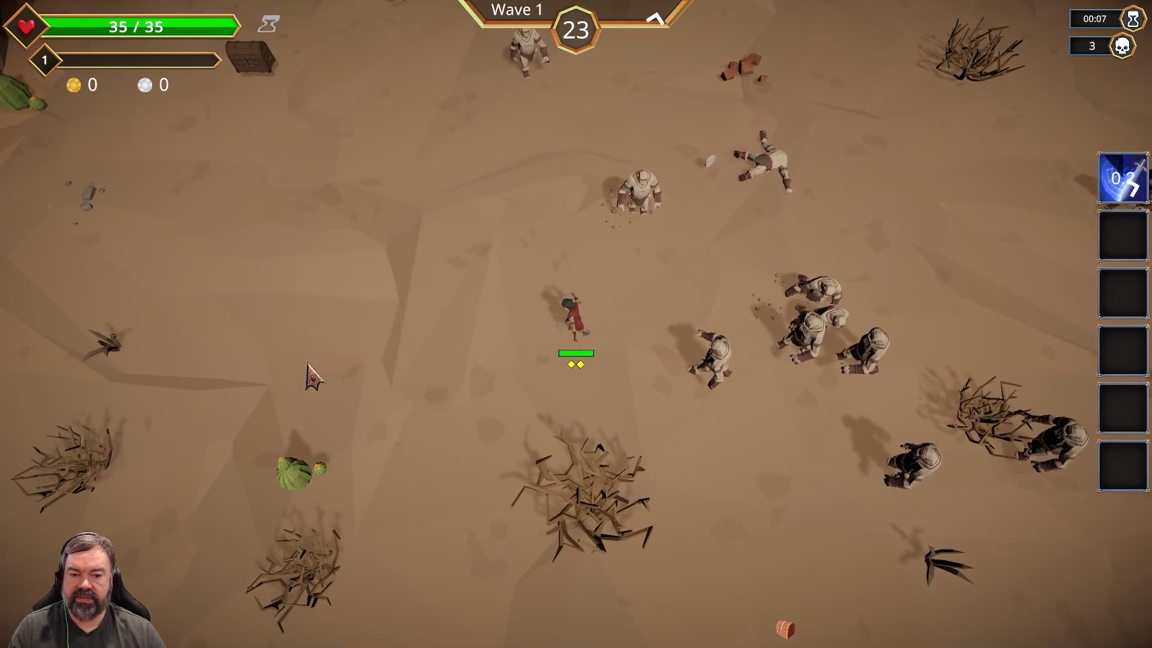
pyautogui.press('s')
pyautogui.press('a')
pyautogui.press('d')
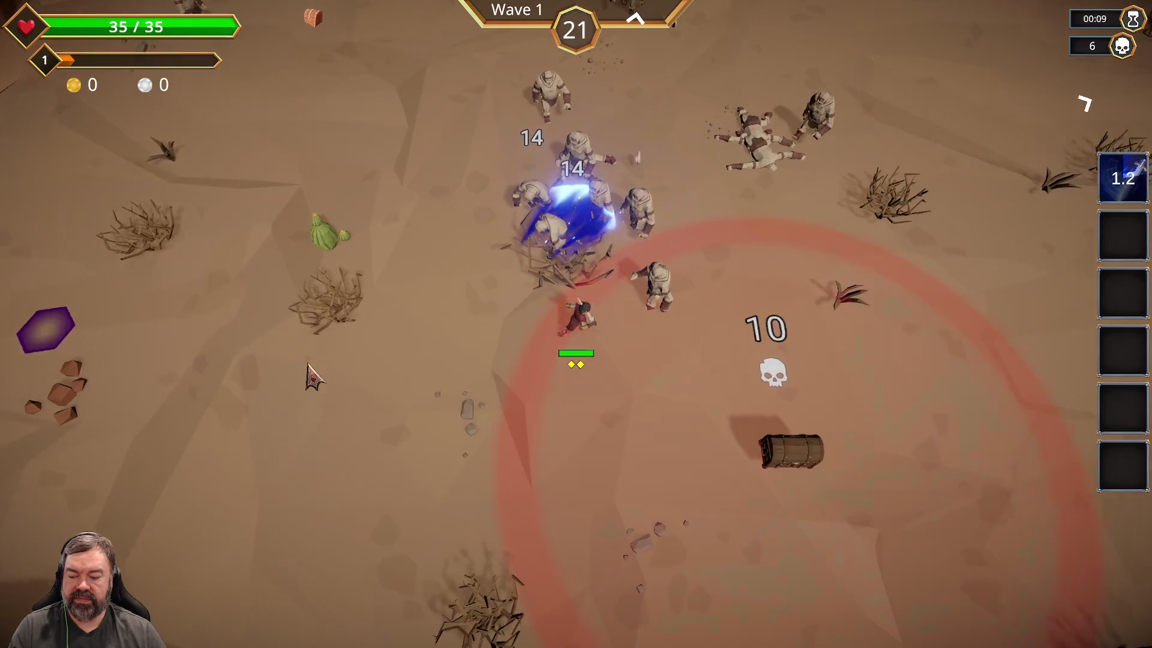
pyautogui.press('Tab')
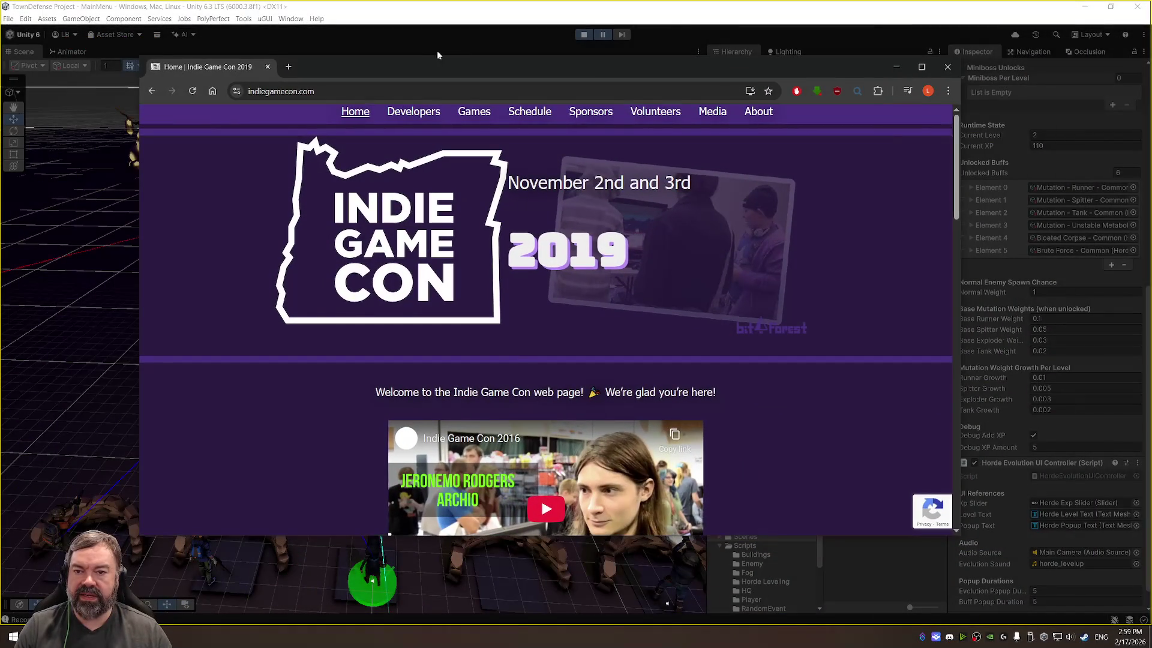
# Step: Maximize Chrome and scroll through the Indie Game Con Developers page
pyautogui.doubleClick(471, 70)
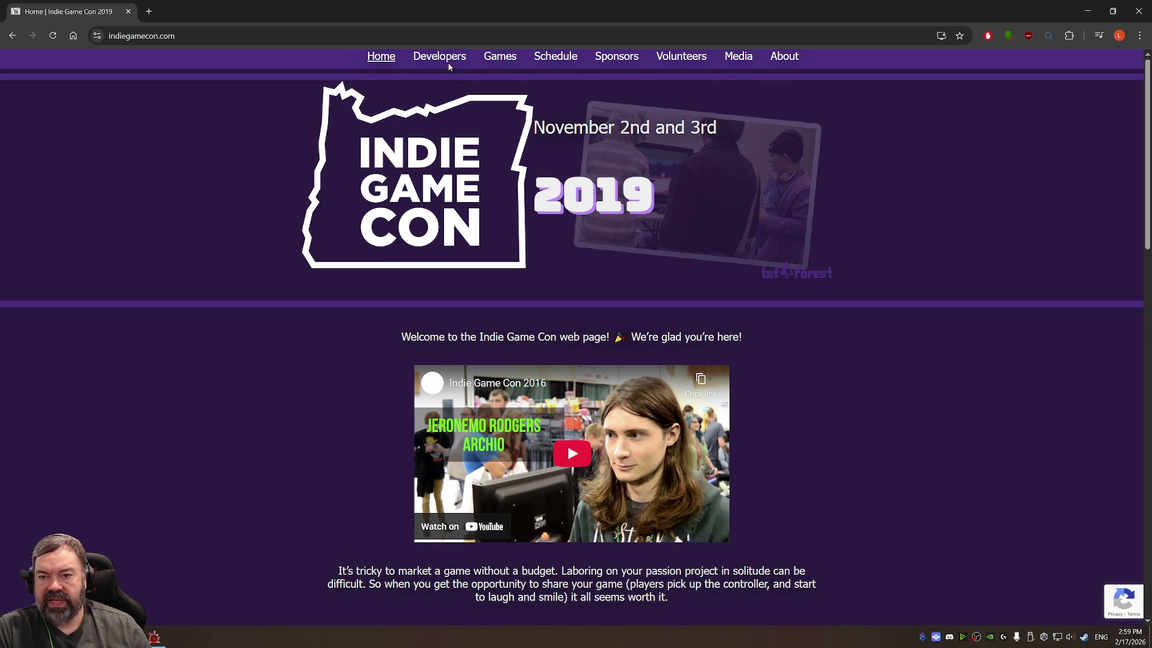
pyautogui.scroll(-8, 528, 394)
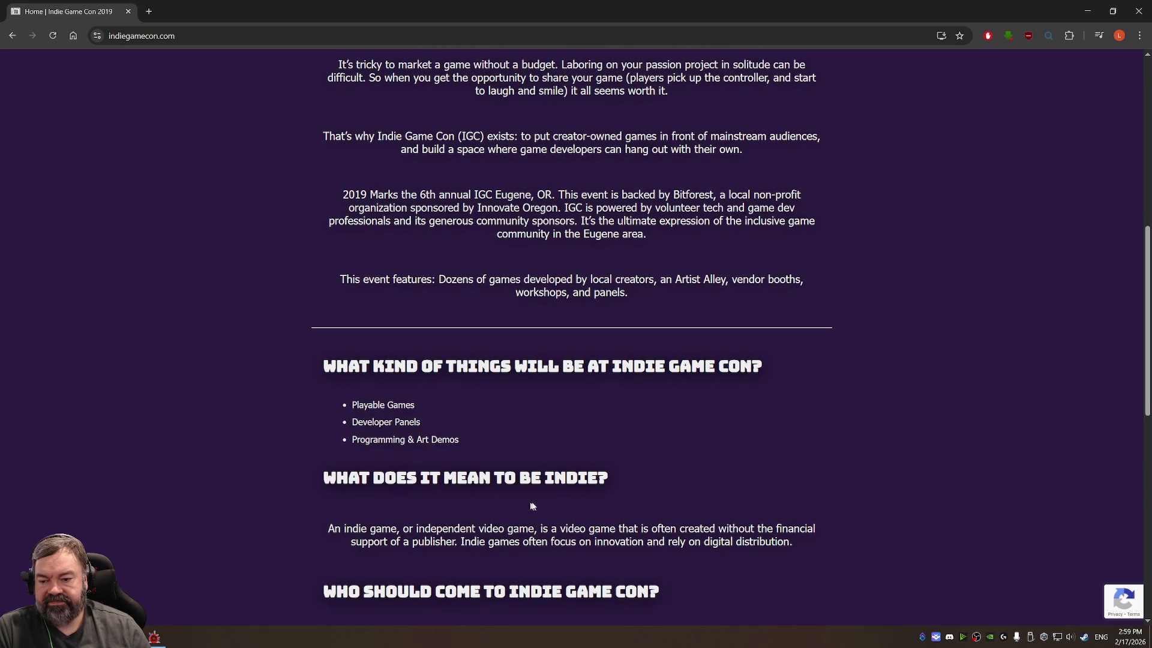
pyautogui.scroll(8, 561, 419)
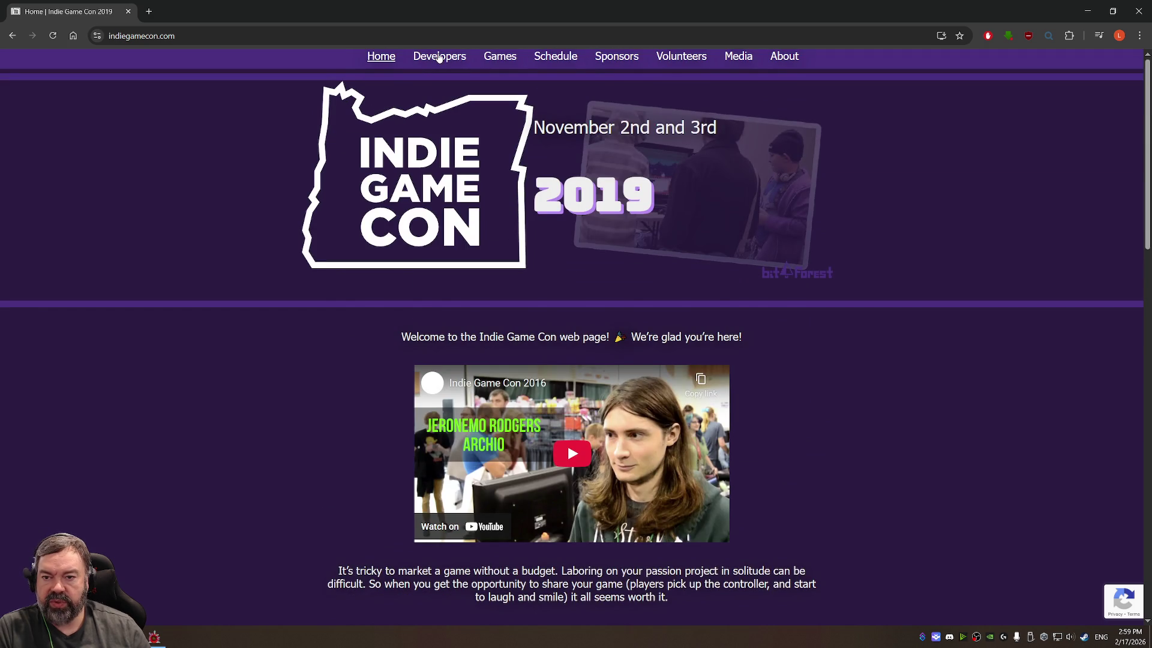
pyautogui.click(439, 58)
pyautogui.scroll(-5, 568, 408)
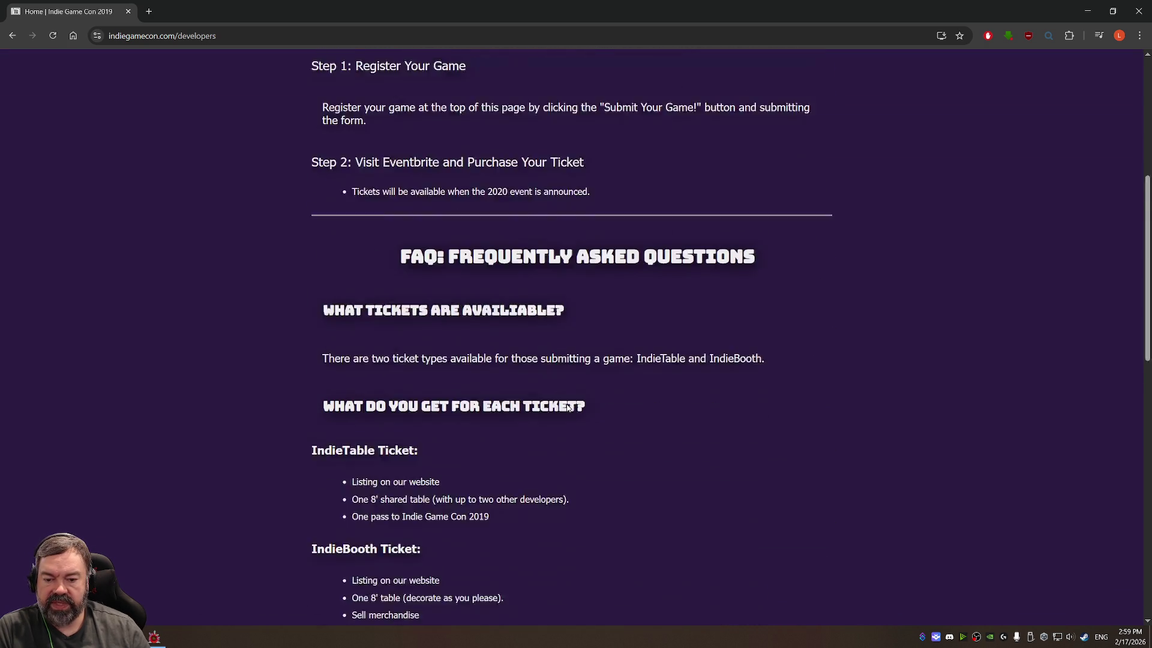
pyautogui.scroll(-2, 568, 408)
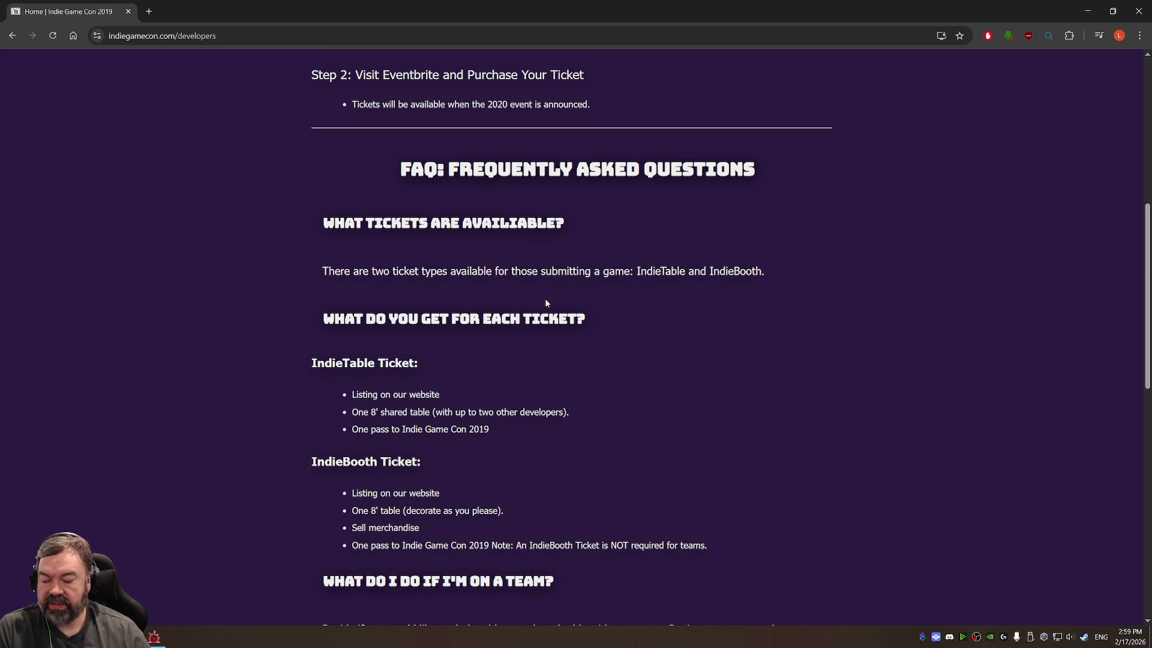
pyautogui.scroll(5, 555, 456)
pyautogui.scroll(2, 552, 427)
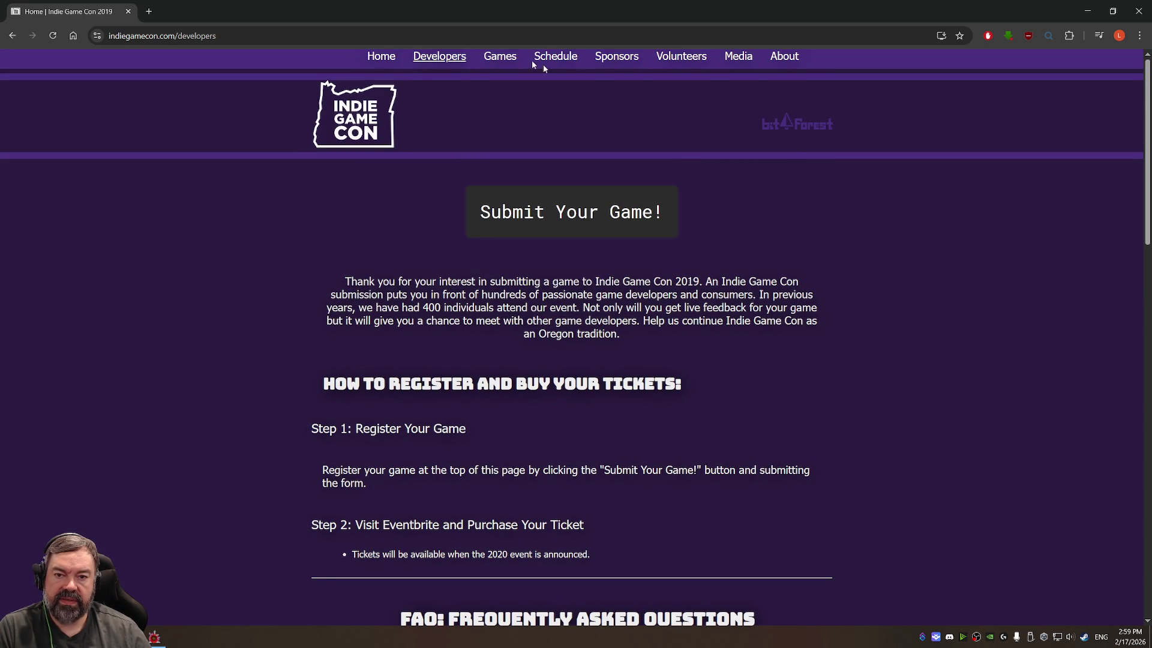
# Step: Browse the Games, Schedule, Sponsors and Volunteers pages, then close the browser
pyautogui.click(500, 57)
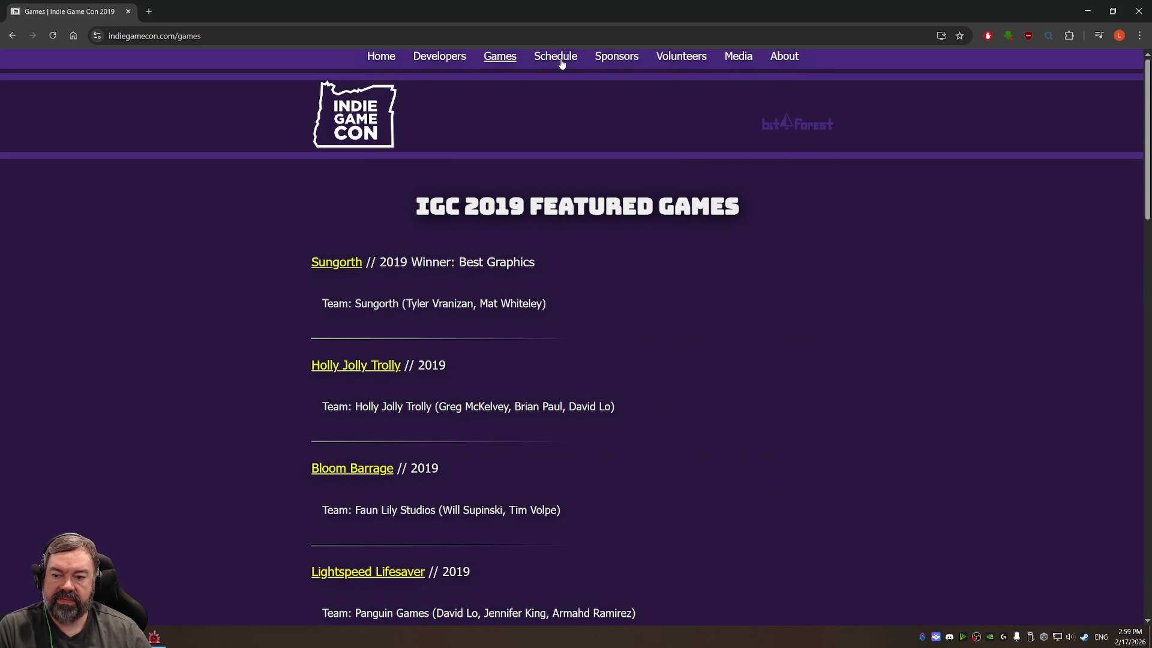
pyautogui.click(562, 60)
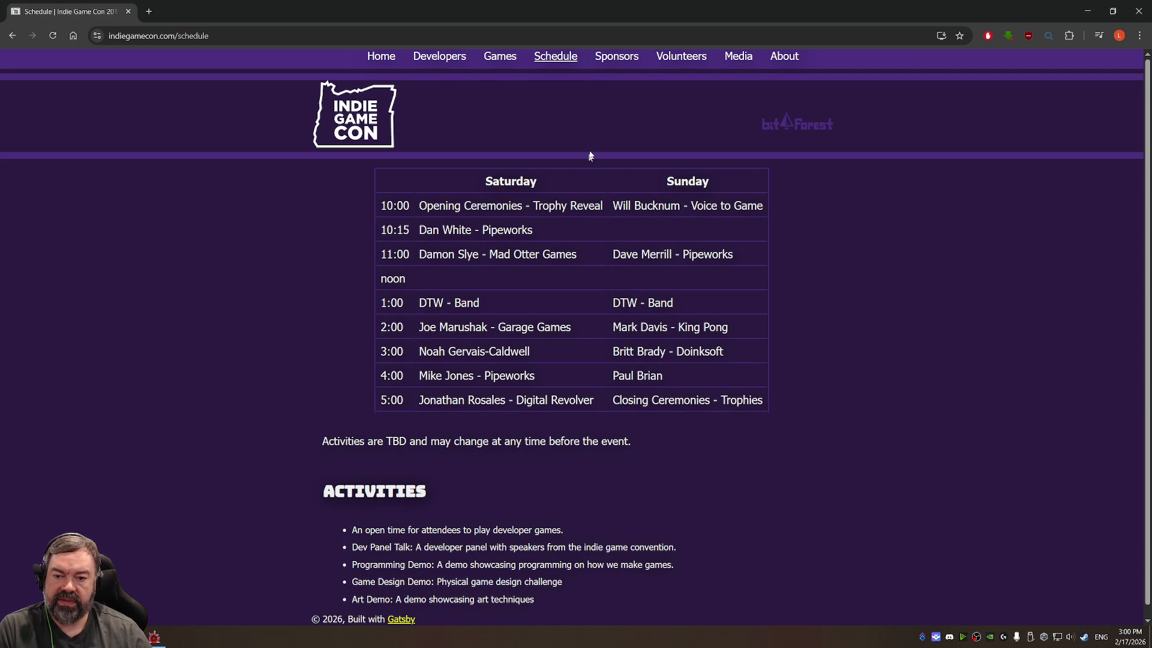
pyautogui.click(624, 57)
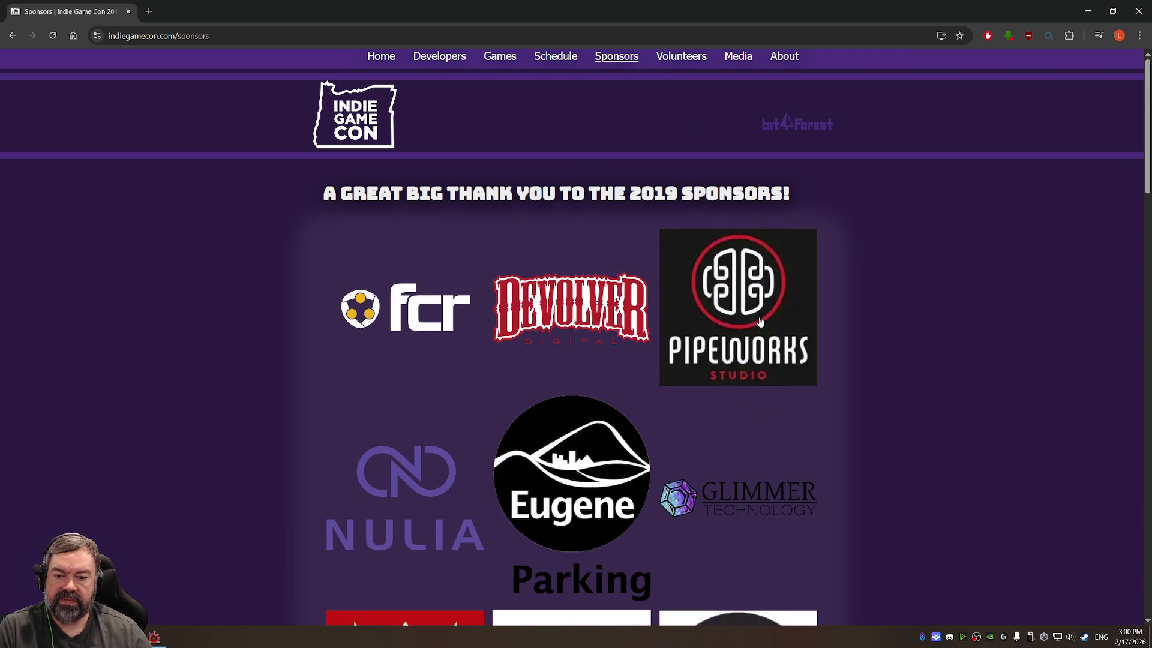
pyautogui.click(555, 60)
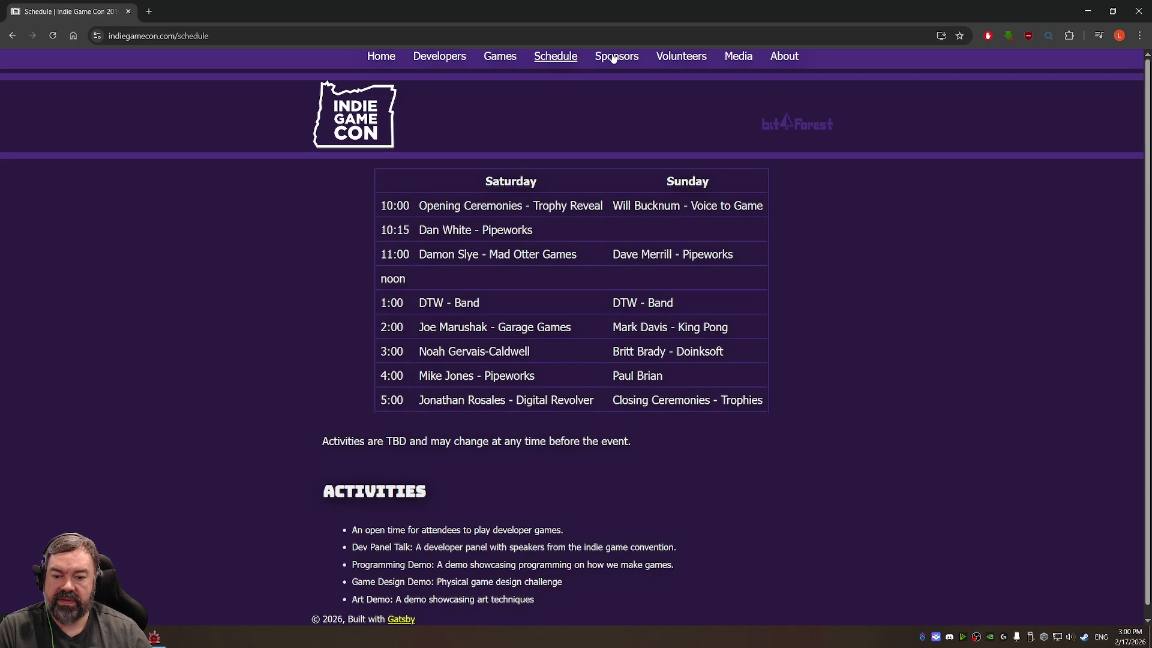
pyautogui.click(614, 57)
pyautogui.scroll(-3, 746, 318)
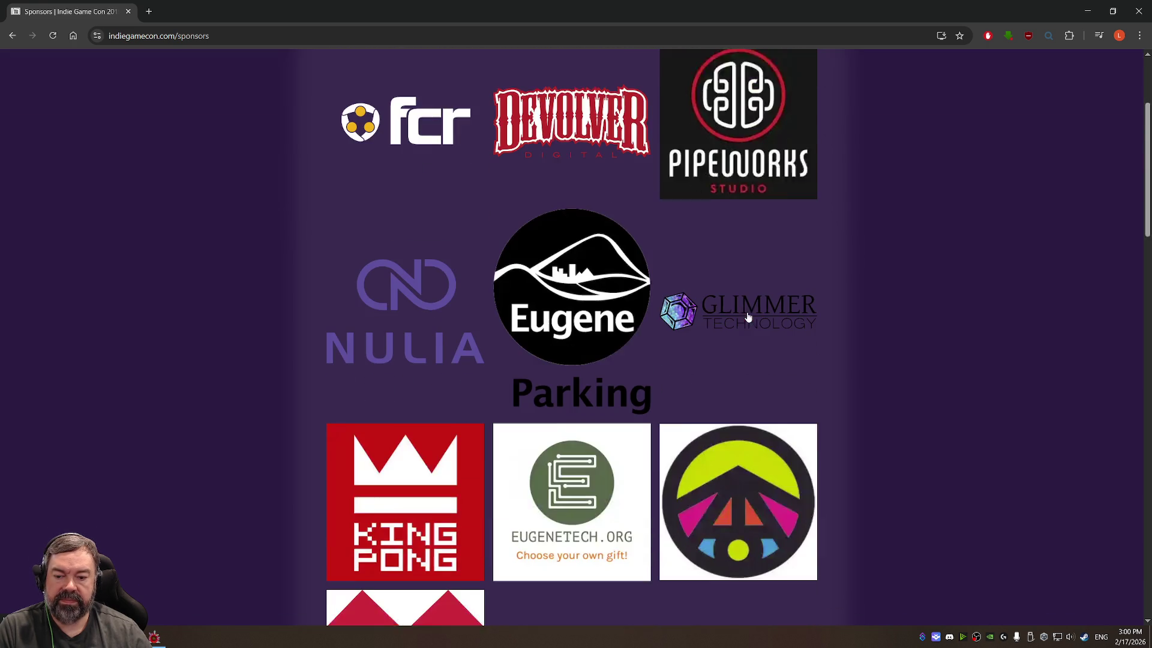
pyautogui.scroll(-5, 773, 297)
pyautogui.scroll(-5, 684, 298)
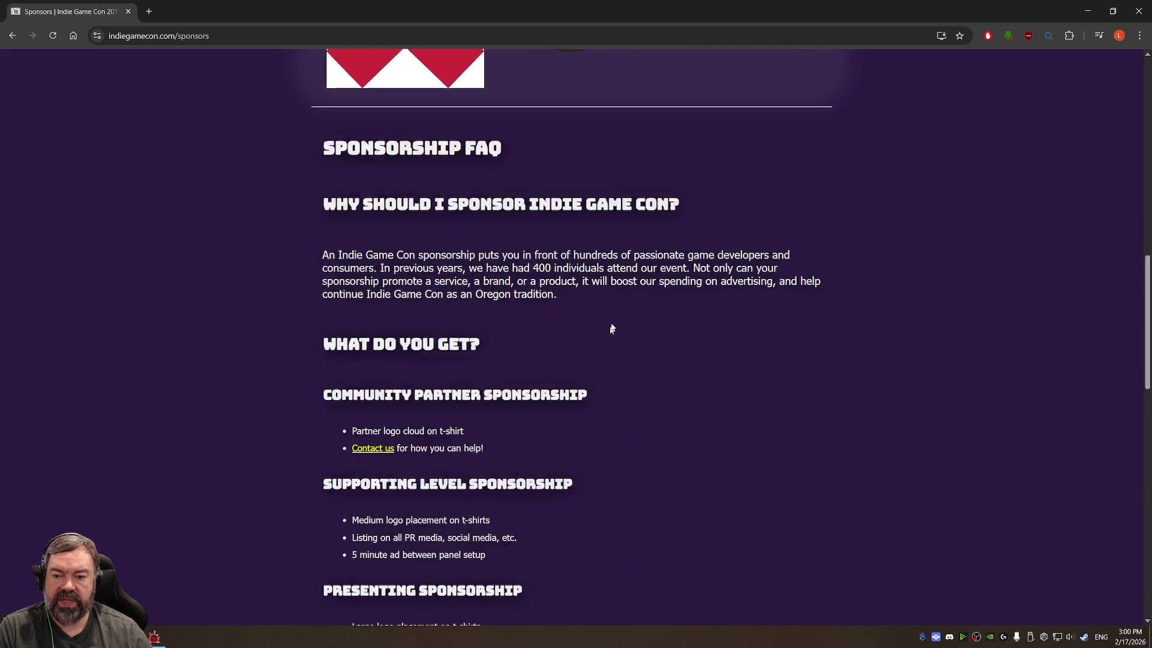
pyautogui.scroll(14, 632, 278)
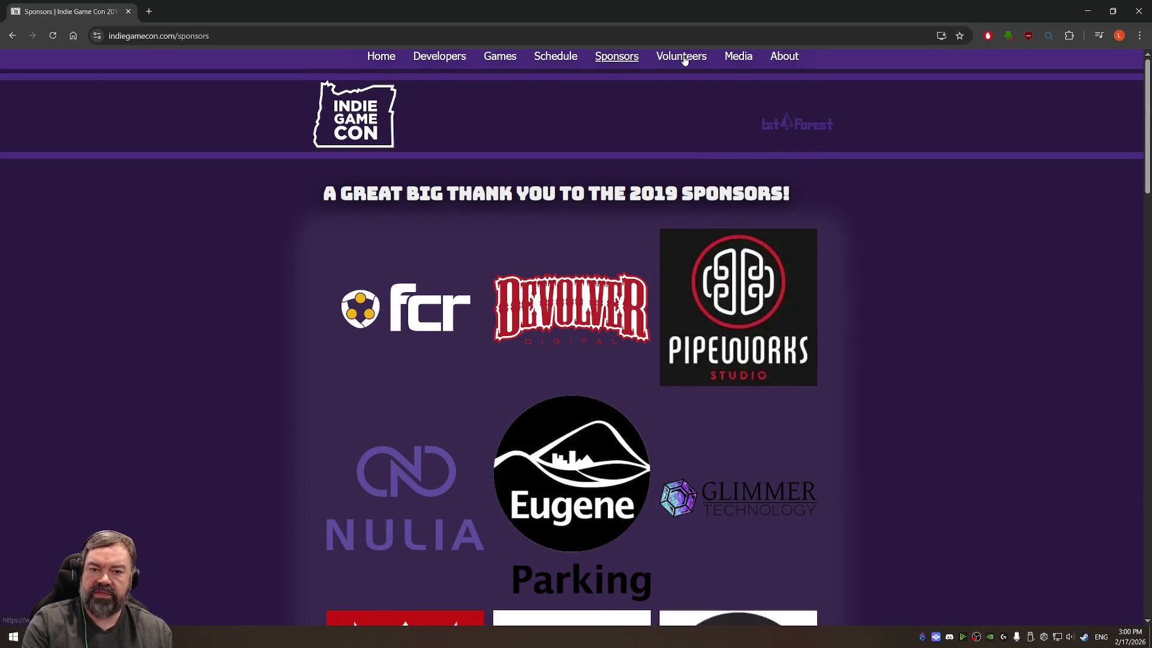
pyautogui.click(684, 58)
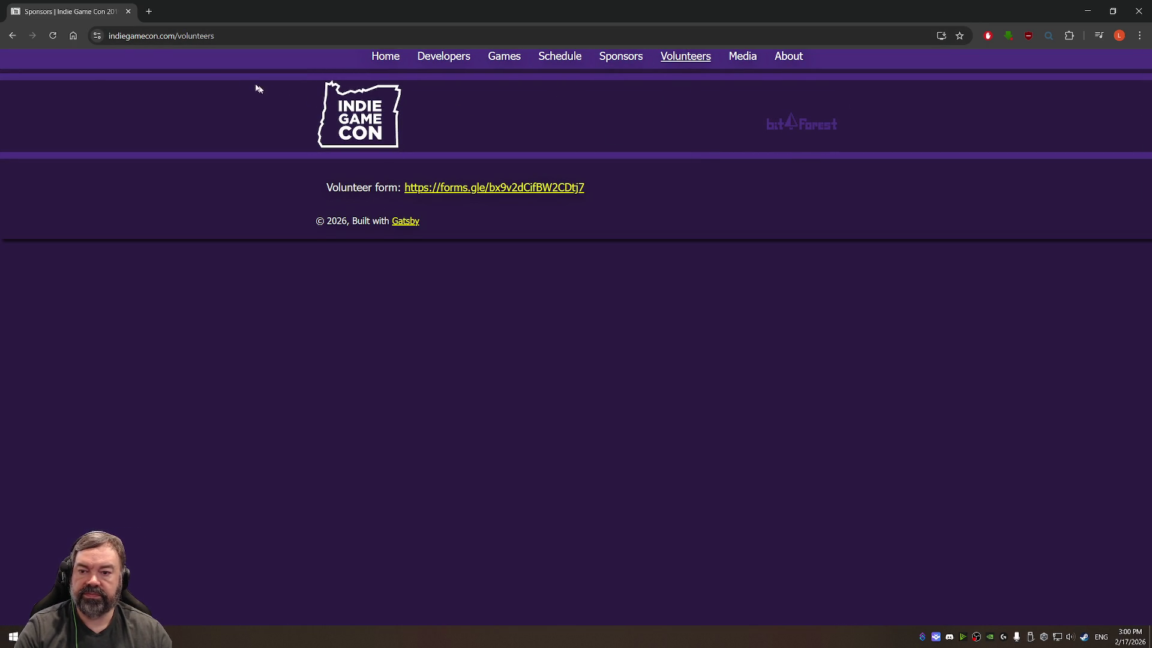
pyautogui.click(128, 12)
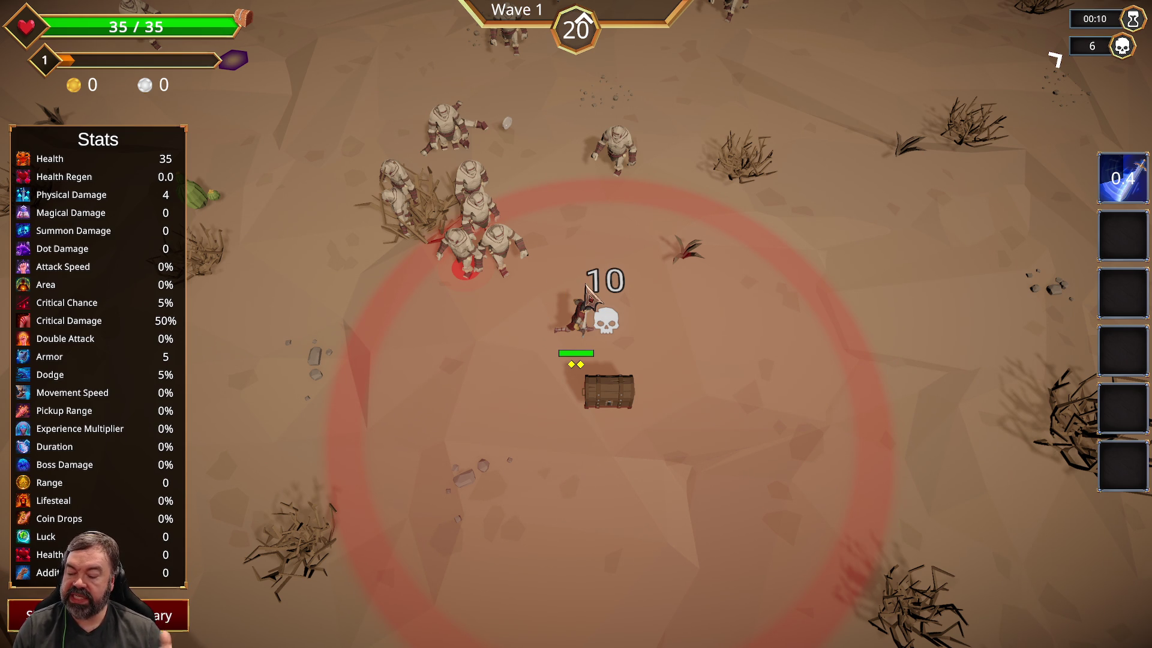
# Step: Close the Stats panel and dodge the horde with WASD, grabbing the chest, until wave 1's timer hits 0
pyautogui.press('Escape')
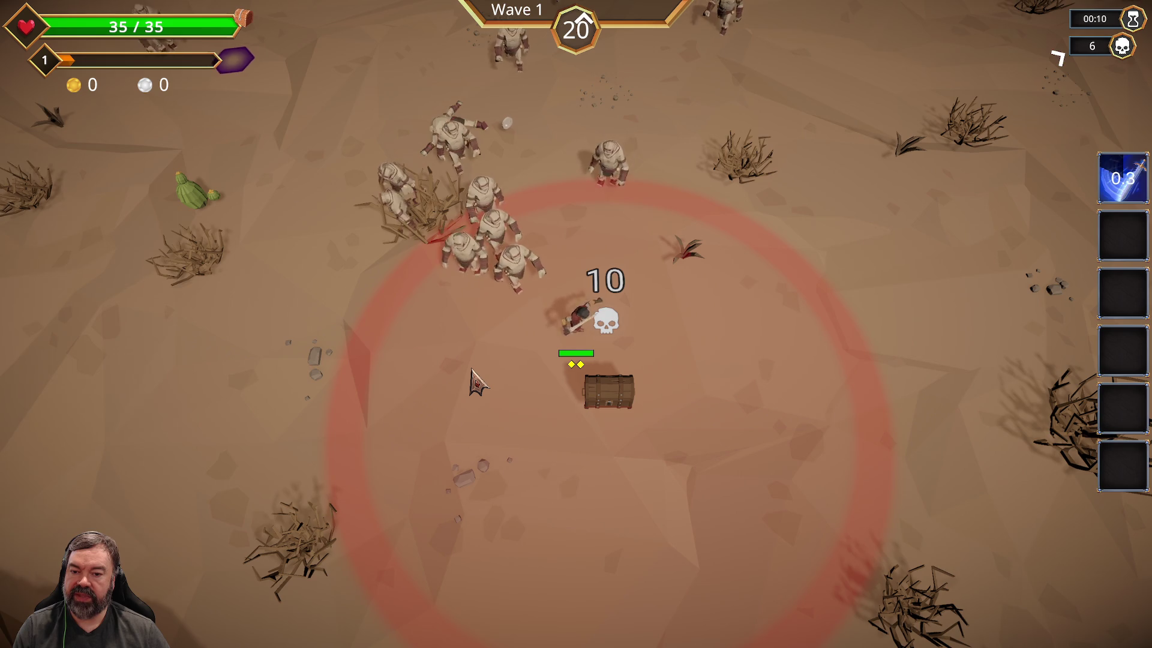
pyautogui.press('s')
pyautogui.press('d')
pyautogui.press('a')
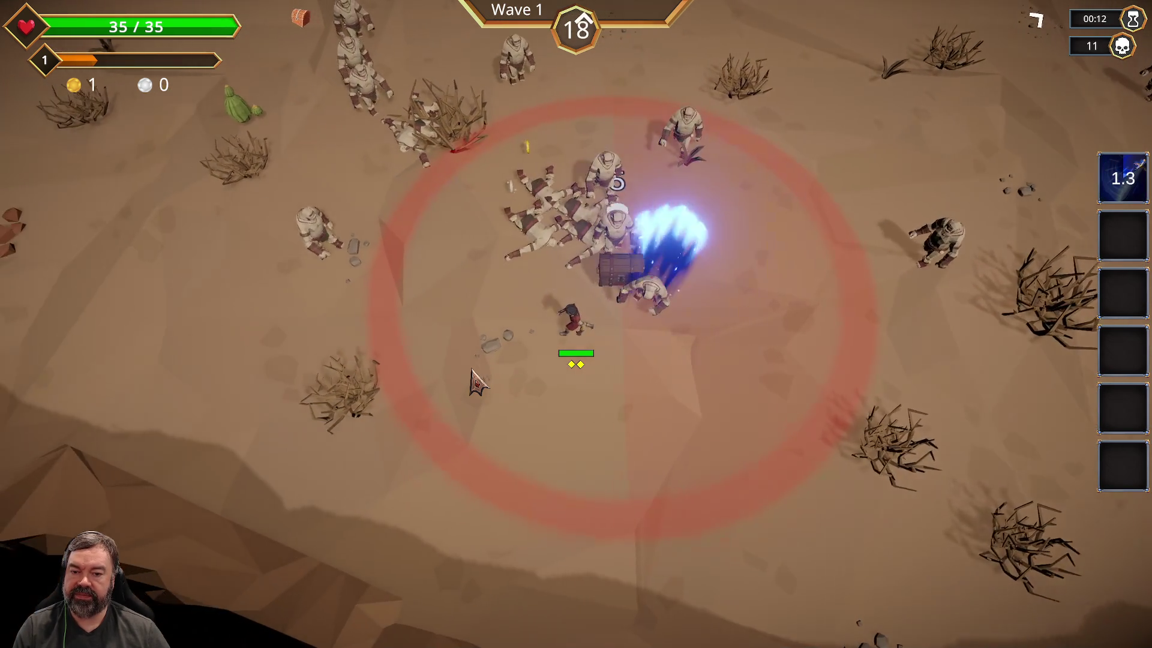
pyautogui.press('w')
pyautogui.press('w')
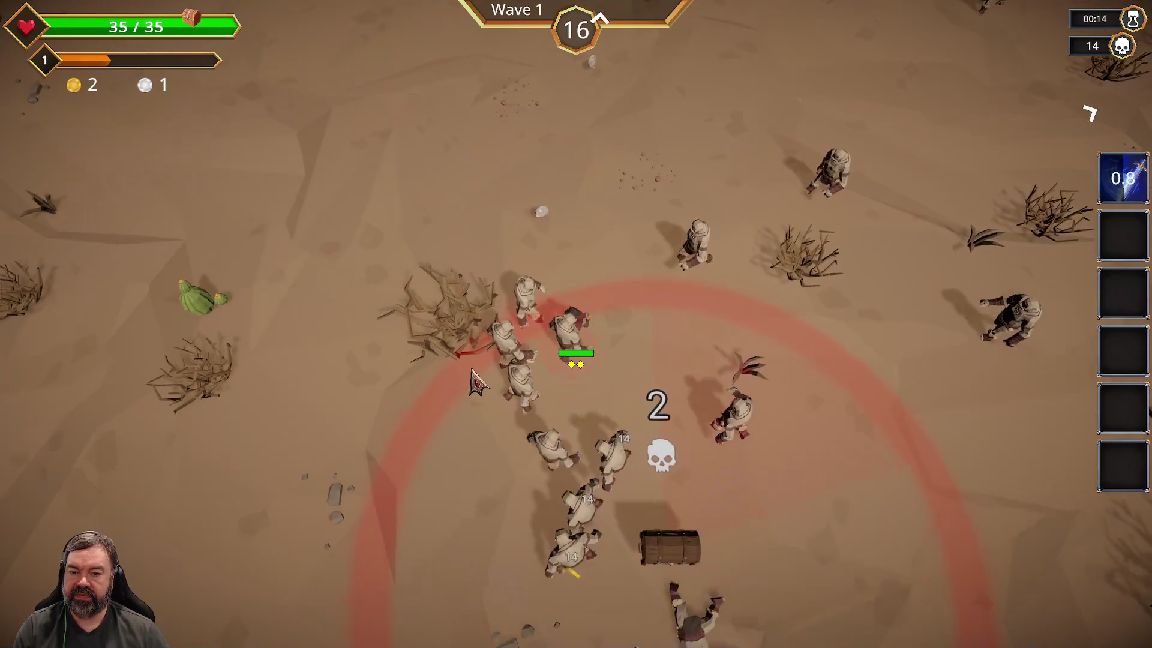
pyautogui.press('s')
pyautogui.press('s')
pyautogui.press('d')
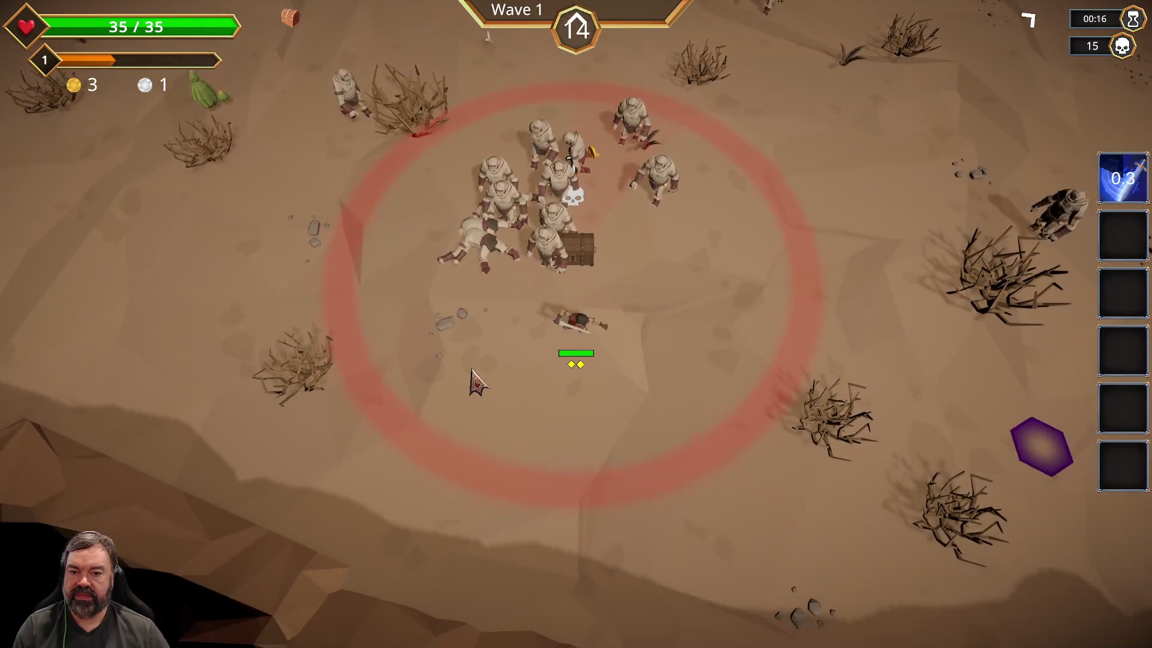
pyautogui.press('w')
pyautogui.press('a')
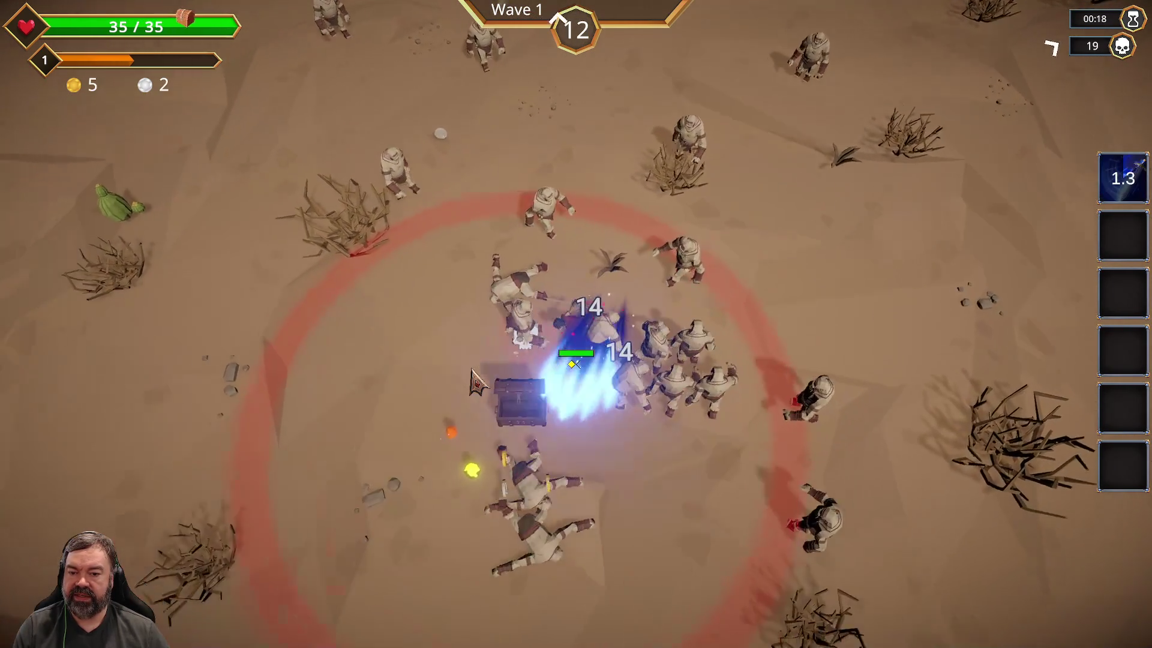
pyautogui.press('s')
pyautogui.press('w')
pyautogui.press('w')
pyautogui.press('d')
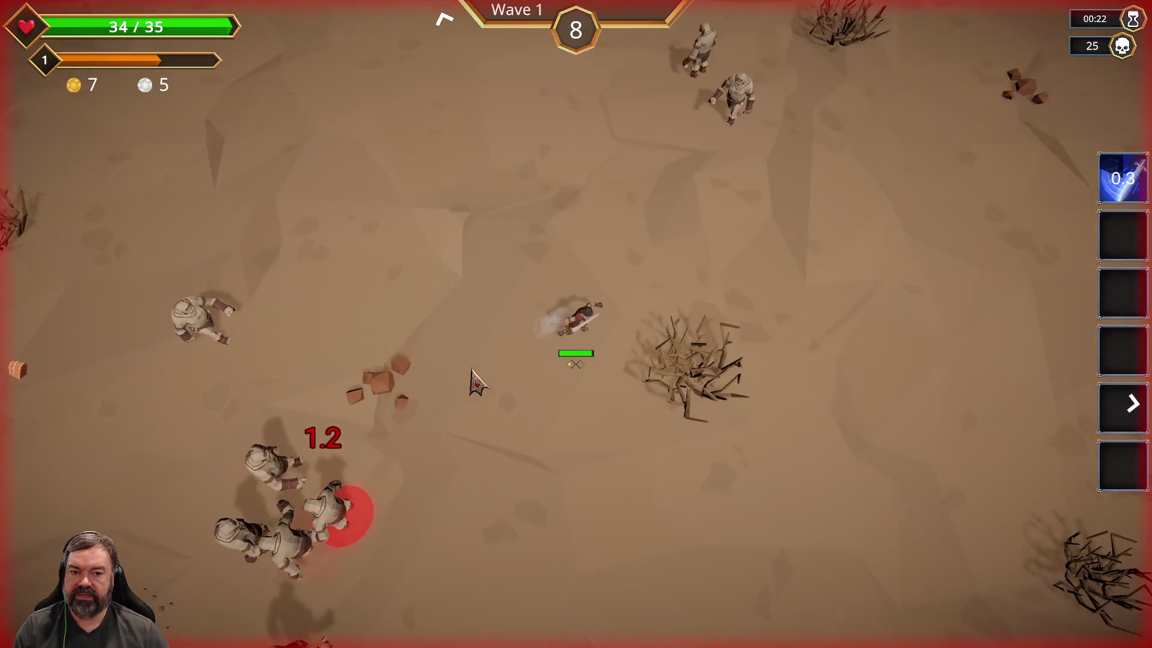
pyautogui.press('s')
pyautogui.press('d')
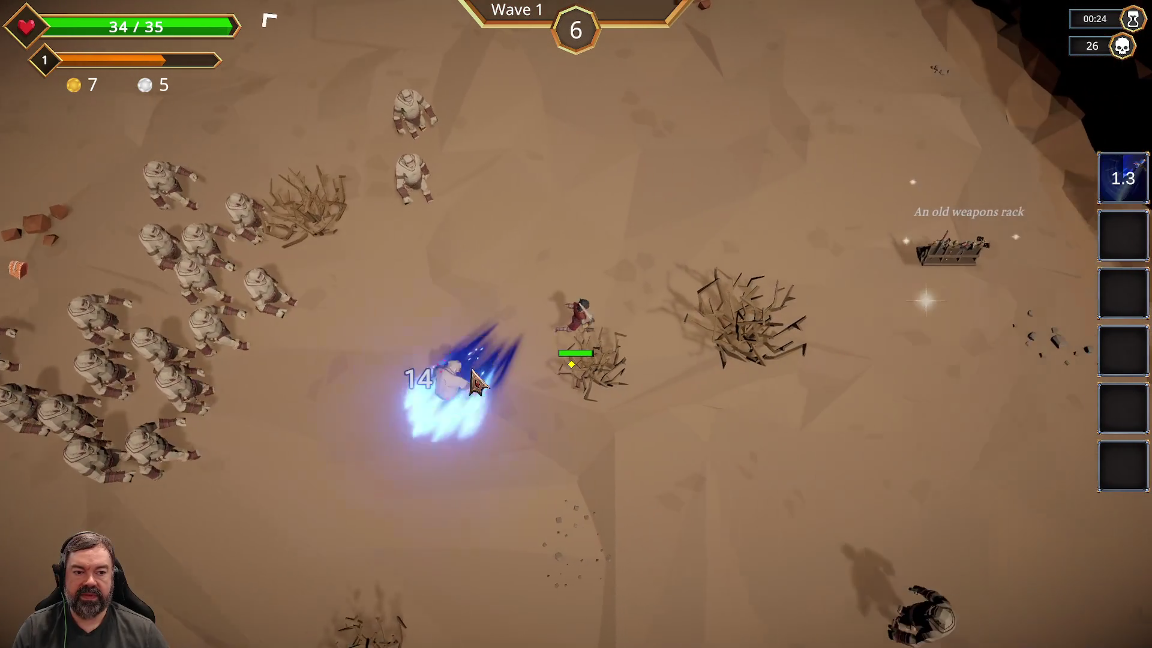
pyautogui.press('s')
pyautogui.press('a')
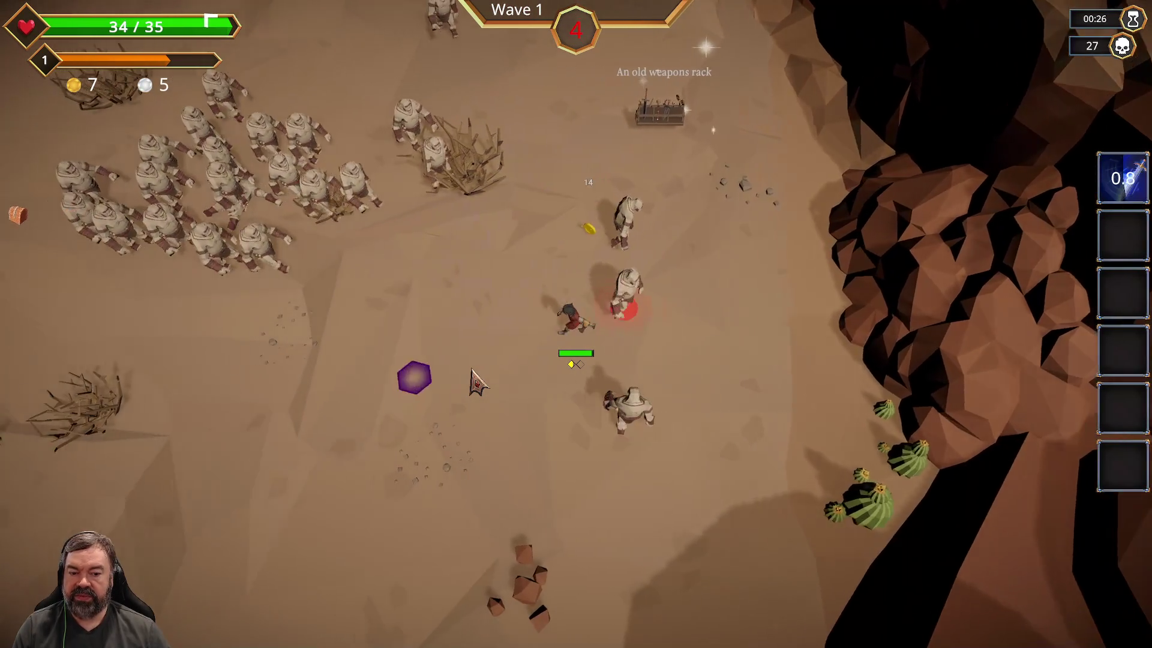
pyautogui.press('a')
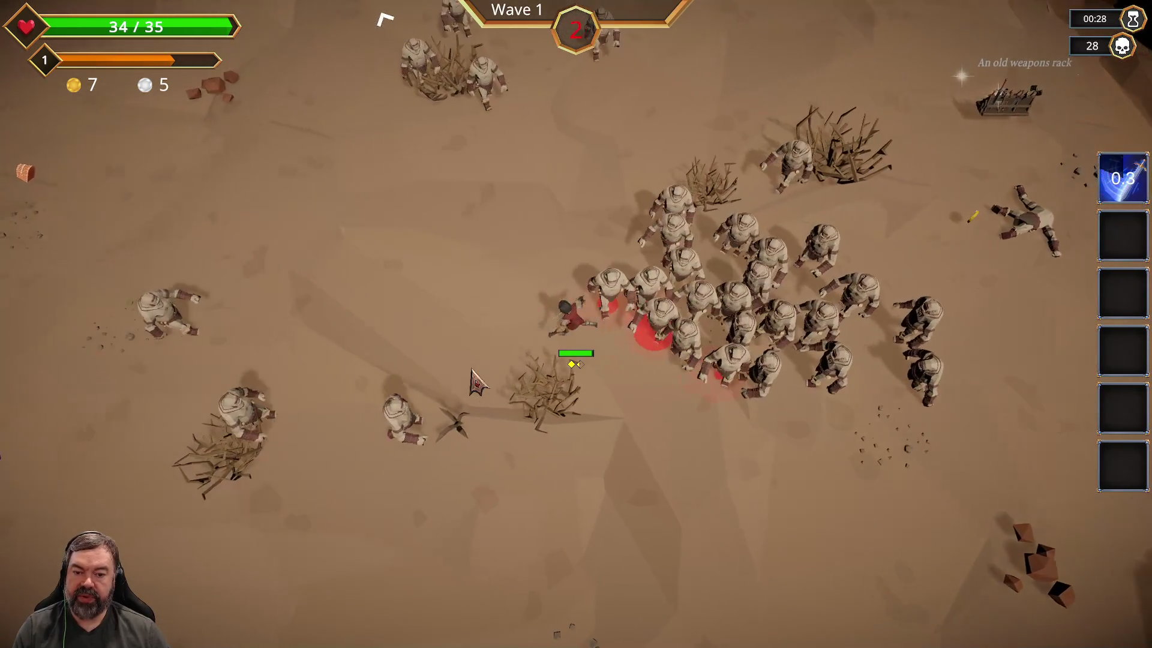
pyautogui.press('d')
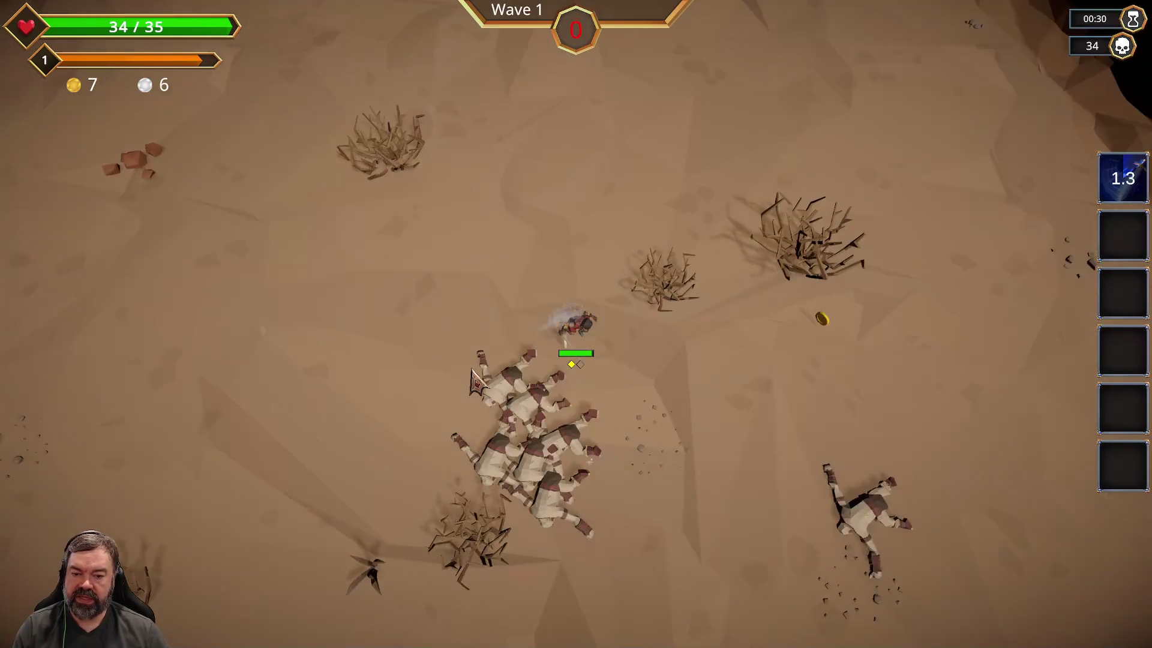
pyautogui.press('s')
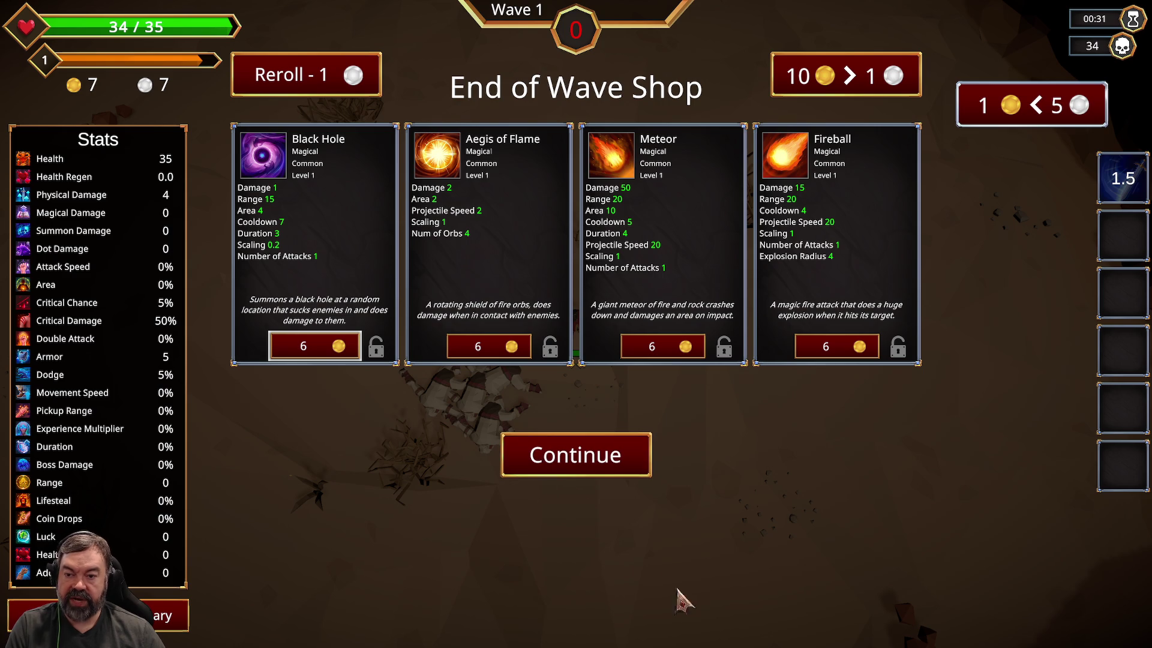
# Step: Reroll the shop, buy Chain Lightning, and continue into Wave 2
pyautogui.click(362, 83)
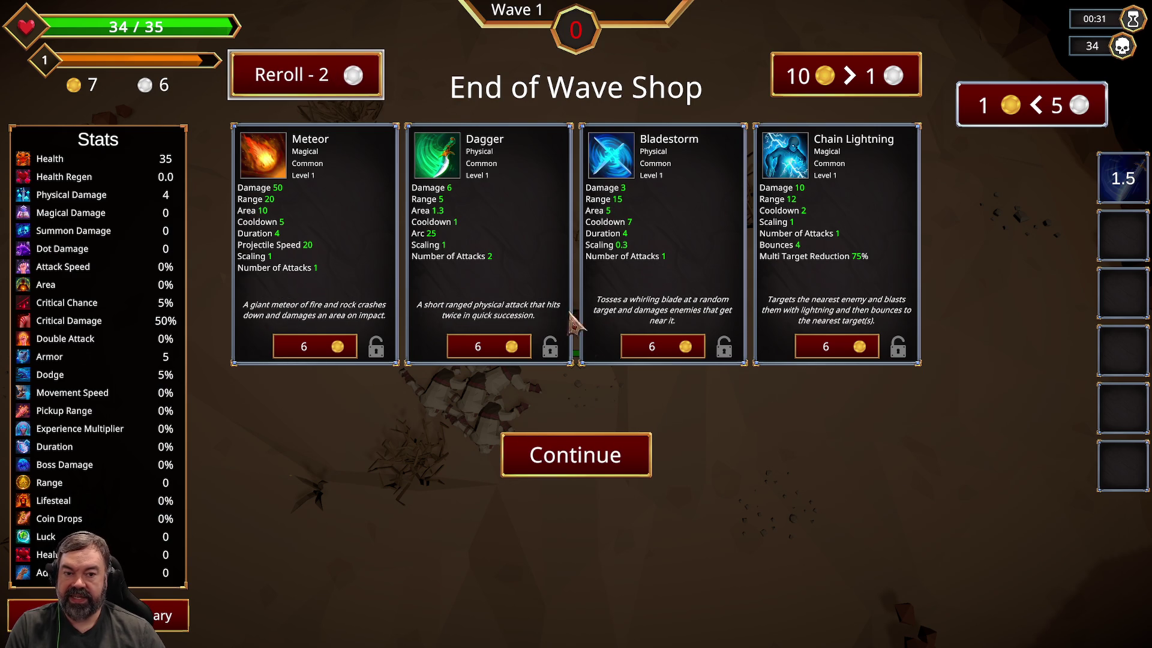
pyautogui.click(828, 351)
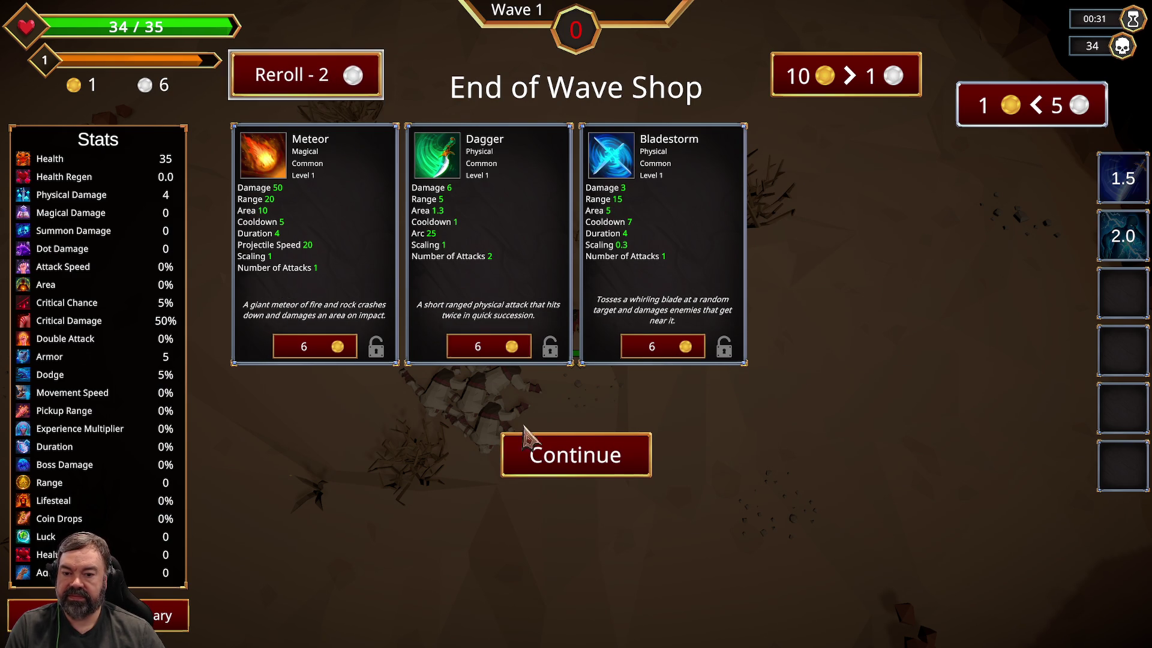
pyautogui.click(560, 444)
# Step: Move through the start of Wave 2 and pick a level-up upgrade
pyautogui.press('a')
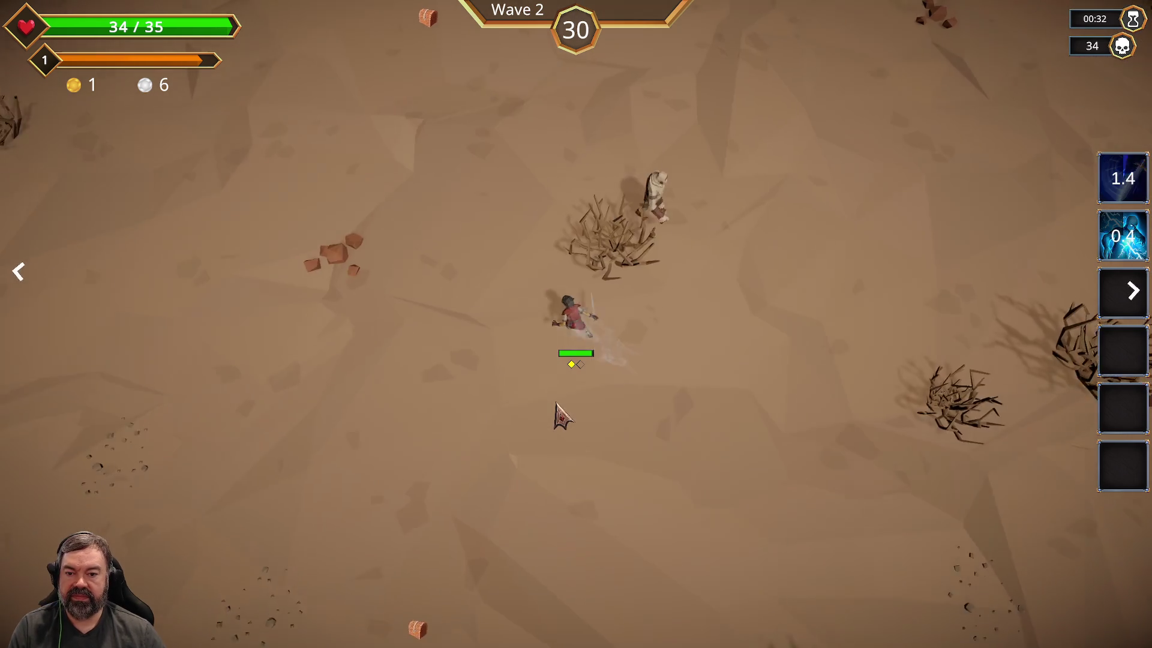
pyautogui.press('s')
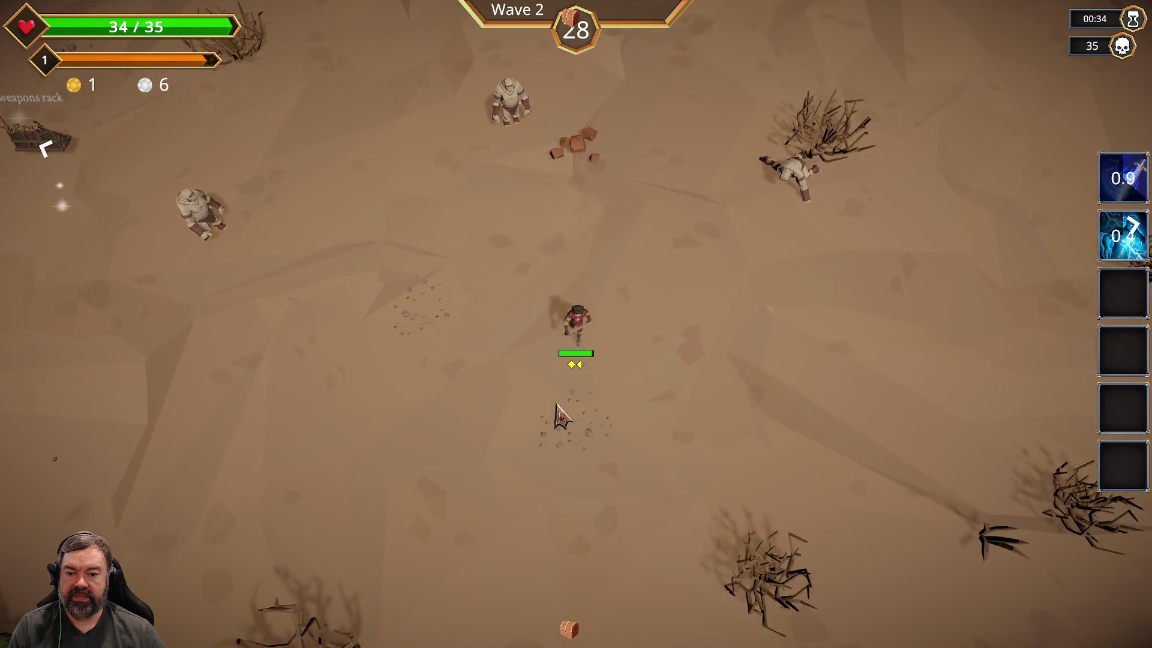
pyautogui.press('d')
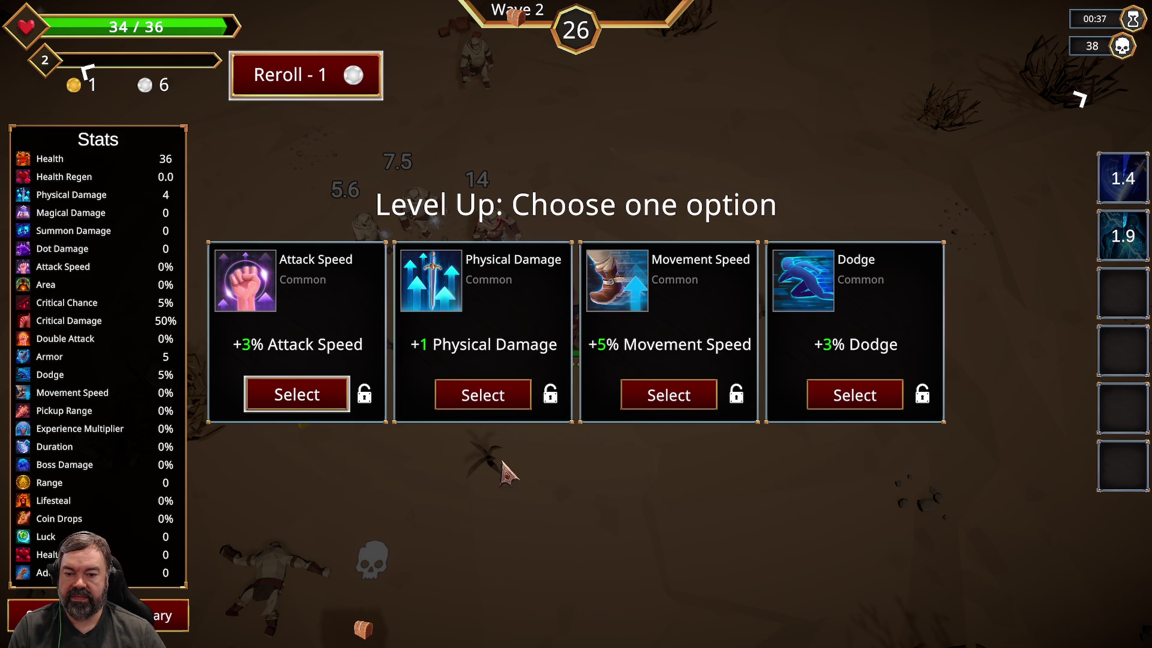
pyautogui.click(483, 396)
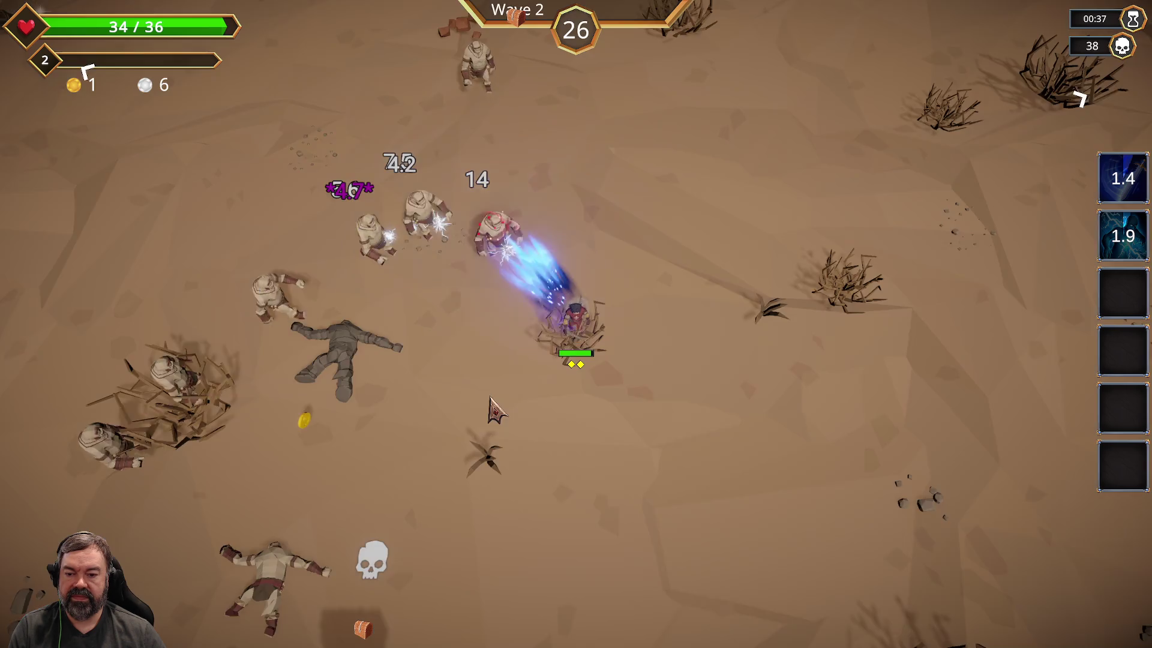
# Step: Keep dodging the enemy pack with WASD through Wave 2, reaching 20 gold
pyautogui.press('a')
pyautogui.press('w')
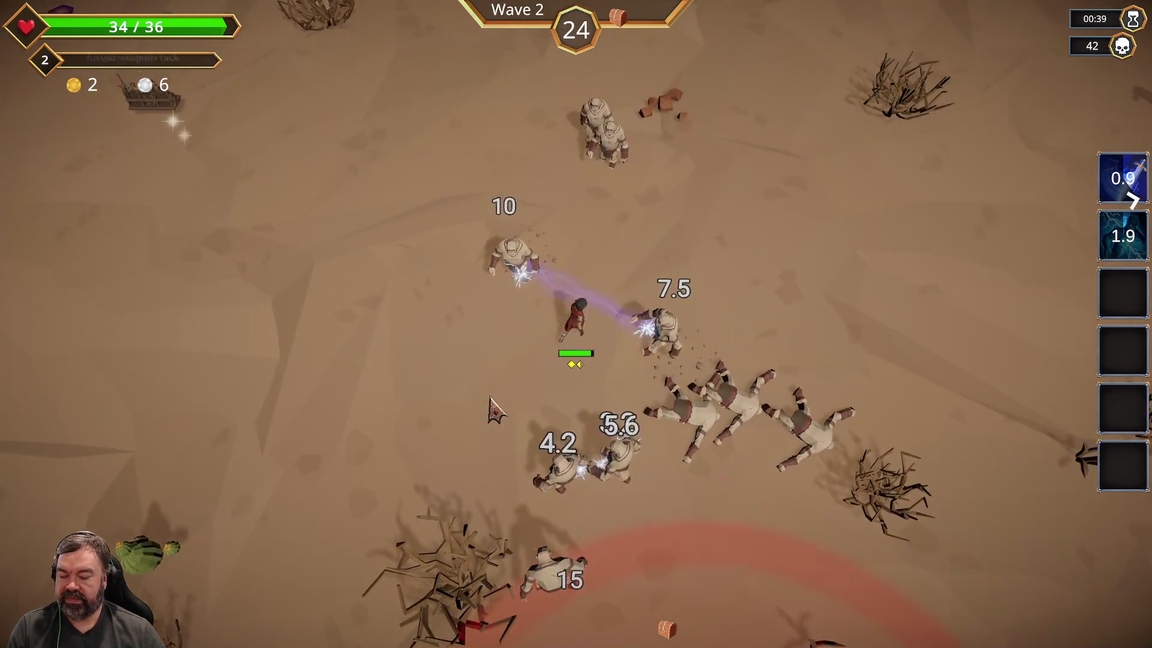
pyautogui.press('w')
pyautogui.press('a')
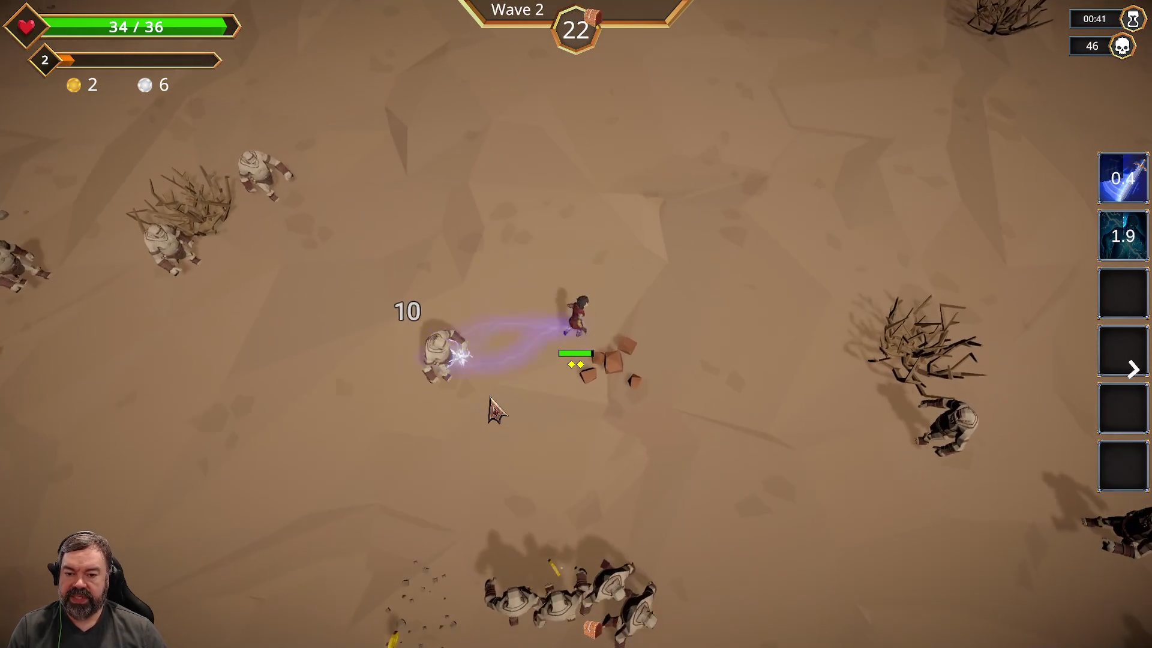
pyautogui.press('s')
pyautogui.press('a')
pyautogui.press('d')
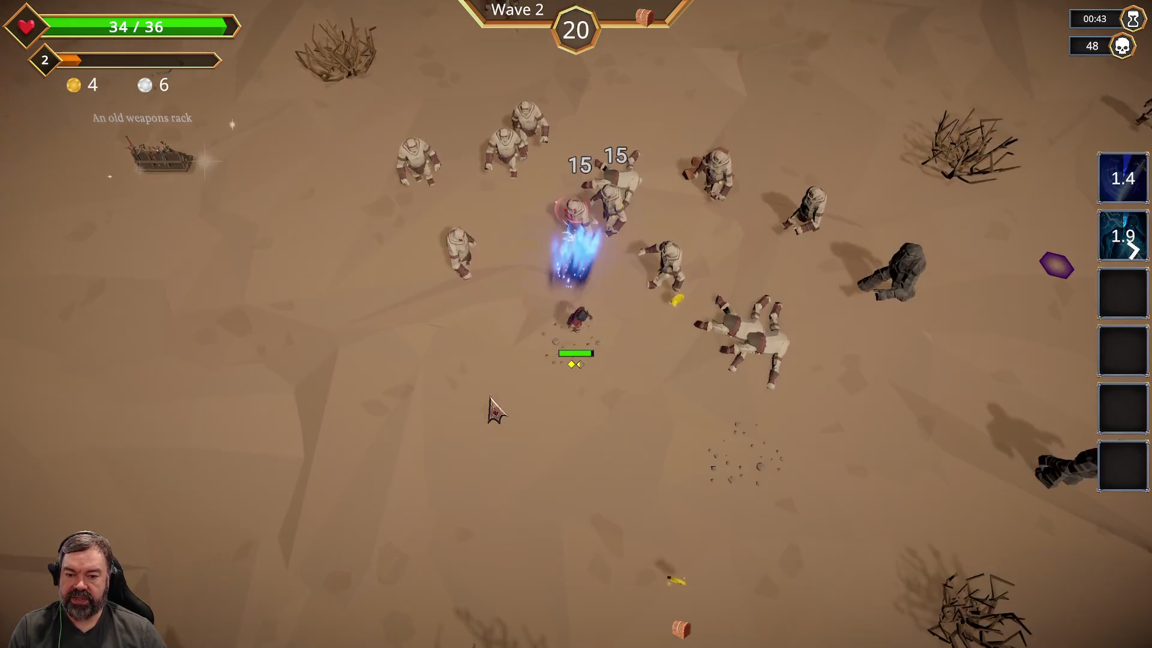
pyautogui.press('w')
pyautogui.press('a')
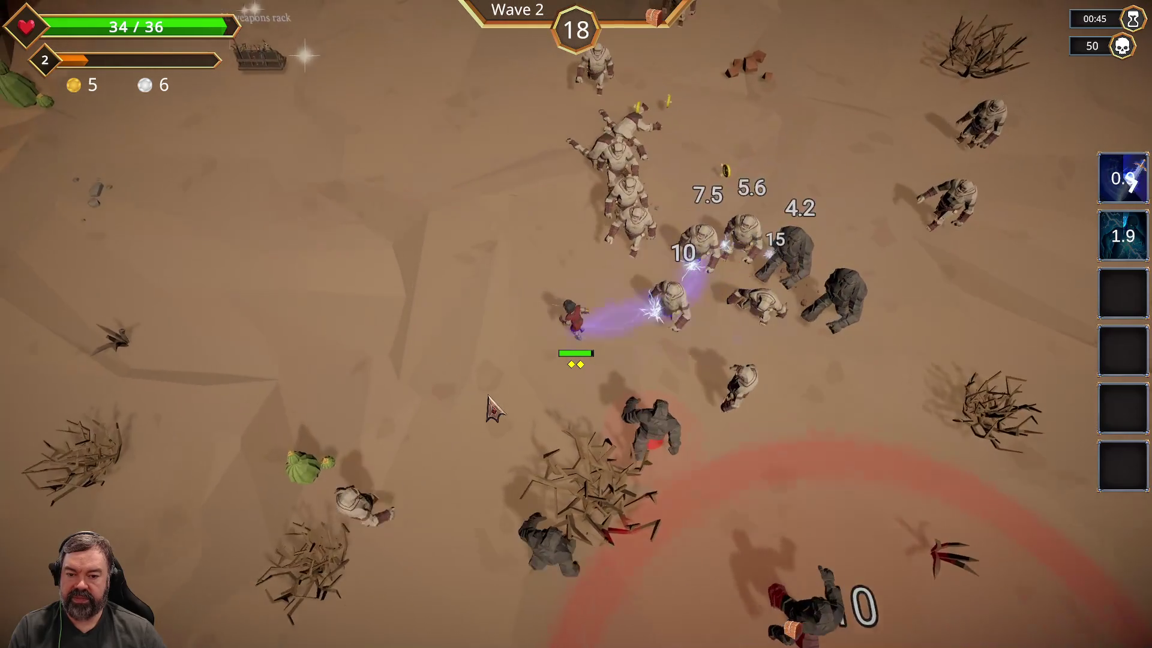
pyautogui.press('d')
pyautogui.press('s')
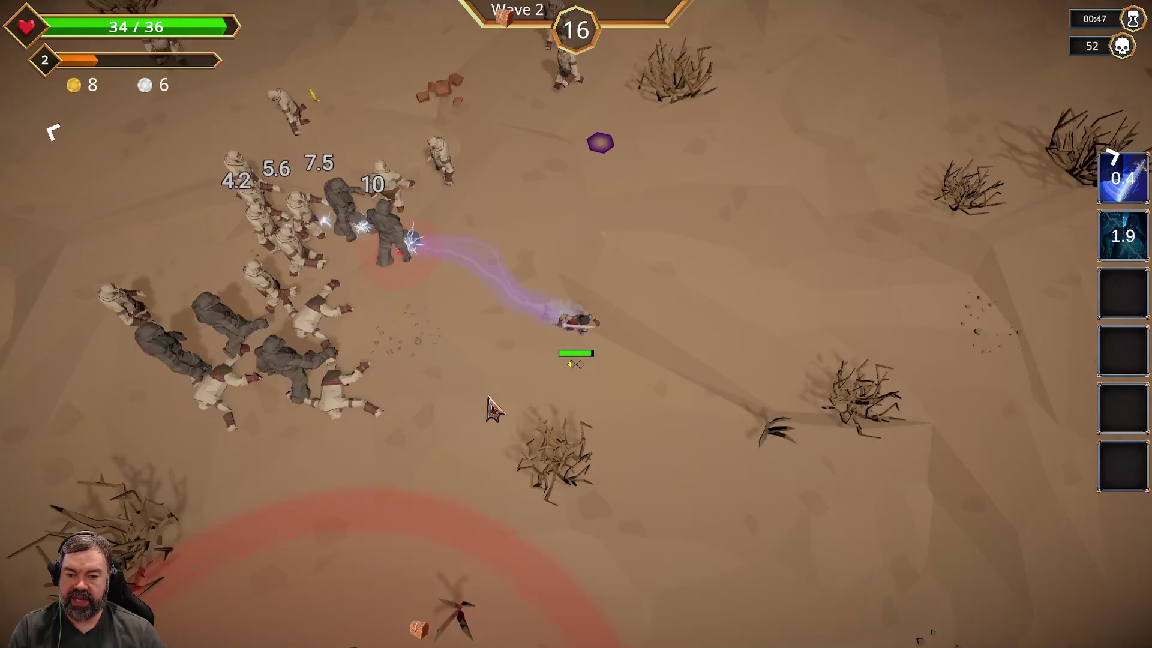
pyautogui.press('s')
pyautogui.press('a')
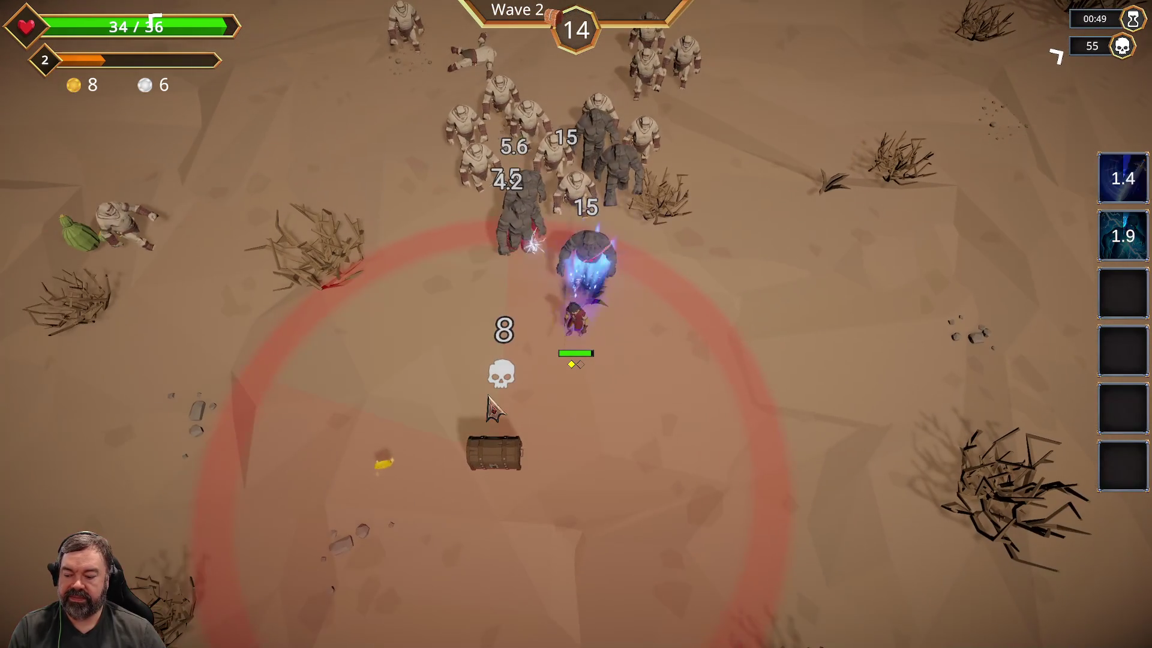
pyautogui.press('d')
pyautogui.press('s')
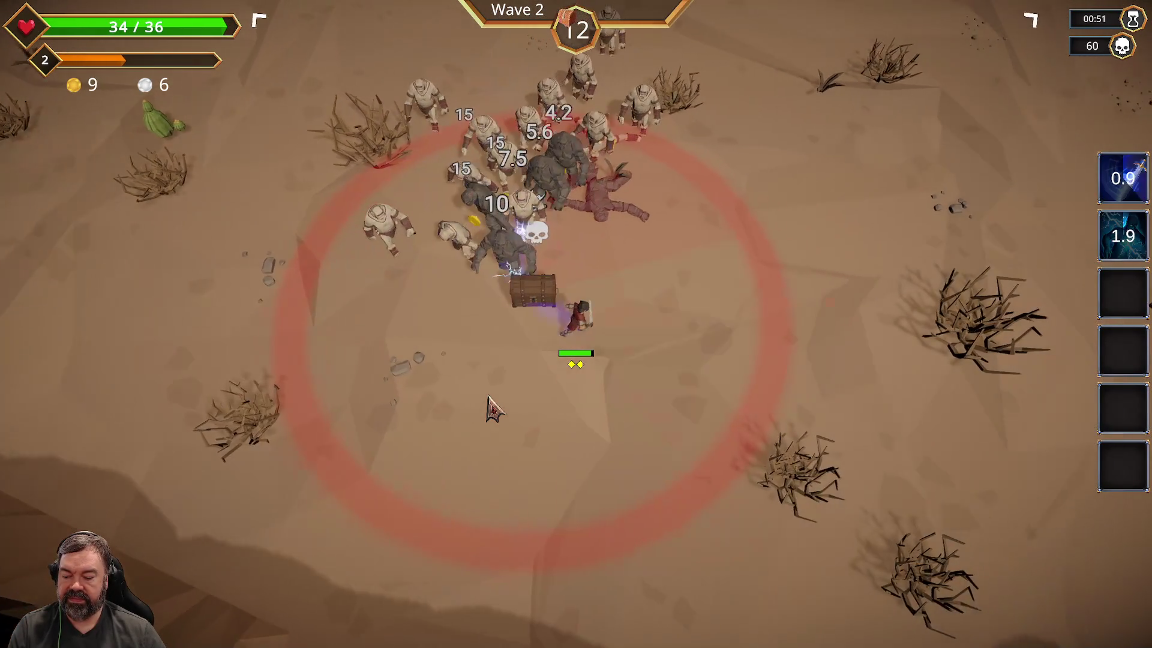
pyautogui.press('a')
pyautogui.press('w')
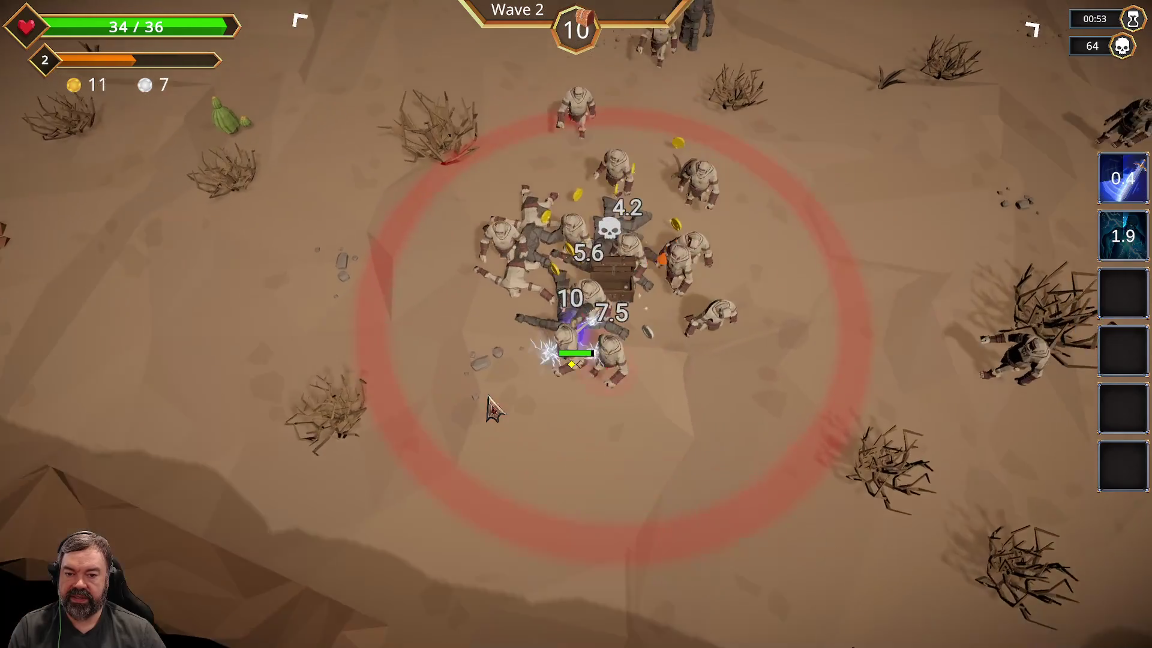
pyautogui.press('w')
pyautogui.press('a')
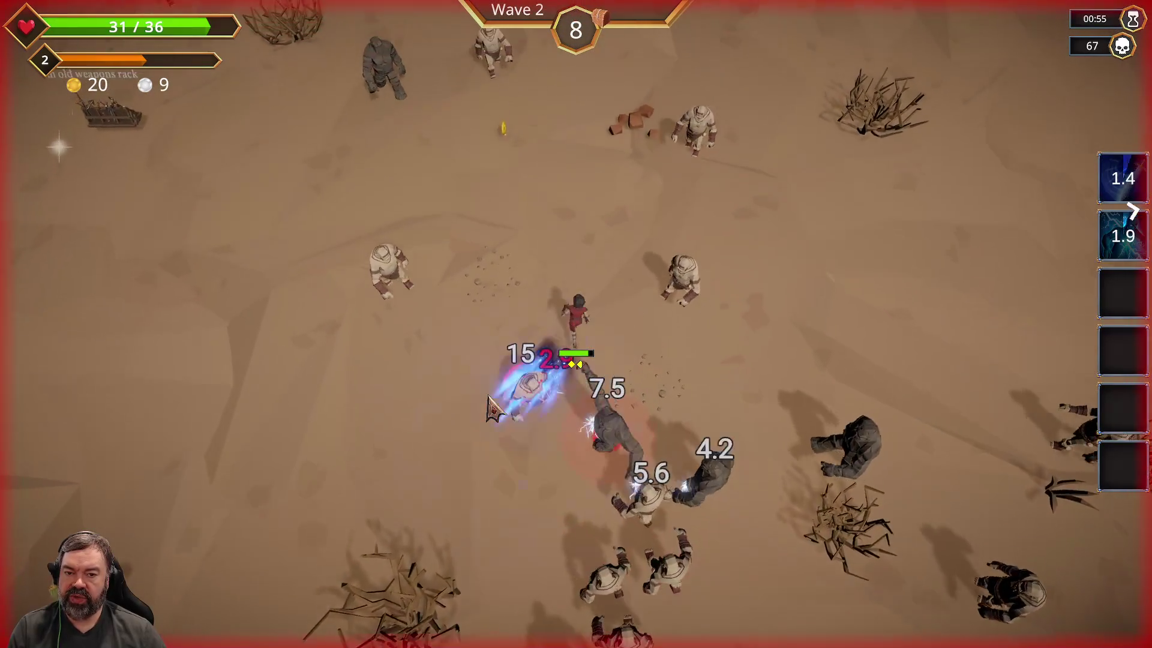
# Step: Pause the game, quit the Wave 2 run and confirm returning to the main menu
pyautogui.press('Escape')
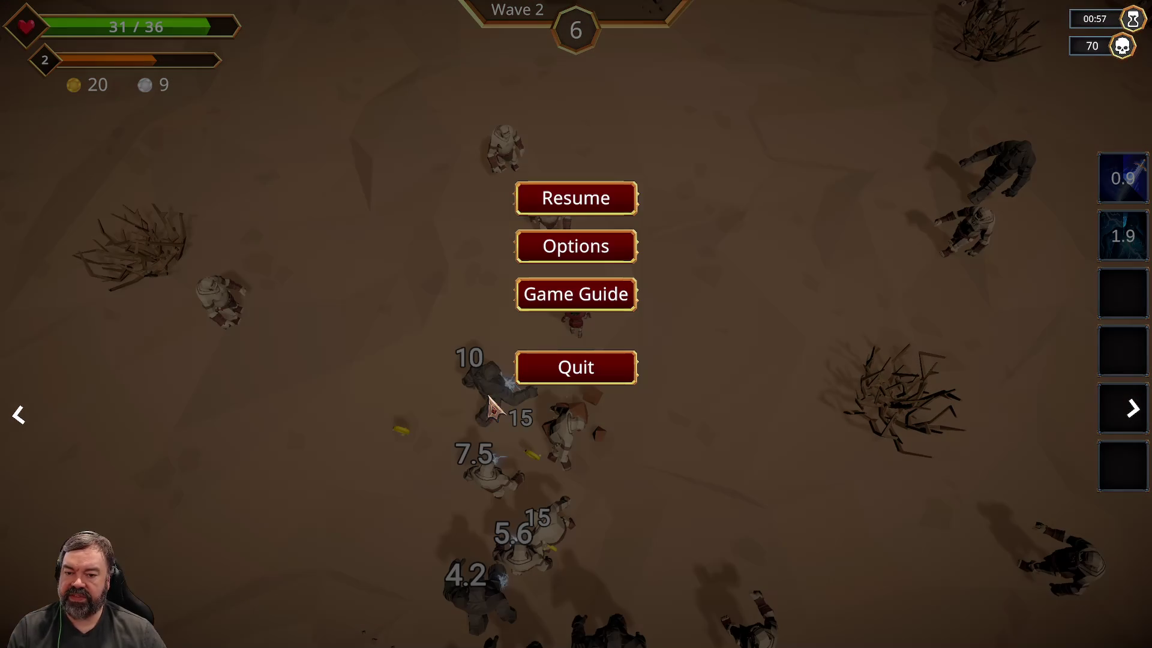
pyautogui.click(565, 378)
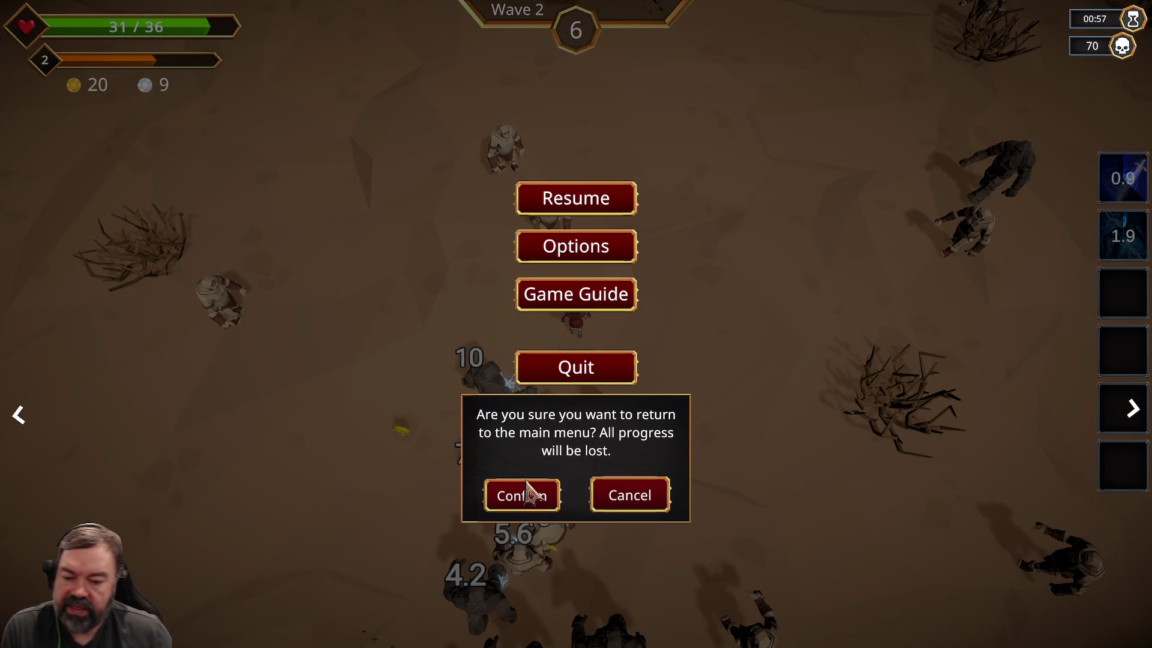
pyautogui.click(522, 505)
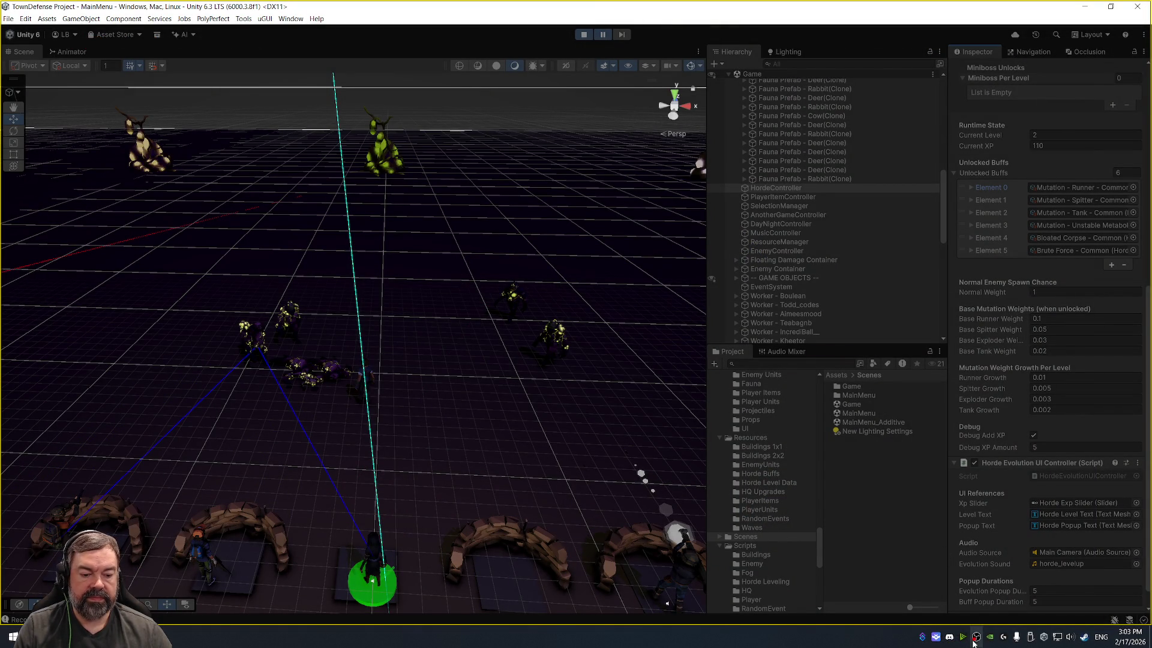
# Step: Quit Discord from the tray, pause Unity's play mode, and bring up Streamer.bot's Actions
pyautogui.rightClick(946, 641)
pyautogui.click(990, 612)
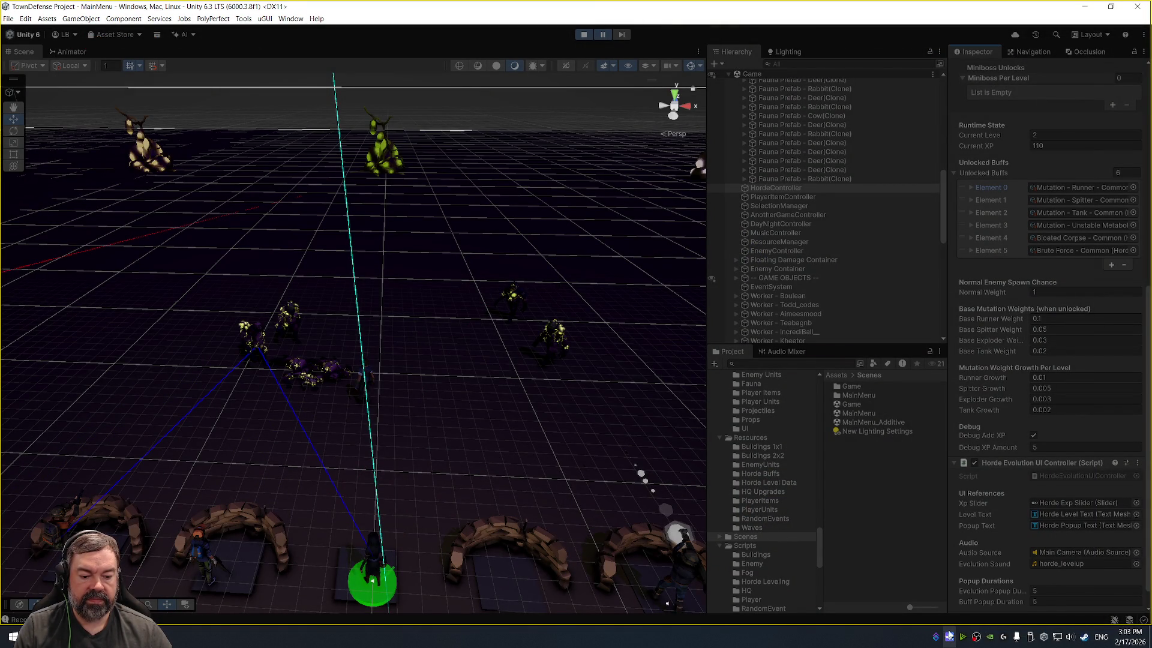
pyautogui.click(603, 34)
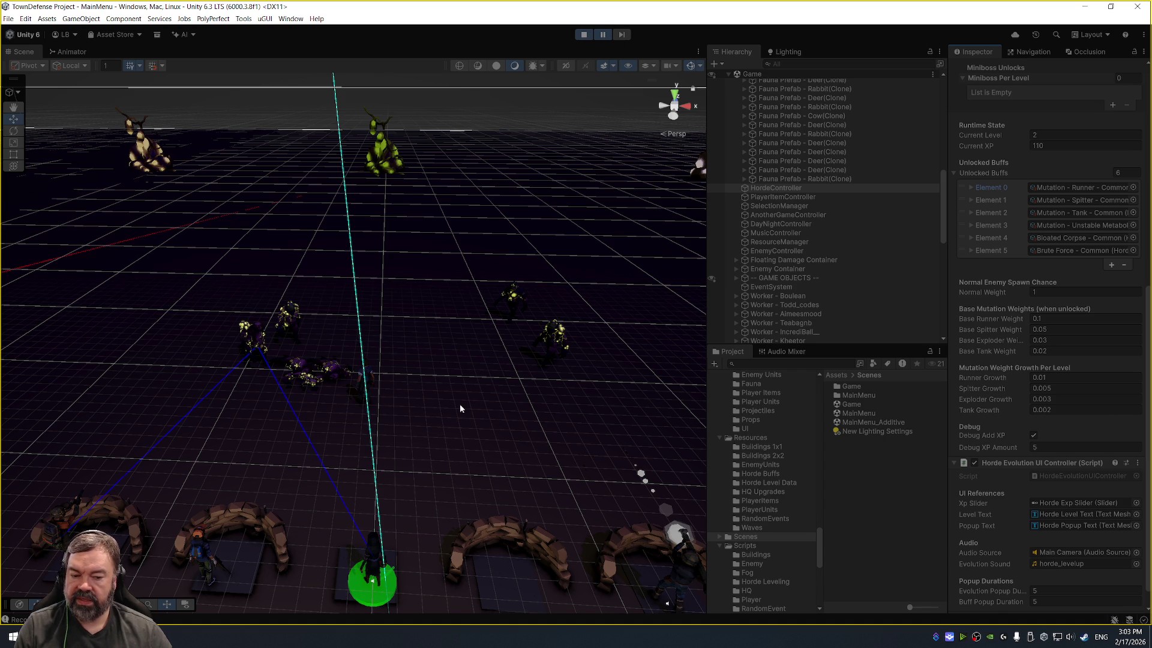
pyautogui.click(952, 642)
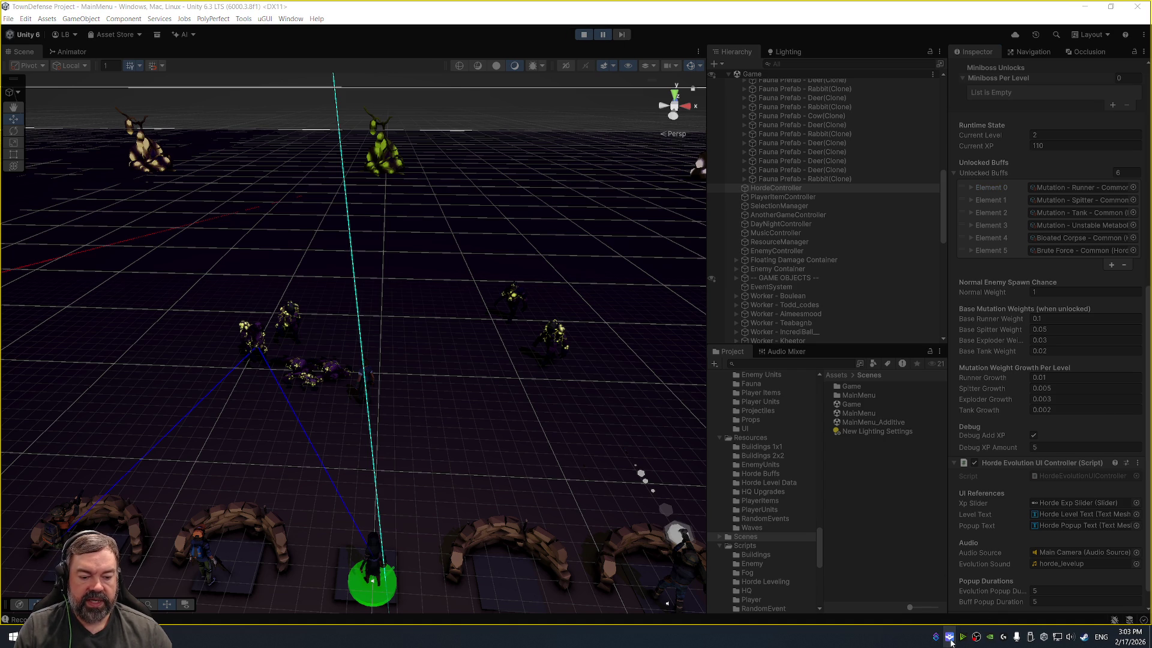
pyautogui.click(948, 638)
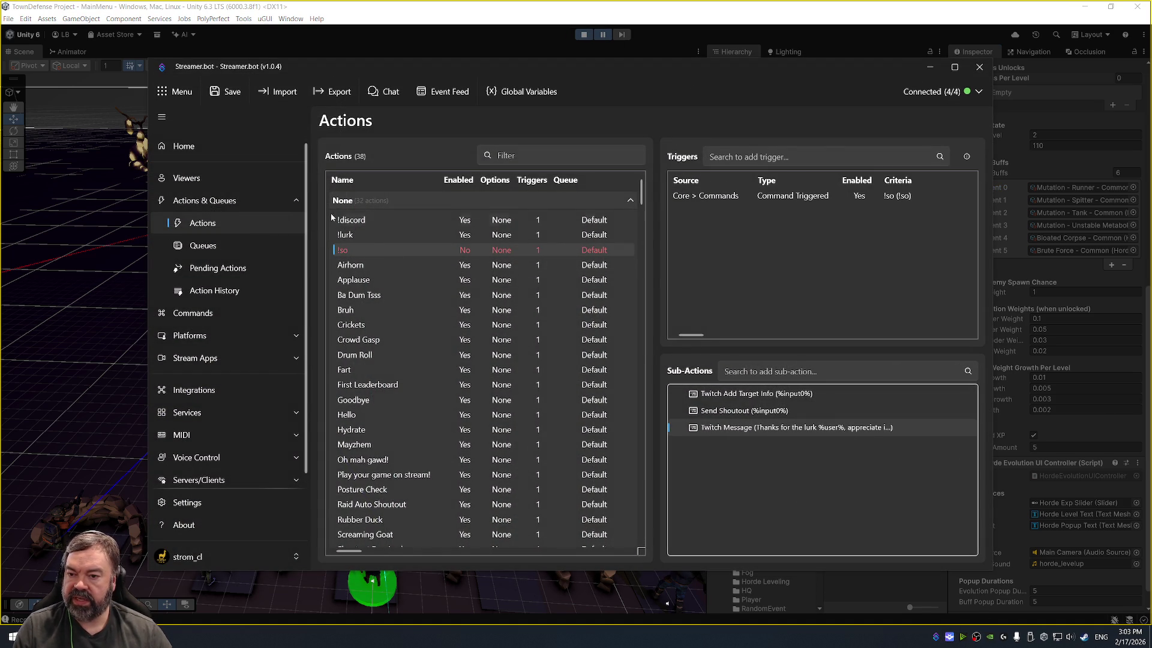
# Step: Duplicate the !discord action and rename the copy to !d
pyautogui.rightClick(362, 225)
pyautogui.click(358, 221)
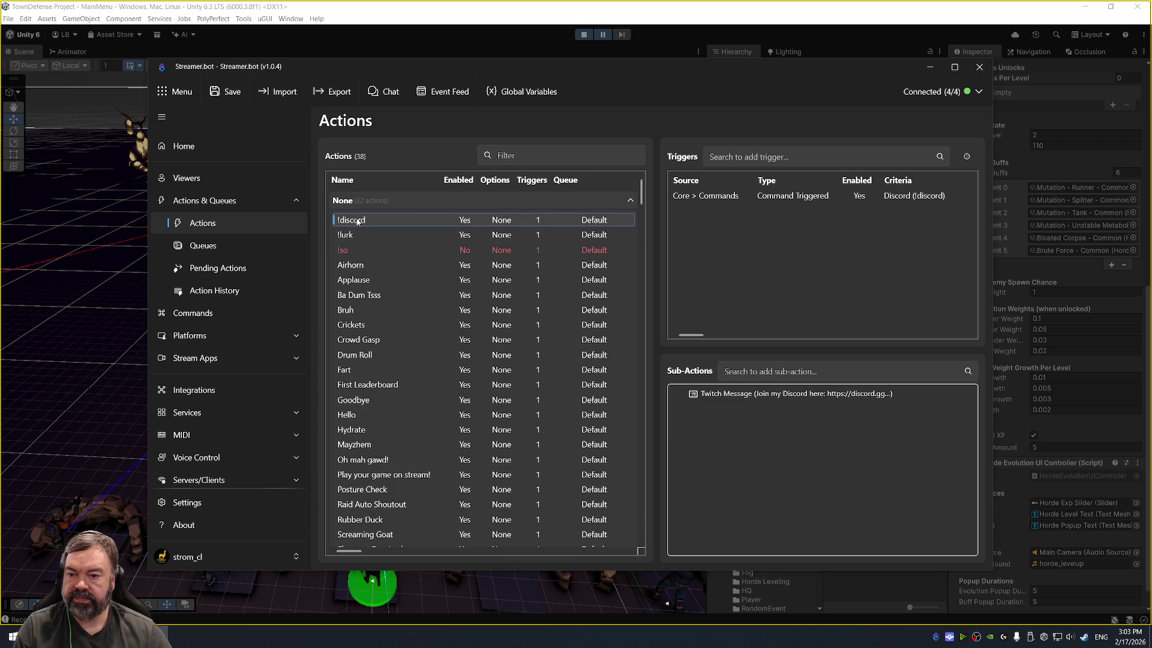
pyautogui.rightClick(358, 222)
pyautogui.click(418, 284)
pyautogui.doubleClick(383, 239)
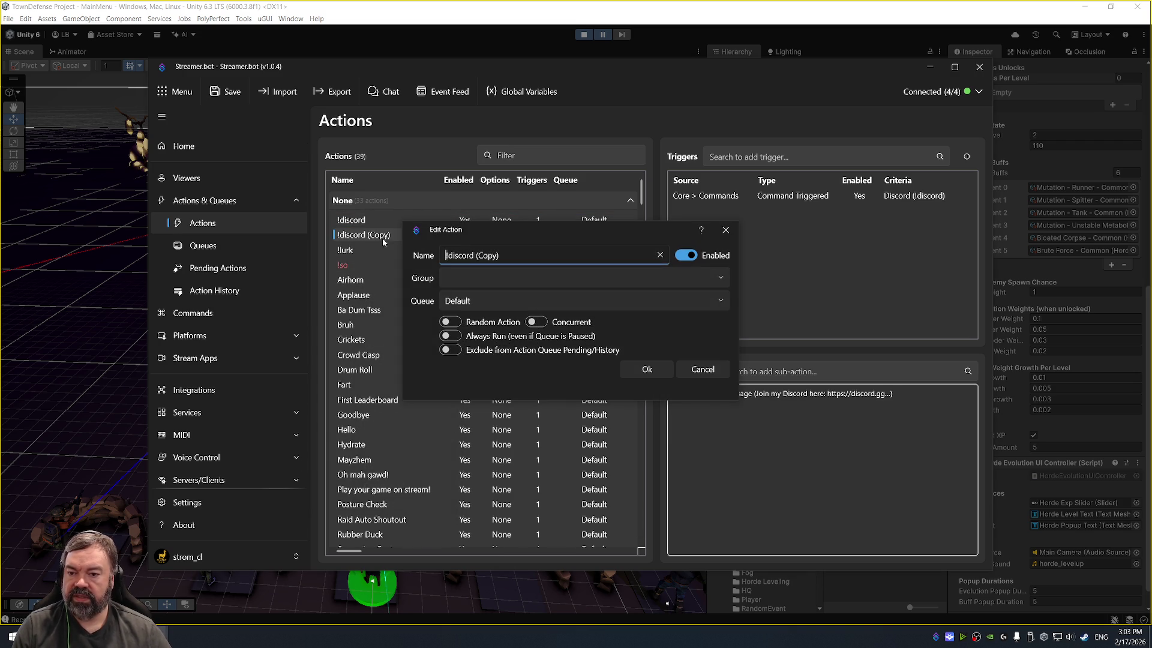
pyautogui.hotkey('ctrl', 'a')
pyautogui.write('!d')
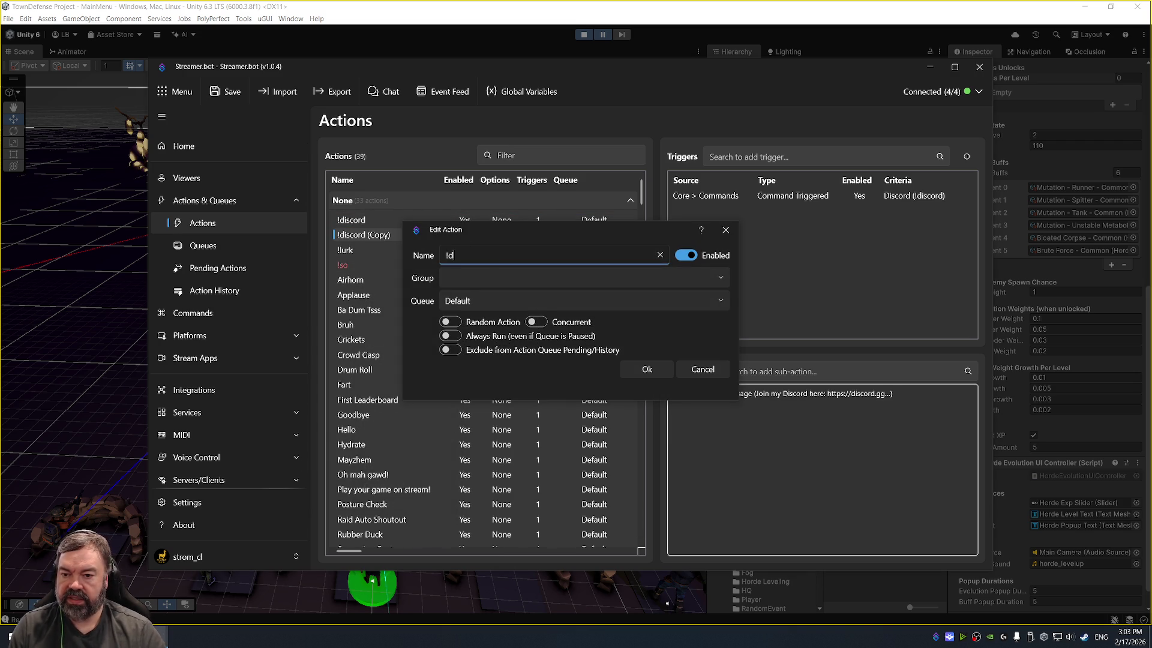
pyautogui.click(653, 370)
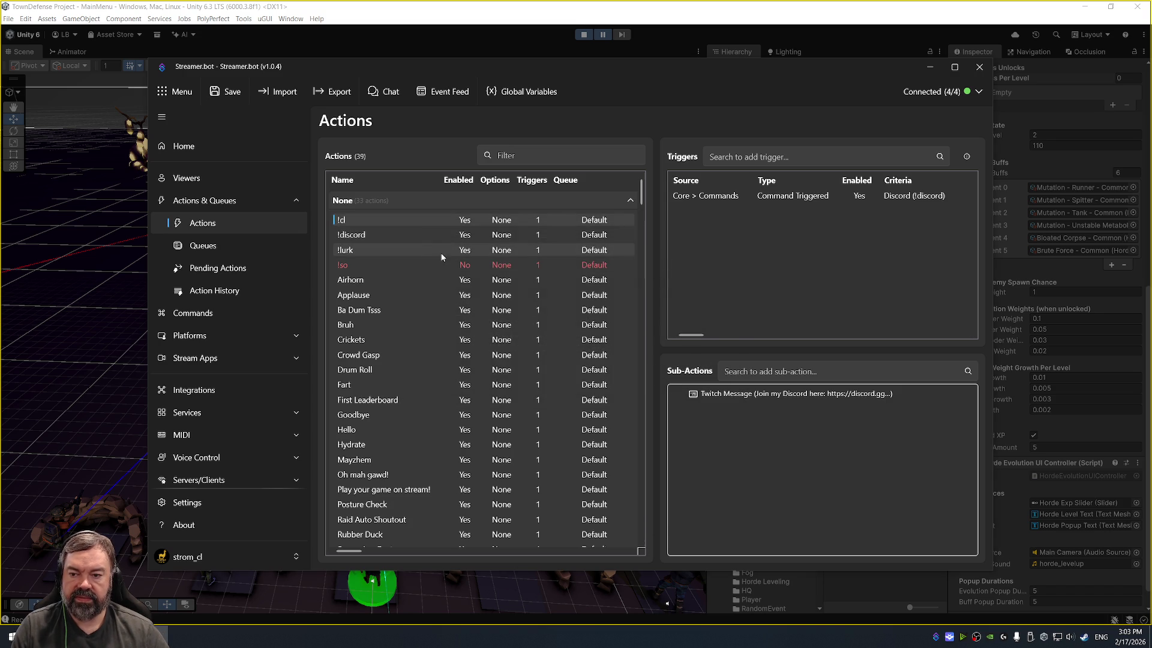
# Step: Add a Command trigger to the new action using a new !cl chat command
pyautogui.rightClick(773, 220)
pyautogui.moveTo(828, 354)
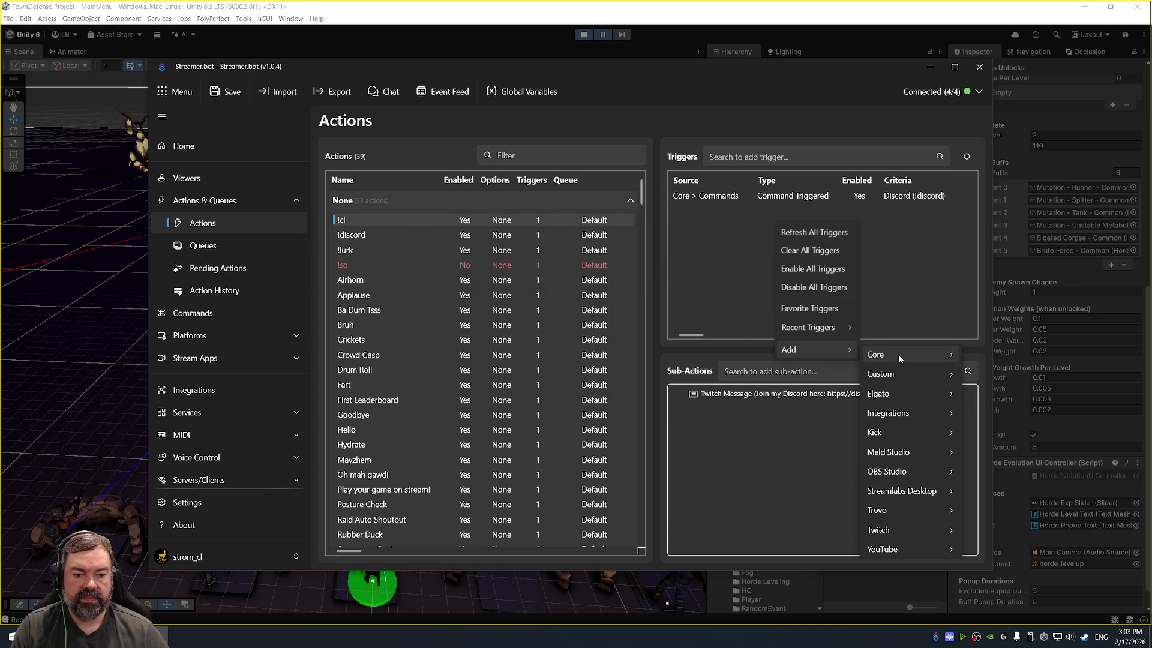
pyautogui.moveTo(930, 354)
pyautogui.moveTo(997, 140)
pyautogui.click(917, 139)
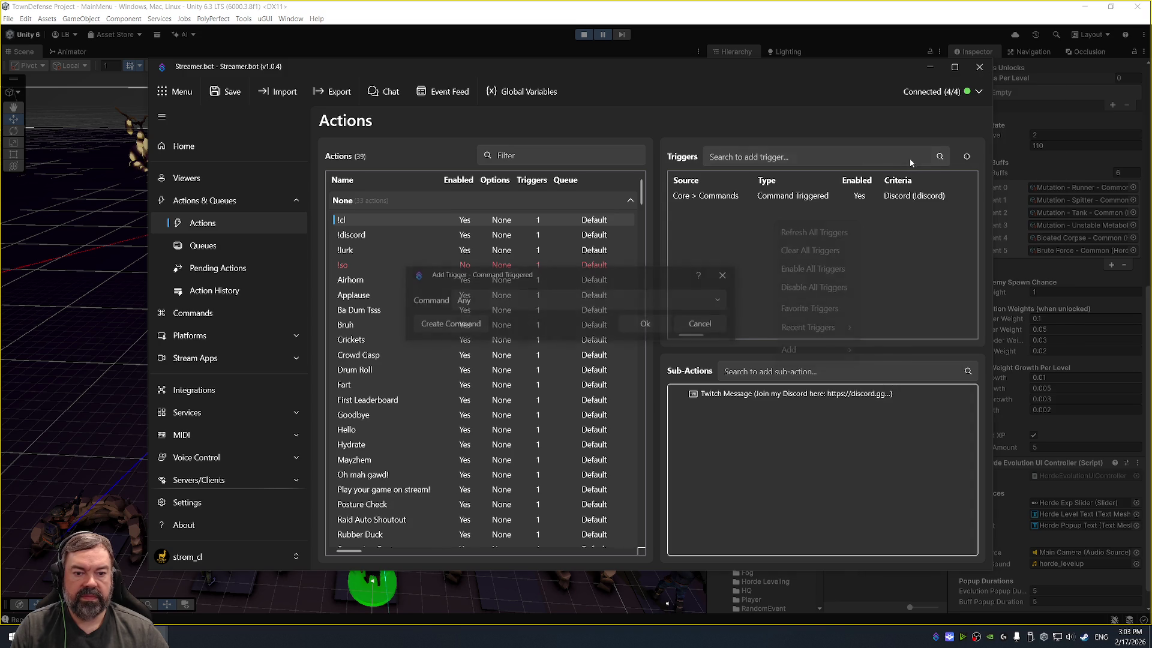
pyautogui.click(460, 327)
pyautogui.write('!cl')
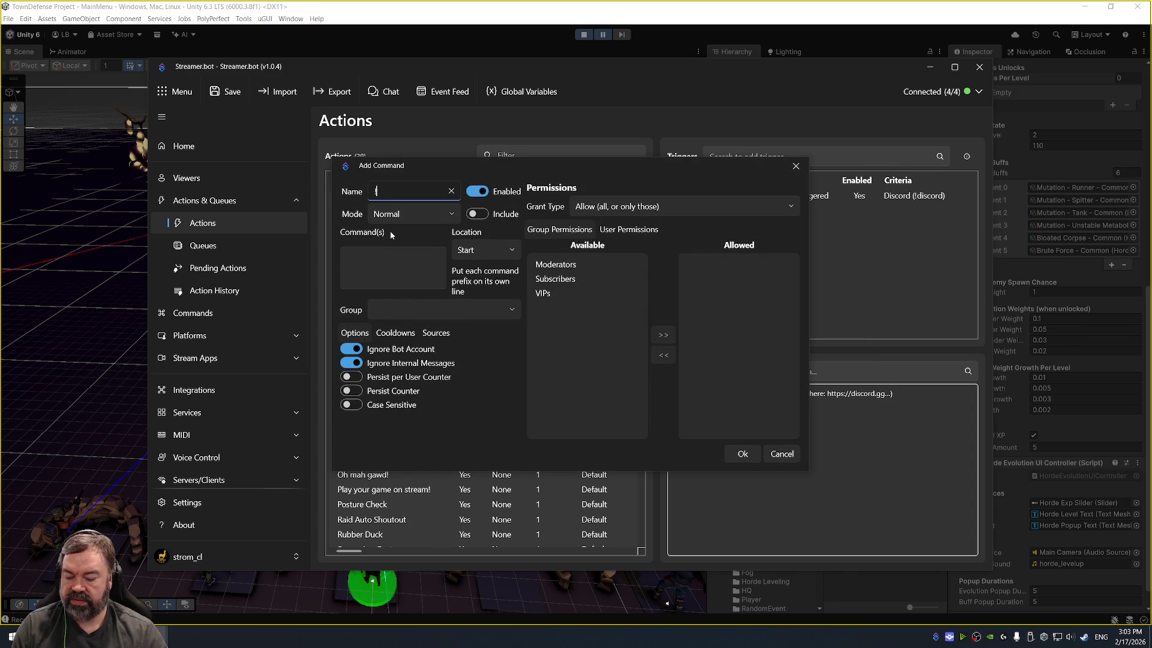
pyautogui.click(408, 271)
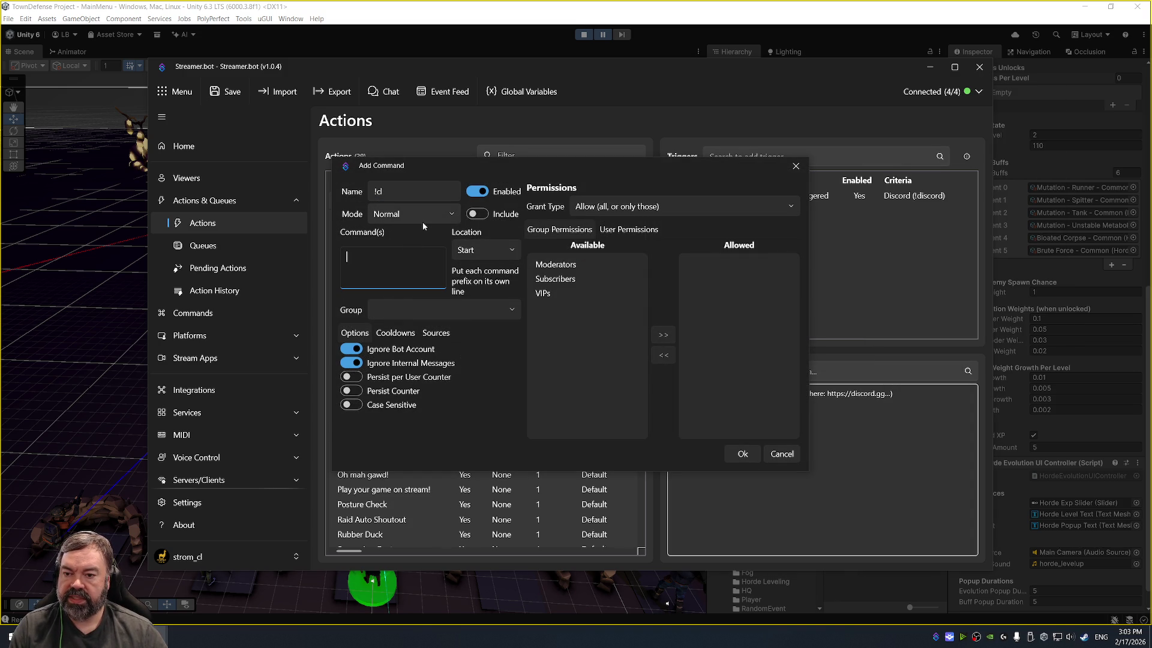
pyautogui.write('!cl')
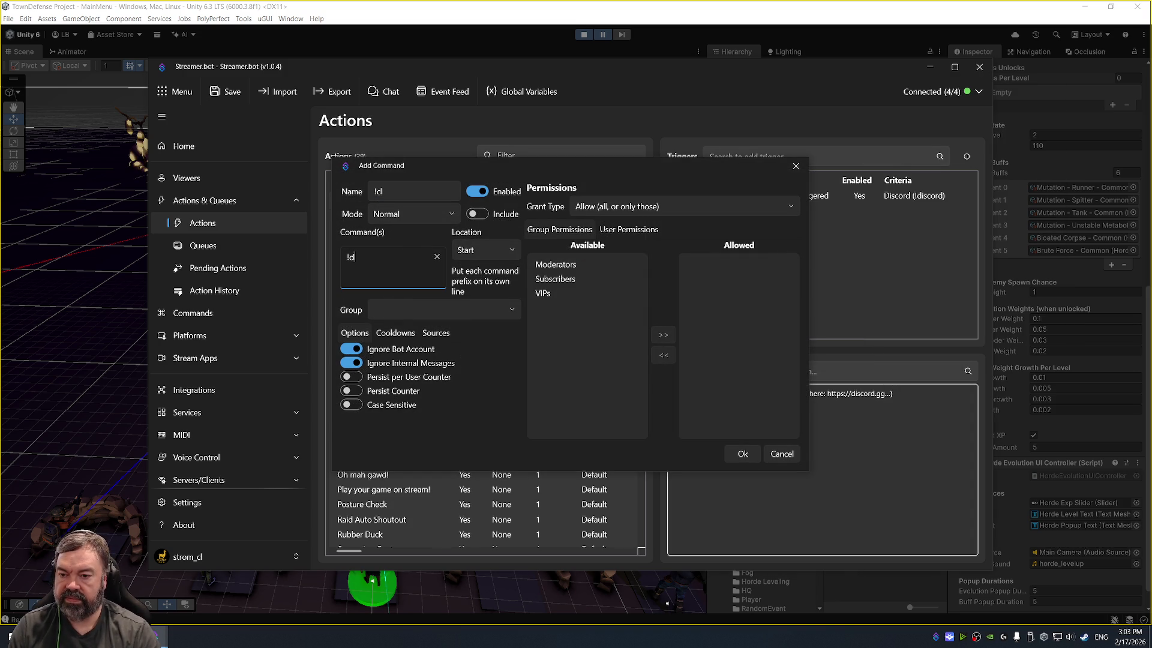
pyautogui.click(743, 454)
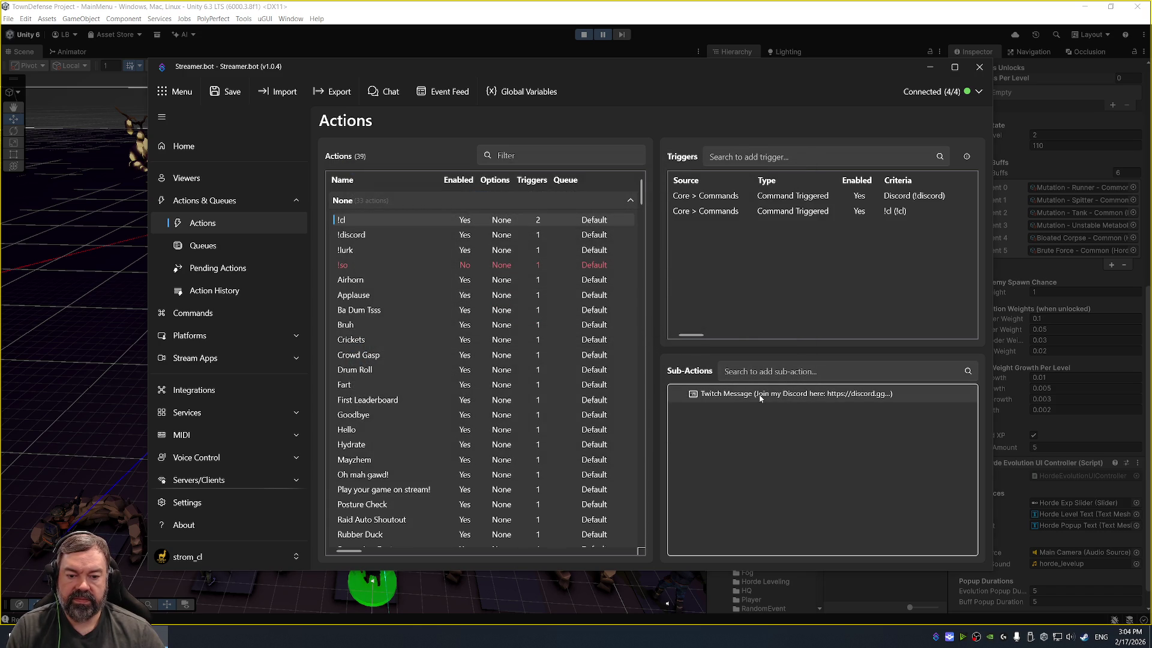
pyautogui.doubleClick(763, 396)
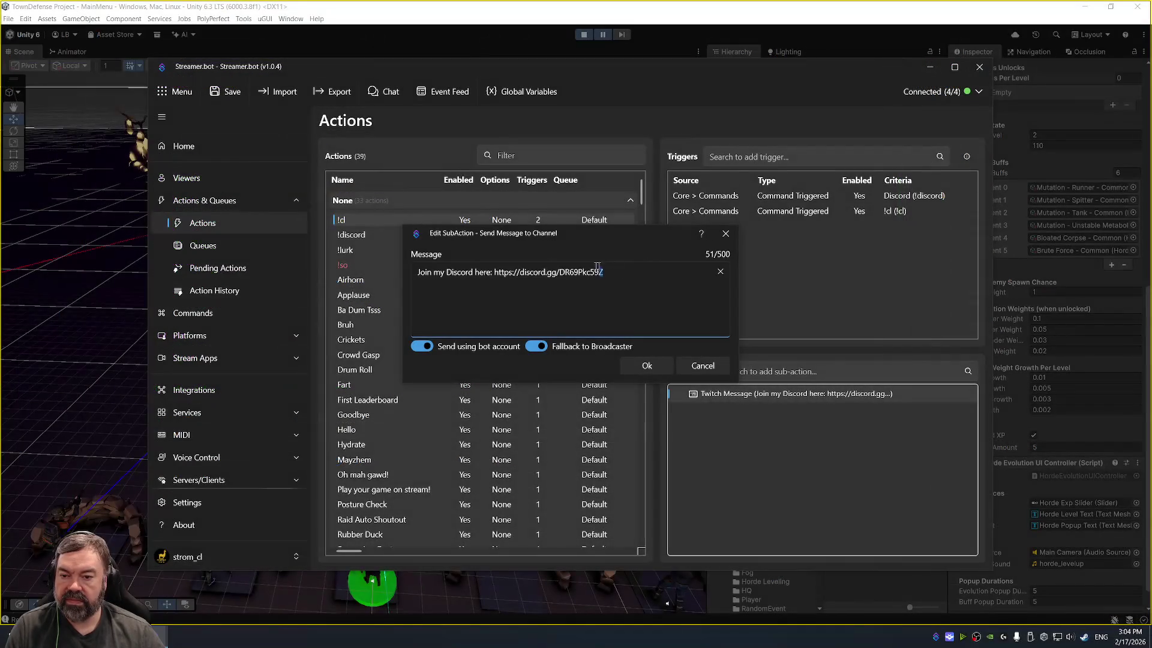
# Step: Replace the Discord message text with 'Checking the games I've made here' and a pasted link
pyautogui.moveTo(603, 273); pyautogui.dragTo(409, 273)
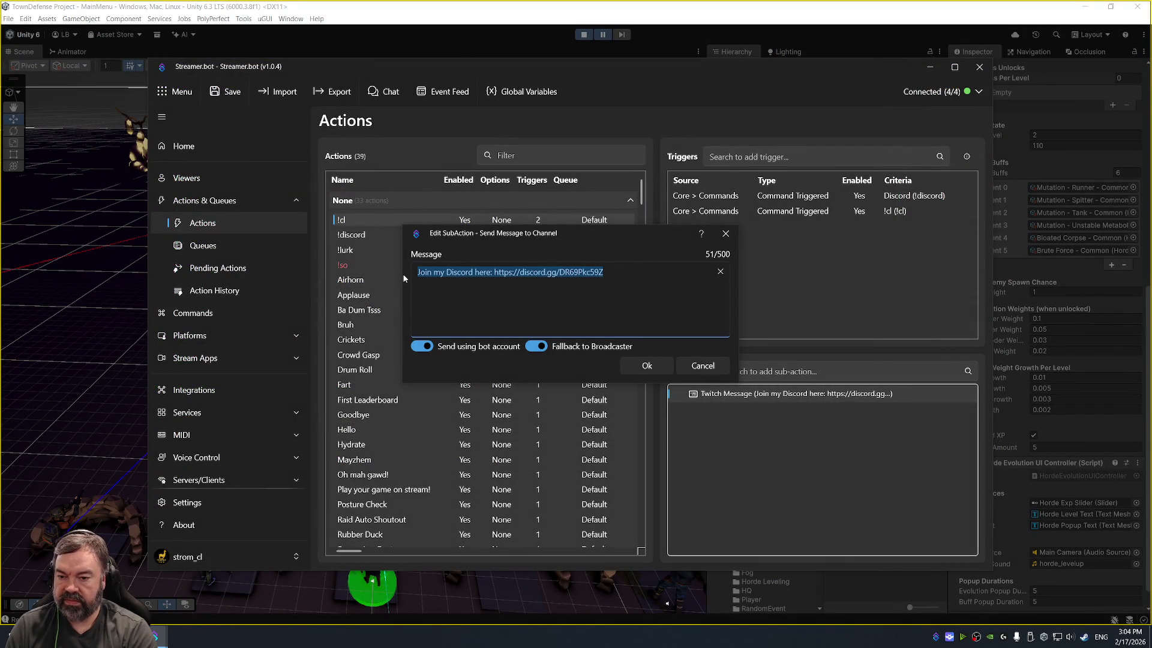
pyautogui.write('Chec')
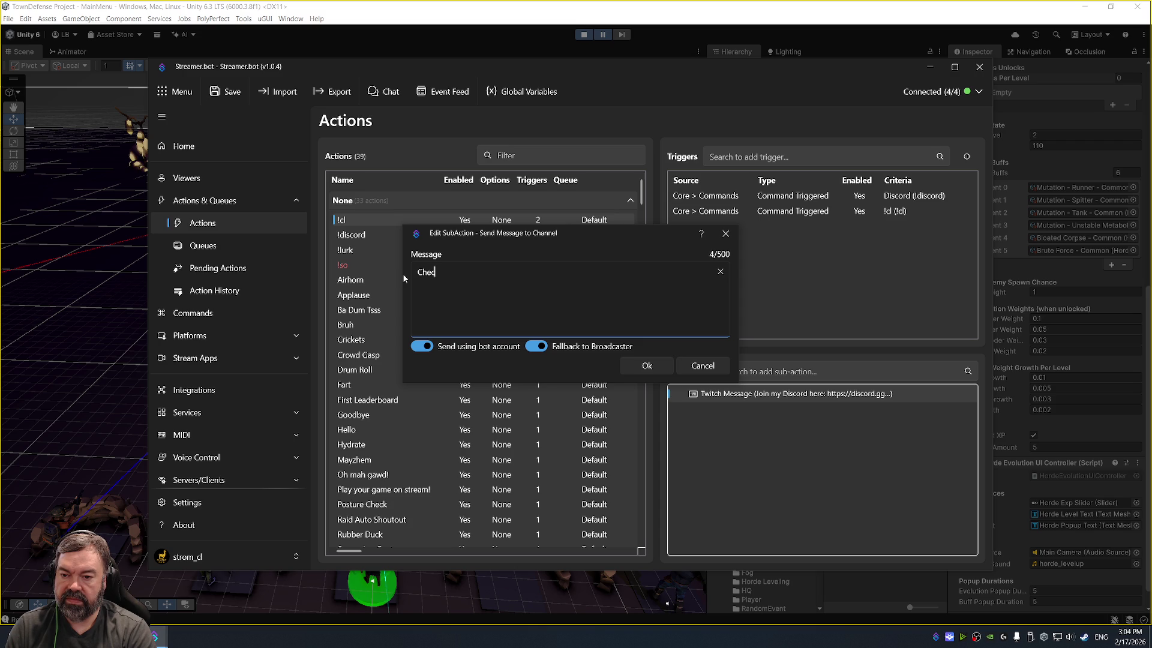
pyautogui.write("king the games I've m")
pyautogui.write('ade here:')
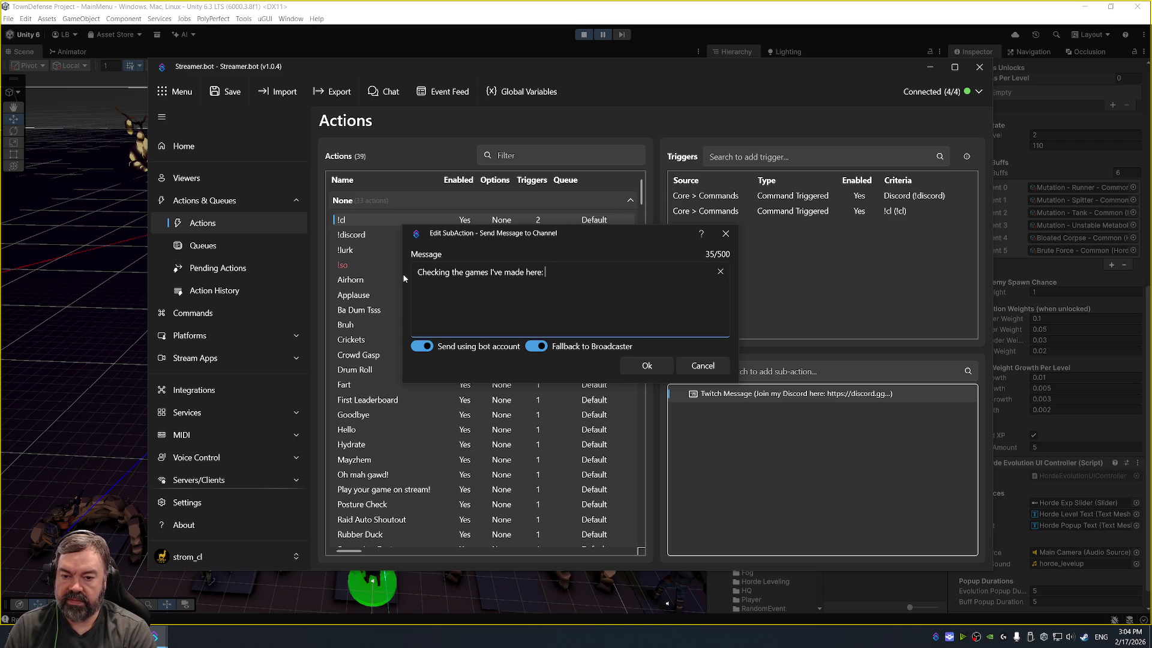
pyautogui.write('https://www.twitch.tv/popout/strom_cl/chat')
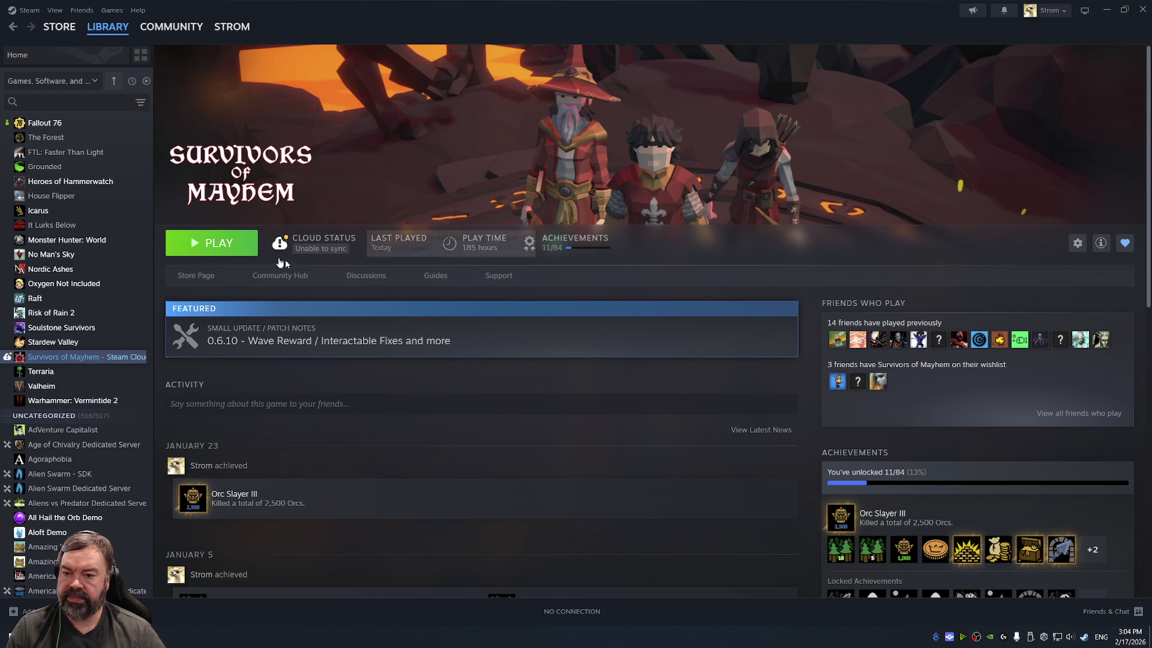
# Step: From the Survivors of Mayhem store page, open Charging Llama's developer listing and the friends list
pyautogui.click(192, 277)
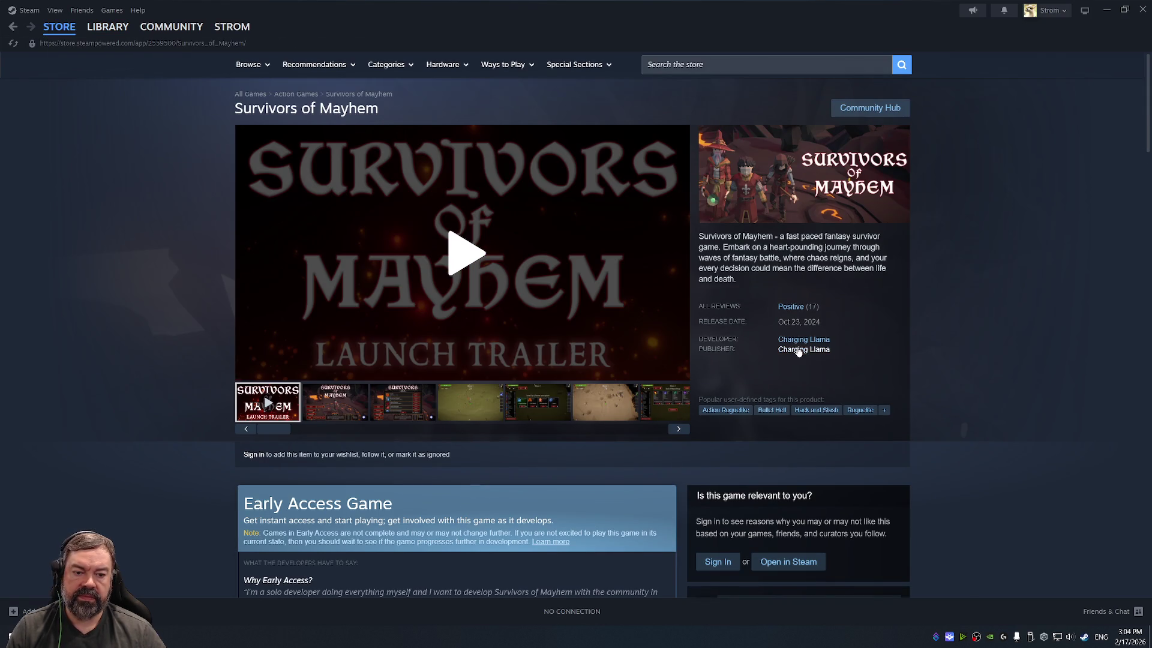
pyautogui.click(801, 342)
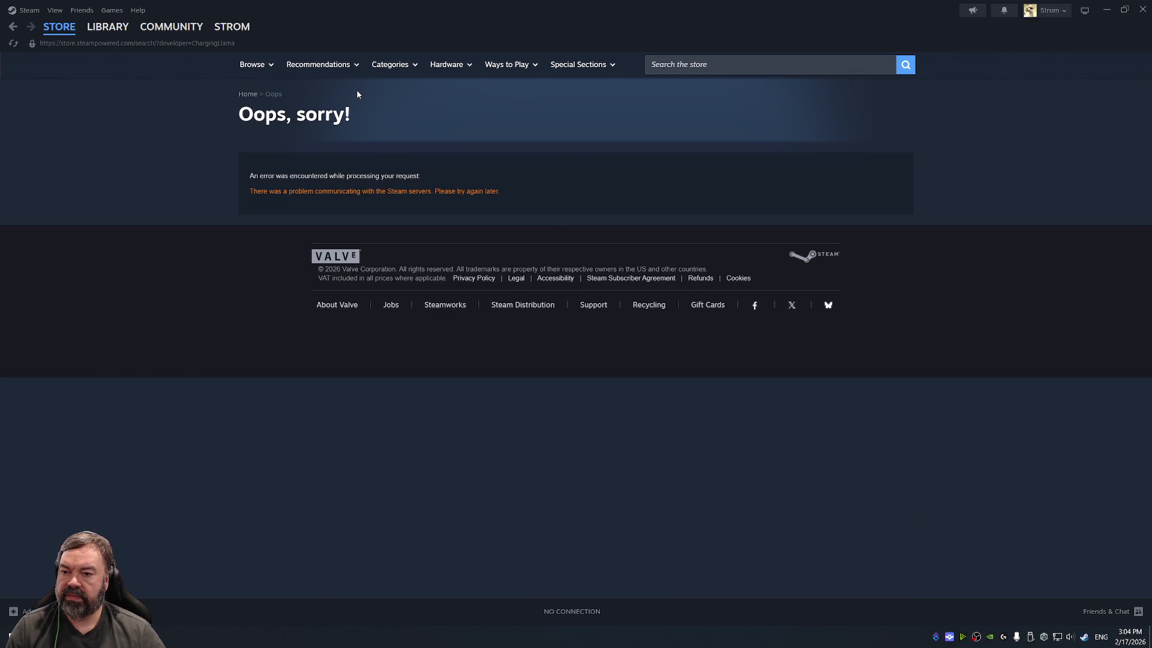
pyautogui.click(1056, 11)
pyautogui.click(1075, 181)
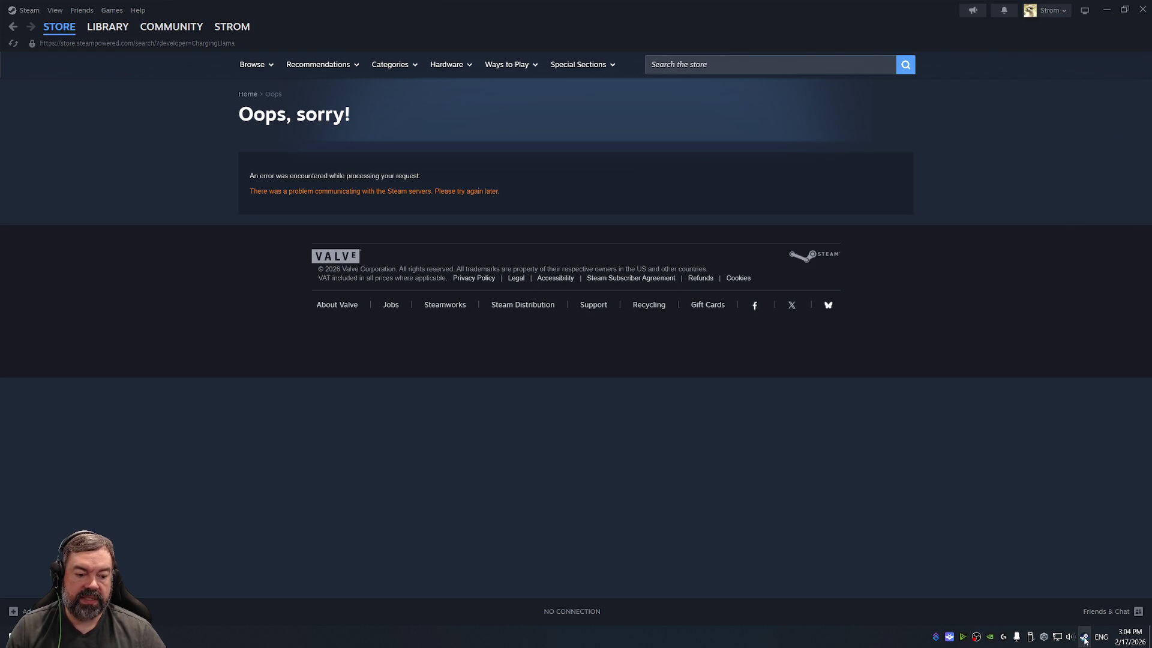
pyautogui.click(1107, 610)
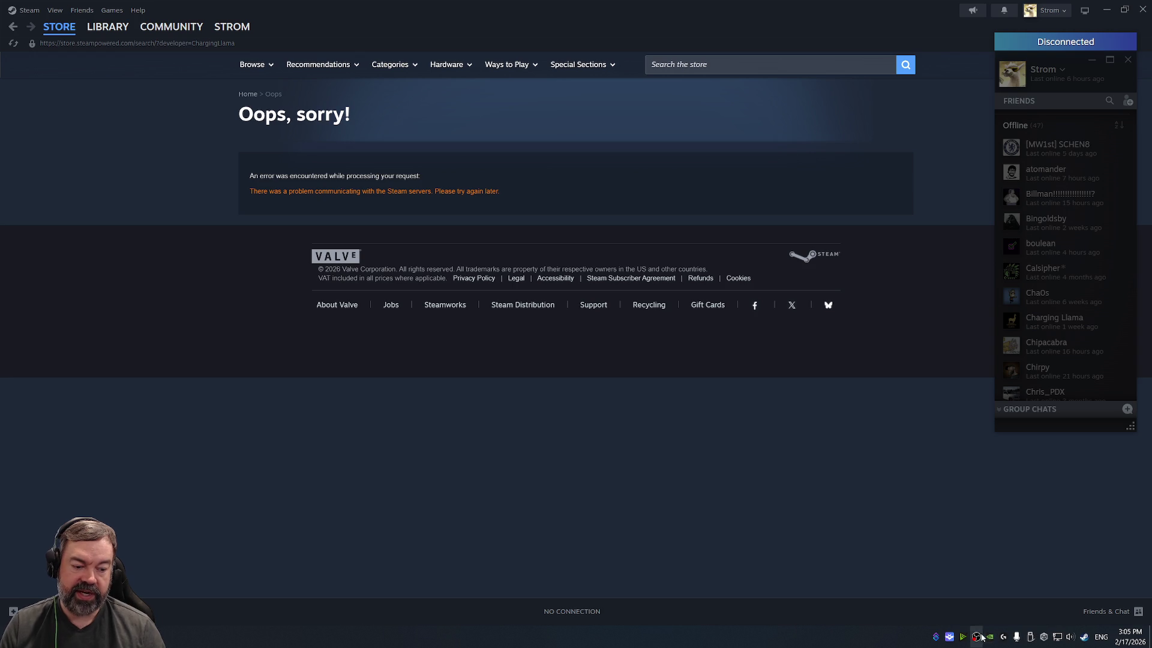
pyautogui.rightClick(1084, 637)
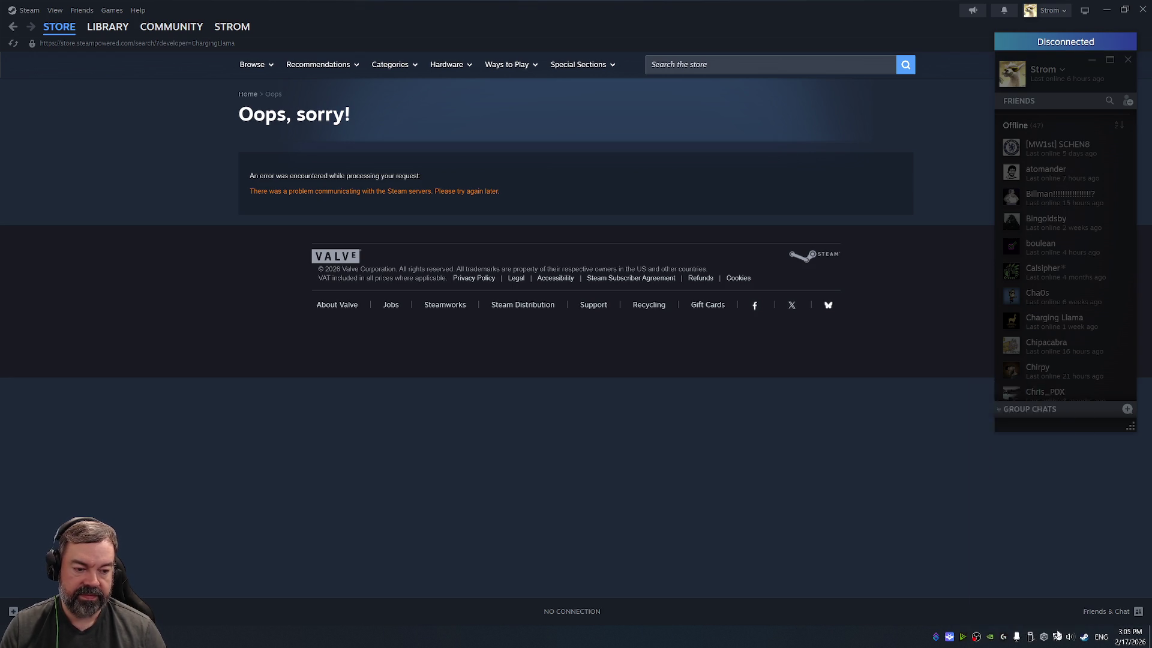
# Step: Quit Steam from the tray and dismiss a Windows search for 'steam'
pyautogui.click(1057, 630)
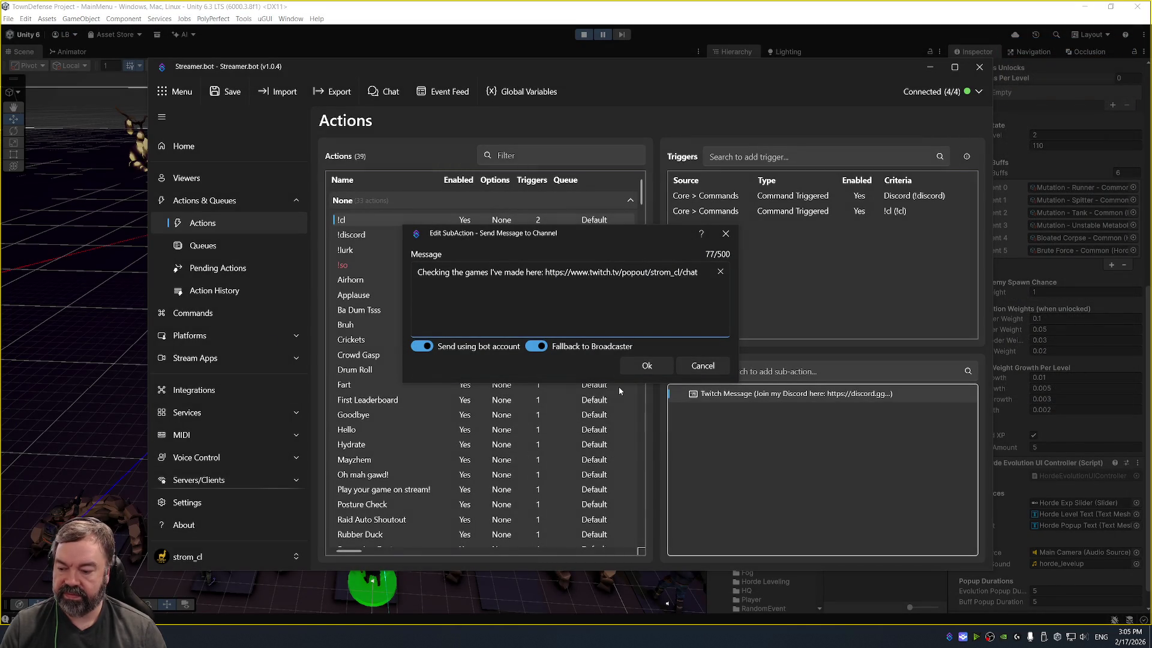
pyautogui.press('super')
pyautogui.write('steam')
pyautogui.press('Return')
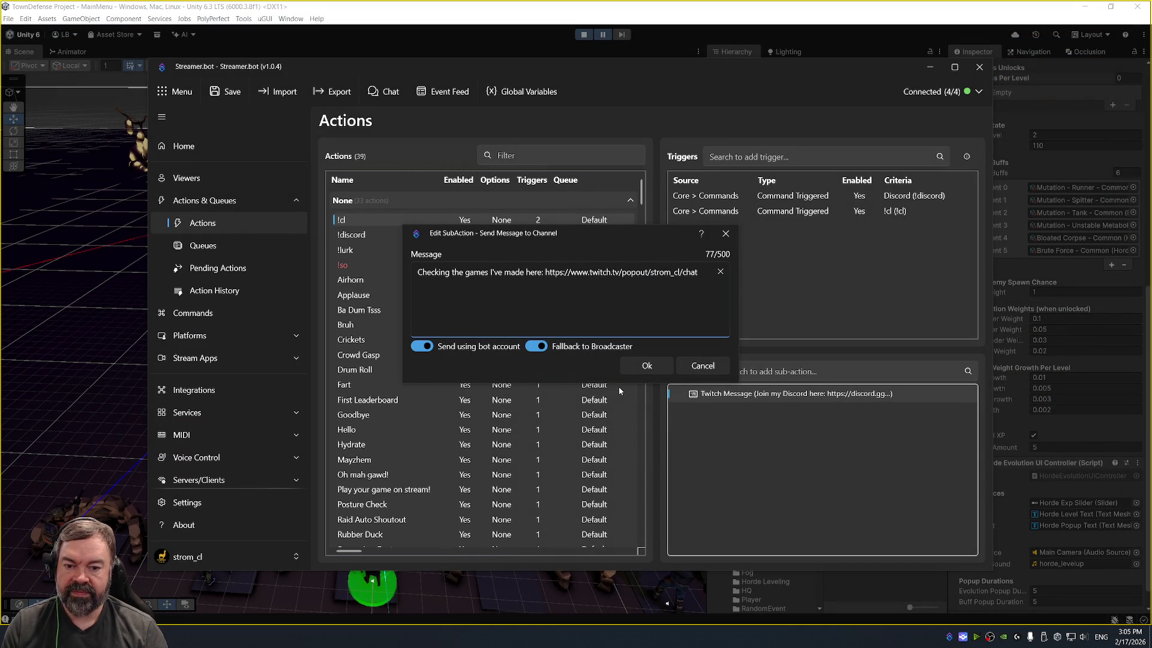
# Step: Replace the message's Twitch link with the pasted Steam publisher URL, then select the whole message
pyautogui.click(699, 273)
pyautogui.moveTo(699, 274); pyautogui.dragTo(545, 273)
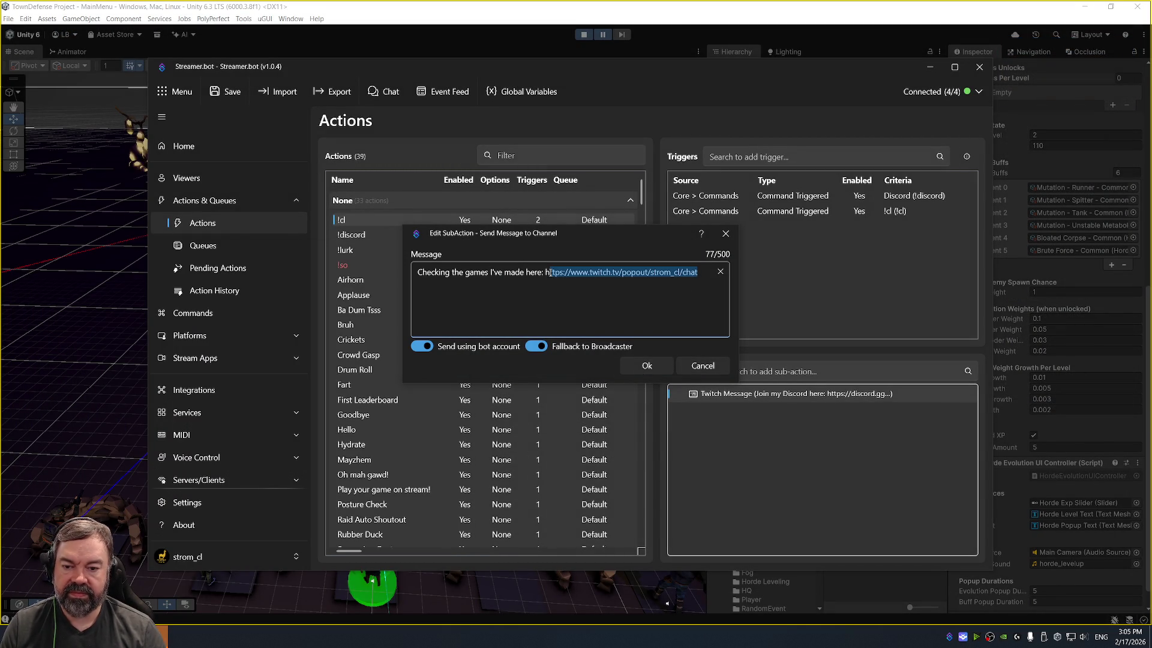
pyautogui.write('https://store.steampowered.com/publisher/ChargingLlama')
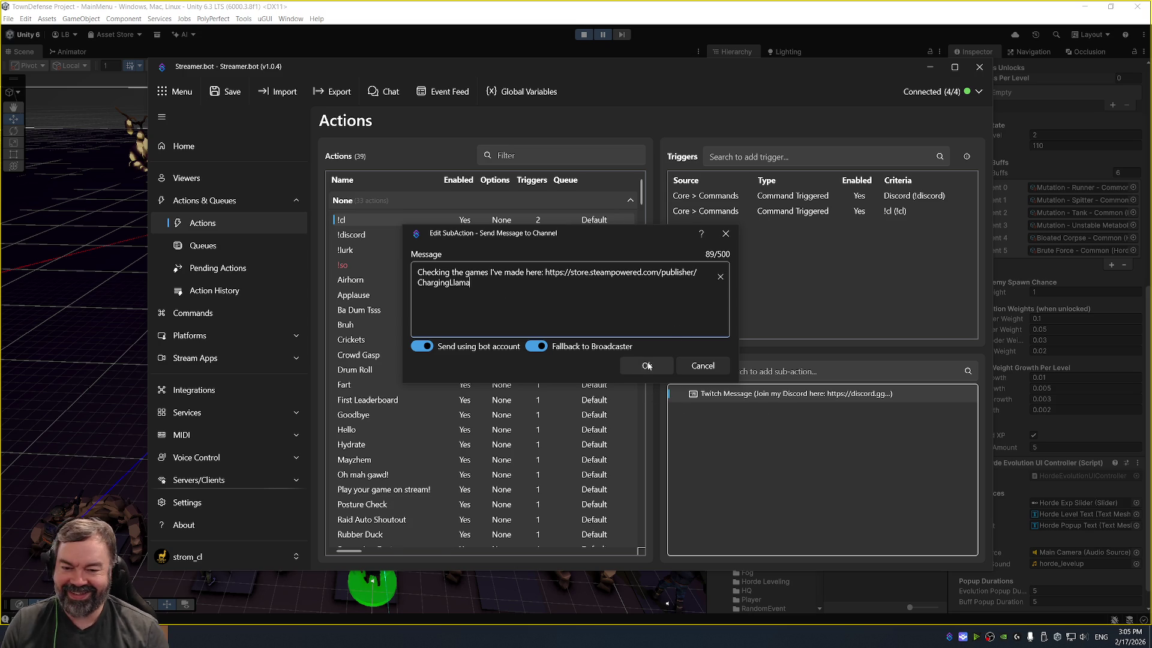
pyautogui.write('.')
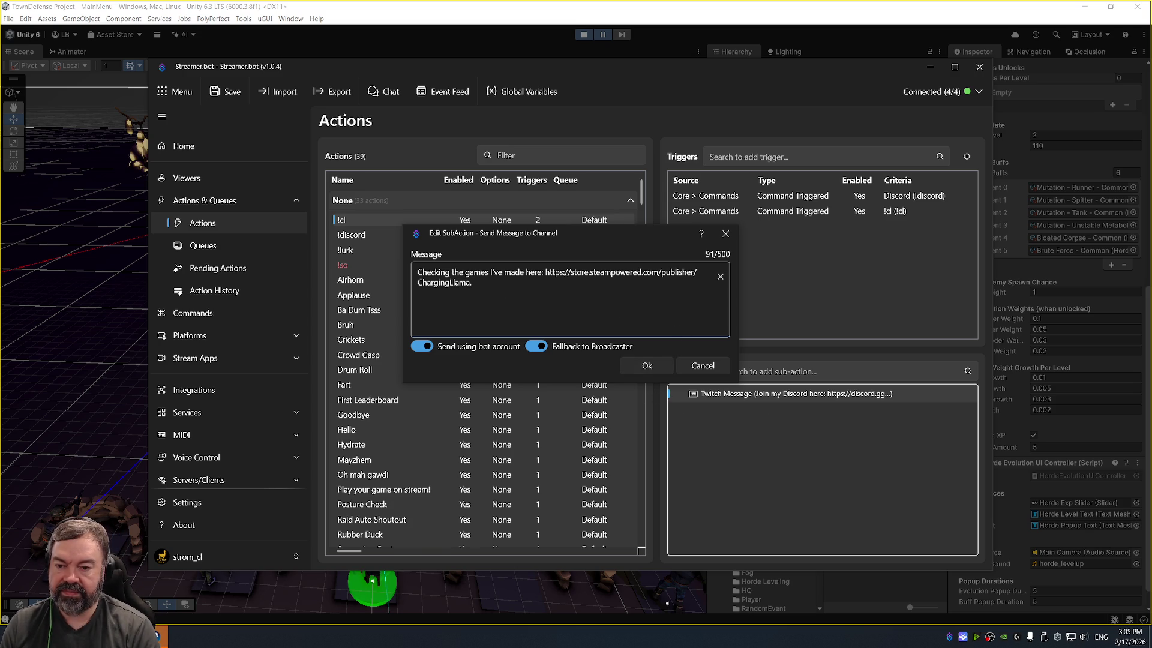
pyautogui.hotkey('shift', 'Home')
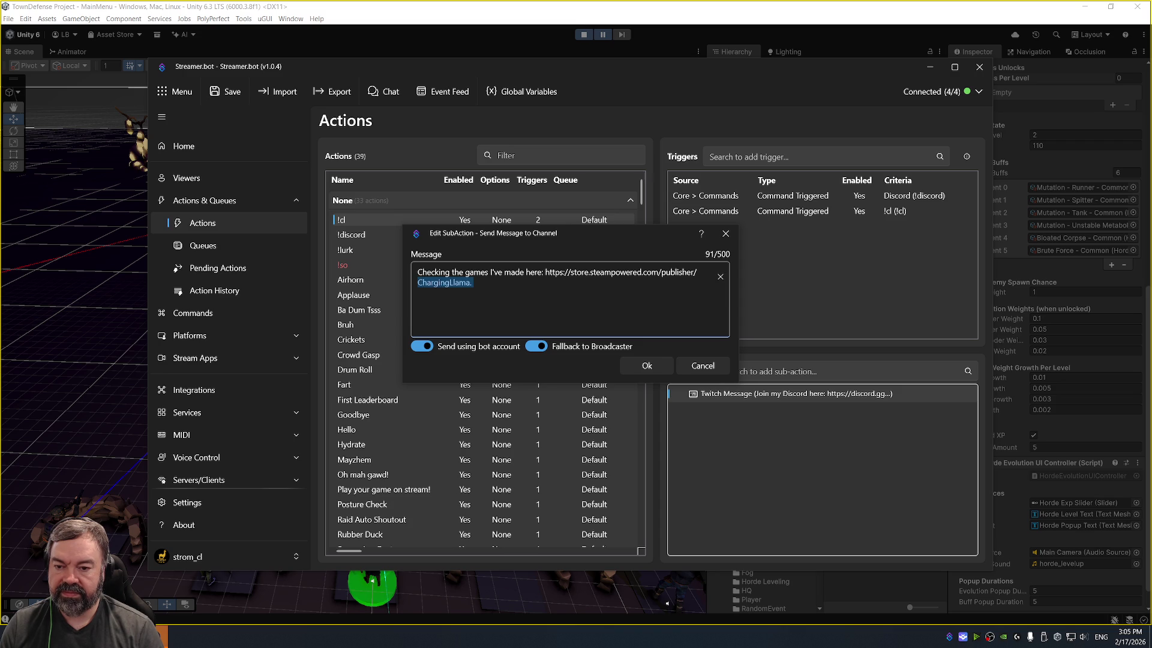
pyautogui.hotkey('shift', 'Up')
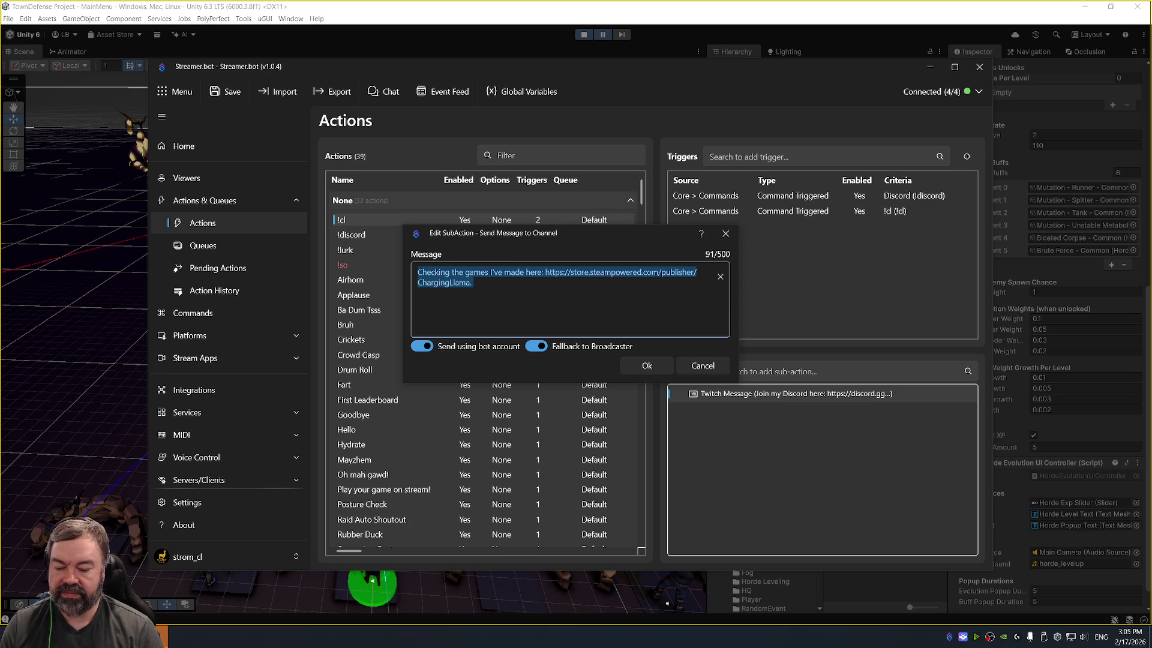
# Step: Write the developer intro naming Charging Llama, its publisher URL, two Steam games and 'Echoes of Mayhem:'
pyautogui.write("My name is Strom, I'm ")
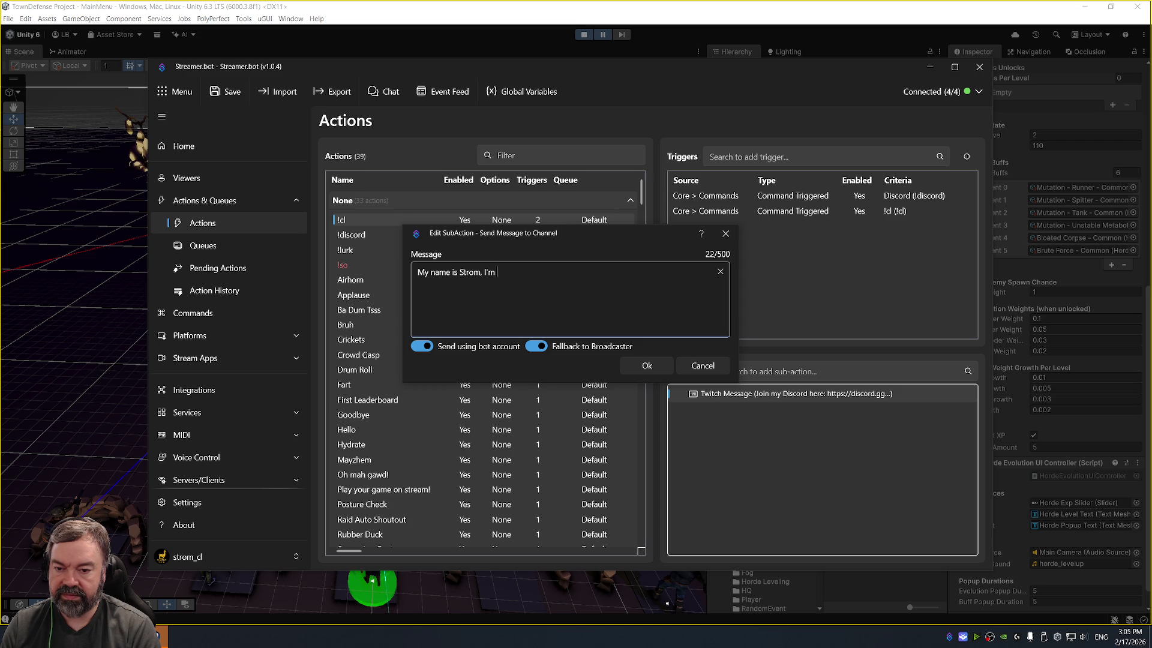
pyautogui.write('the ')
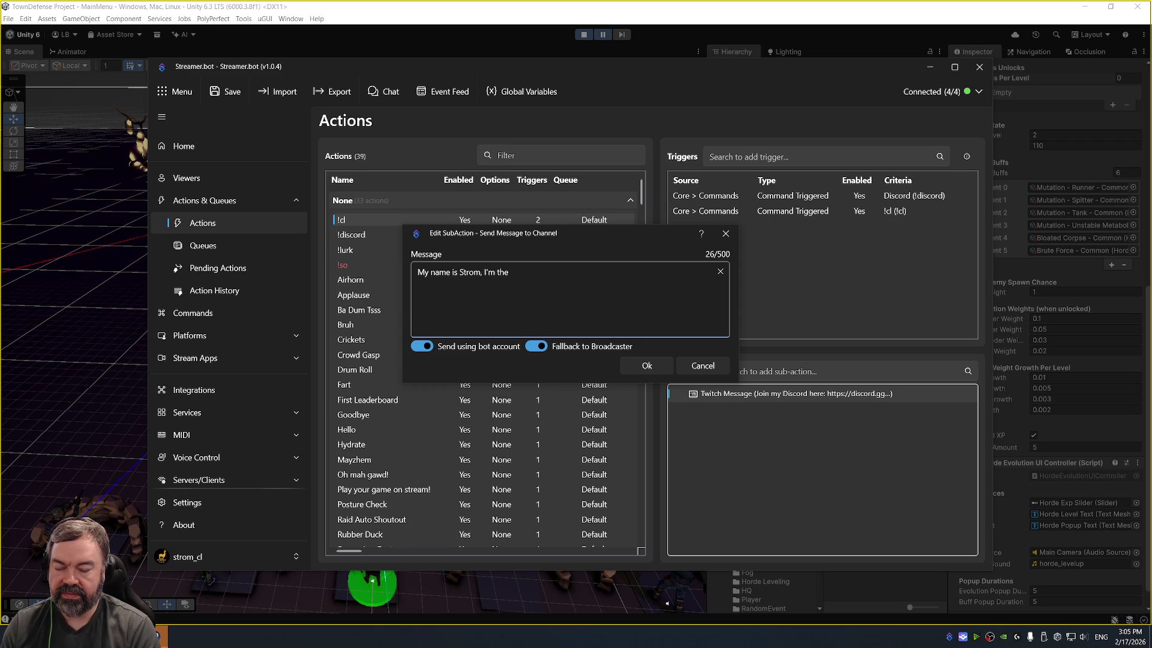
pyautogui.write('devloper')
pyautogui.press('BackSpace')
pyautogui.press('BackSpace')
pyautogui.press('BackSpace')
pyautogui.press('BackSpace')
pyautogui.press('BackSpace')
pyautogui.write('eloper for my co')
pyautogui.write('mpany')
pyautogui.write(', Char')
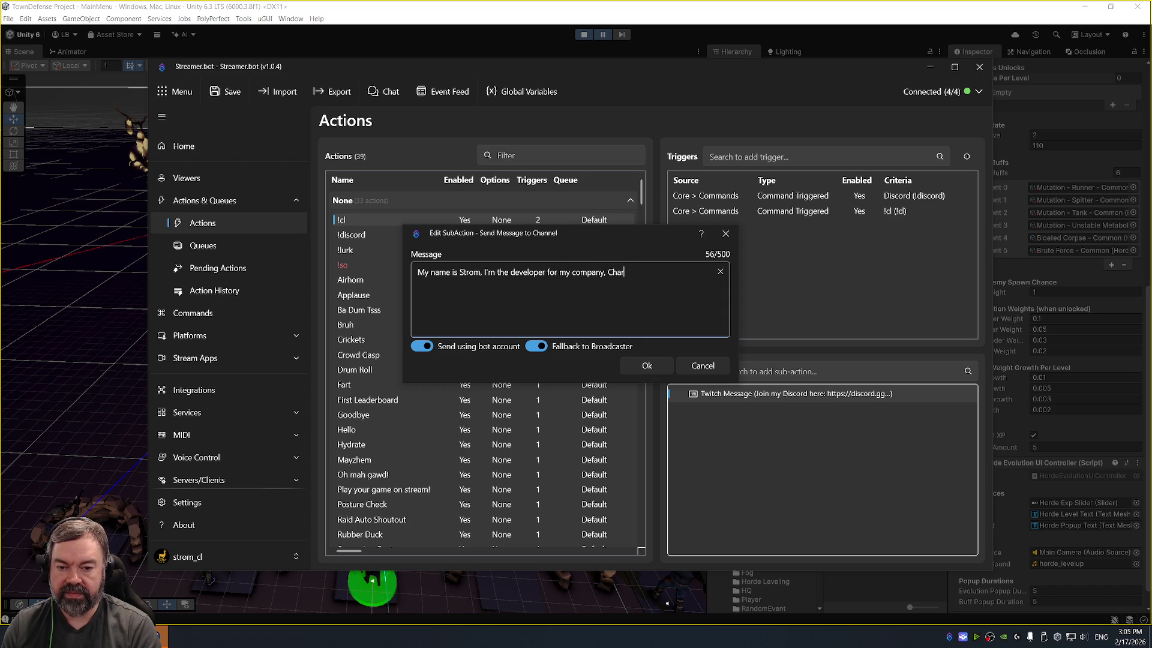
pyautogui.write('ging IIama')
pyautogui.write('!')
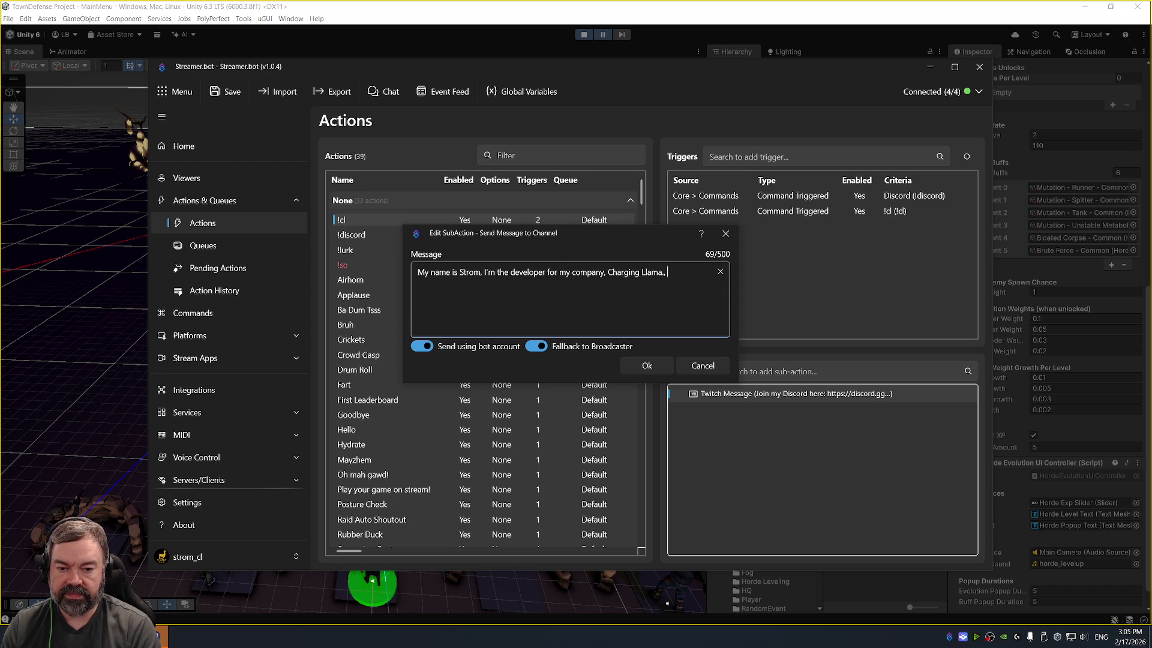
pyautogui.press('BackSpace')
pyautogui.press('BackSpace')
pyautogui.write('(https://store.steampowered.com/publisher/ChargingLlama')
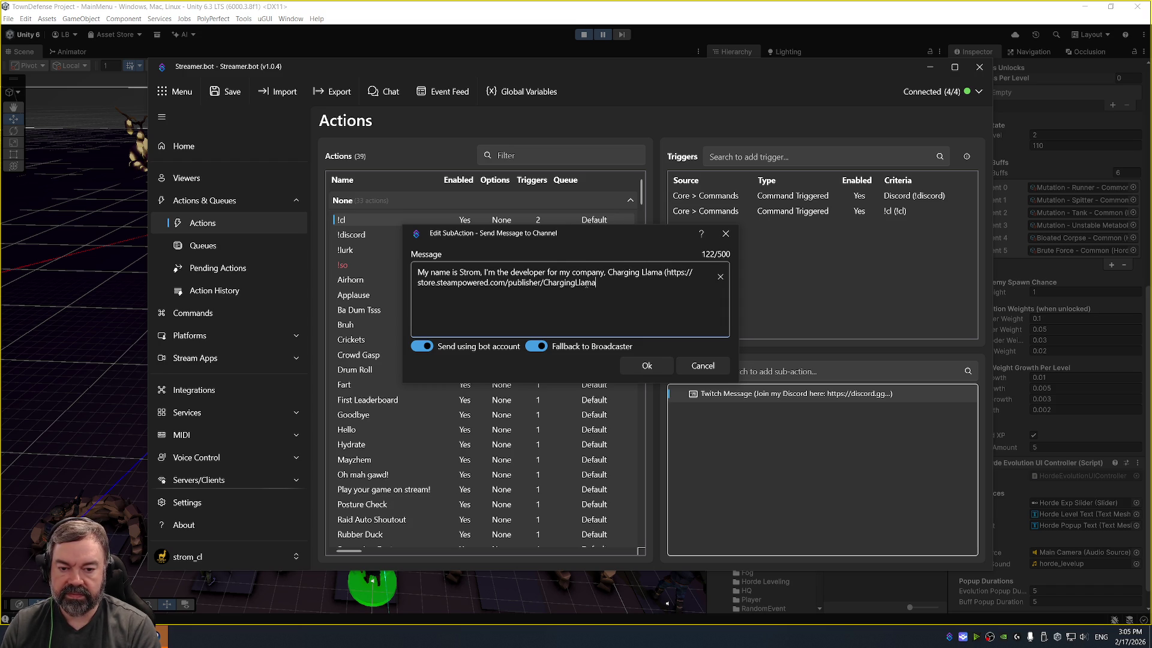
pyautogui.write('). I have two game')
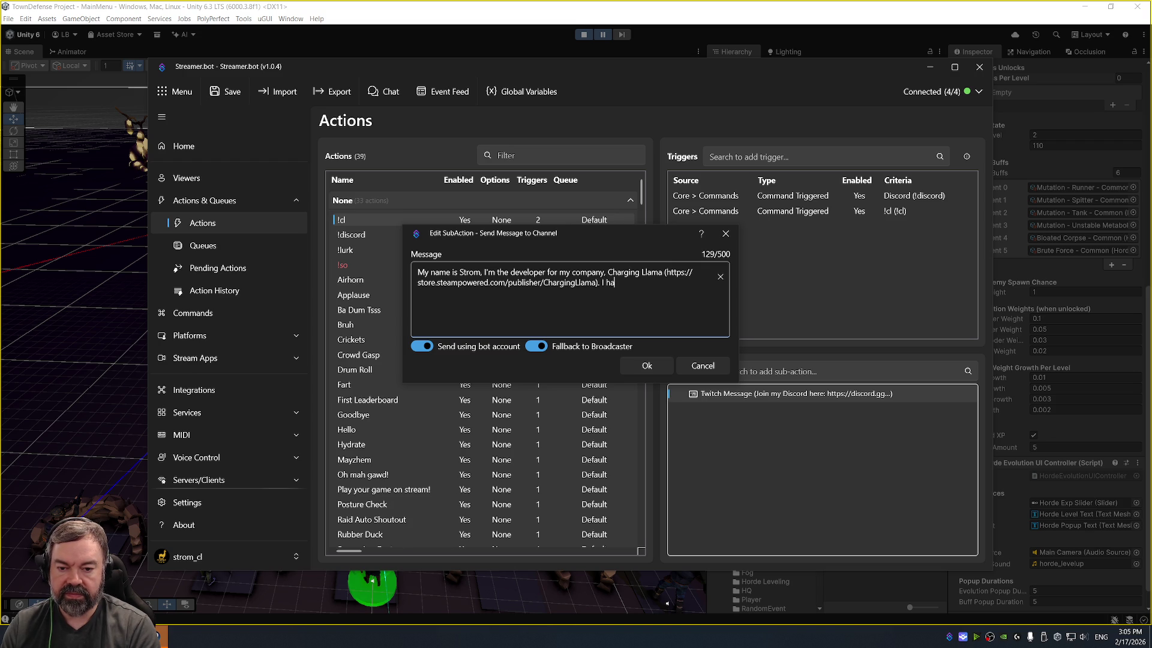
pyautogui.write('s out ')
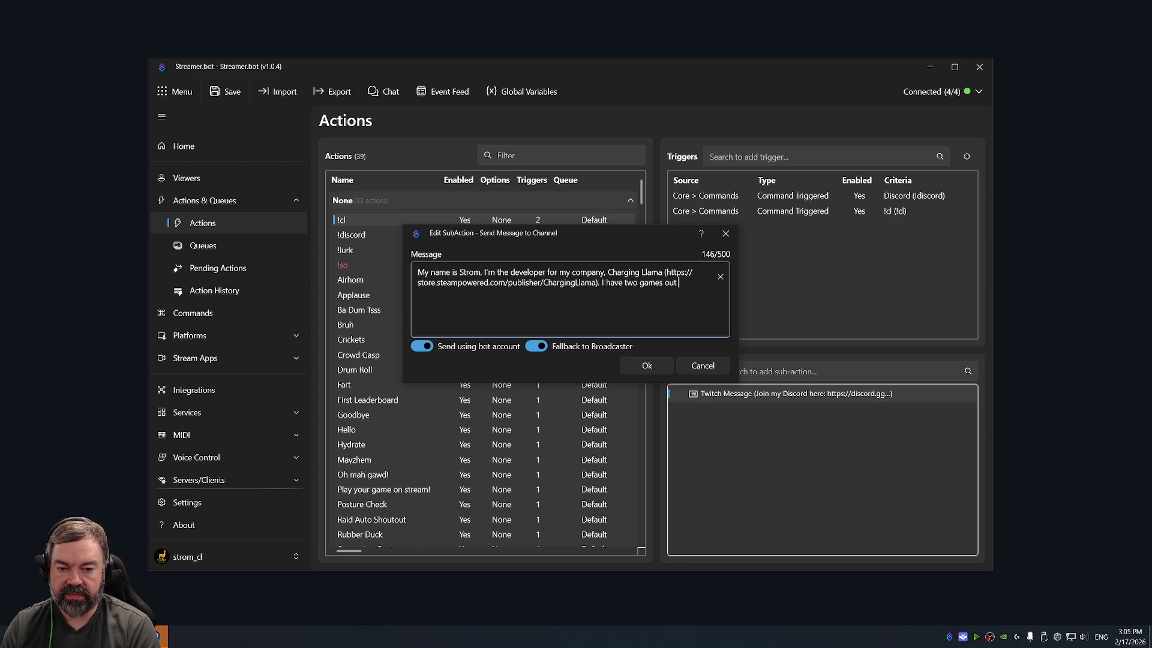
pyautogui.write('on Steam. Echoe sof M')
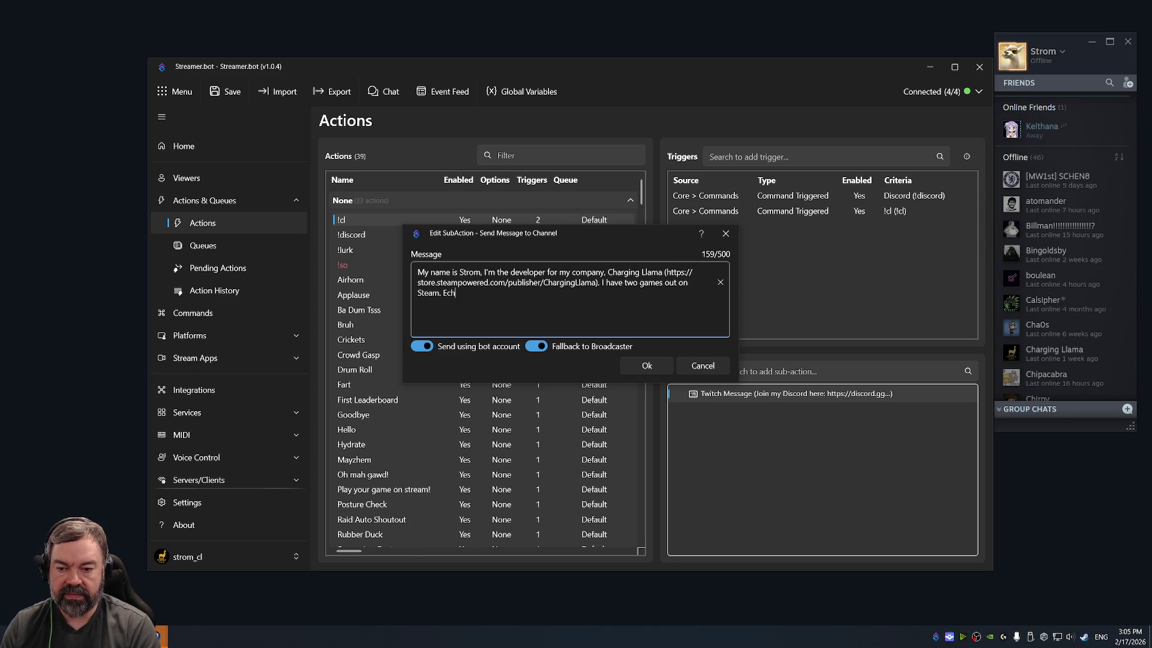
pyautogui.press('BackSpace')
pyautogui.press('BackSpace')
pyautogui.press('BackSpace')
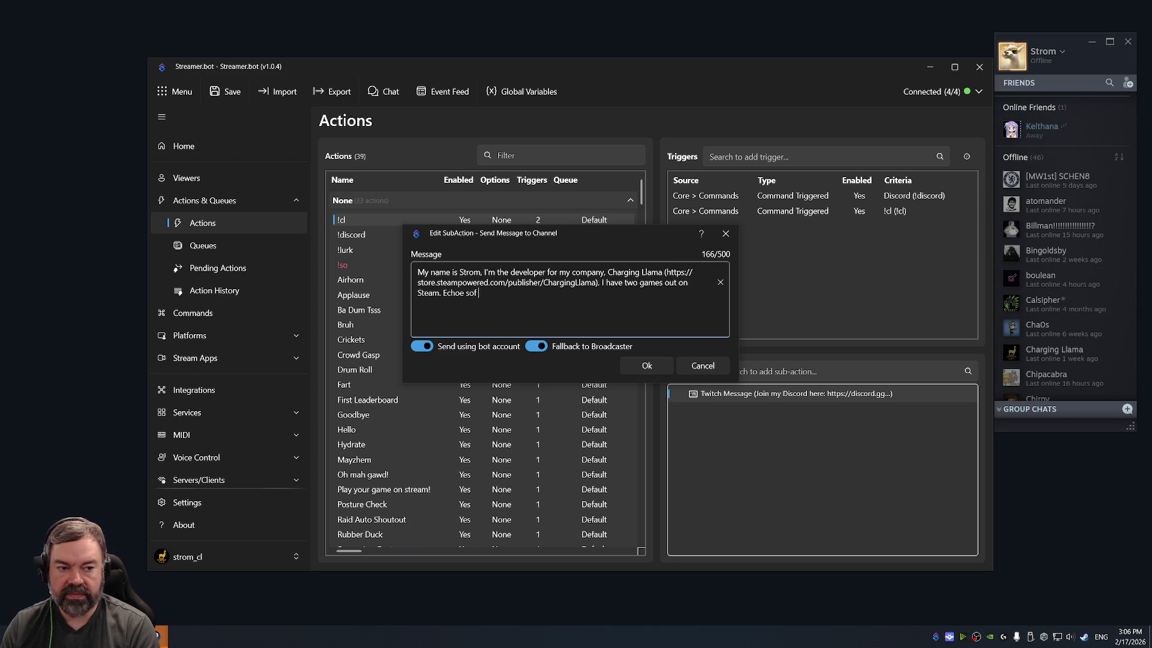
pyautogui.write('Echo')
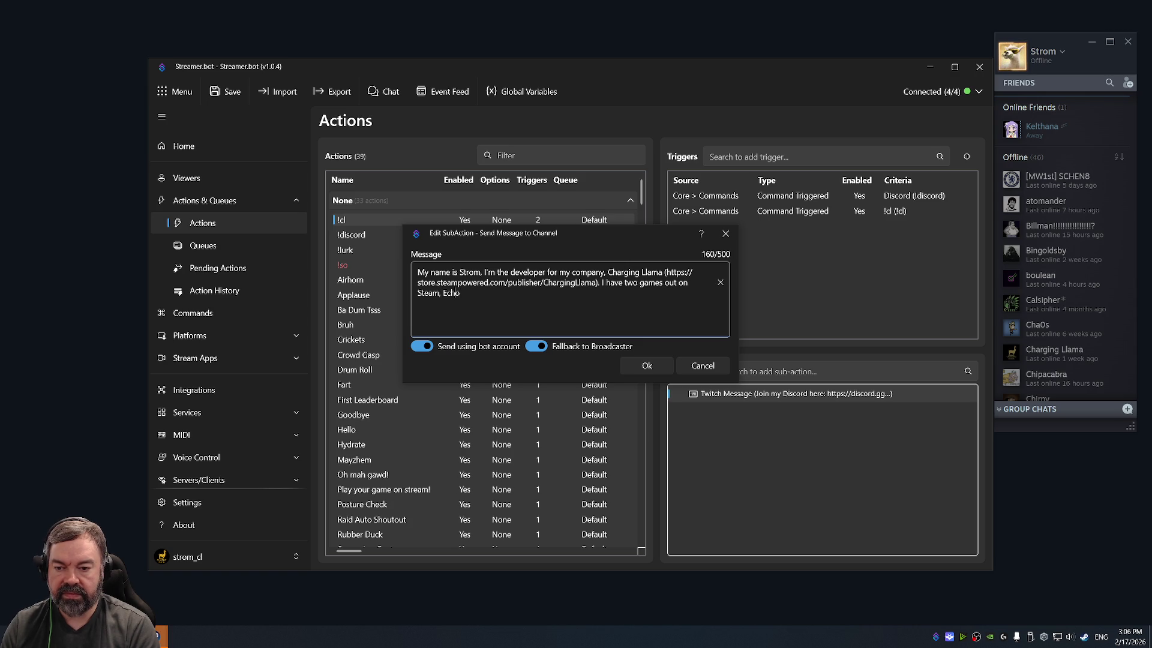
pyautogui.write('es of Mayhem:')
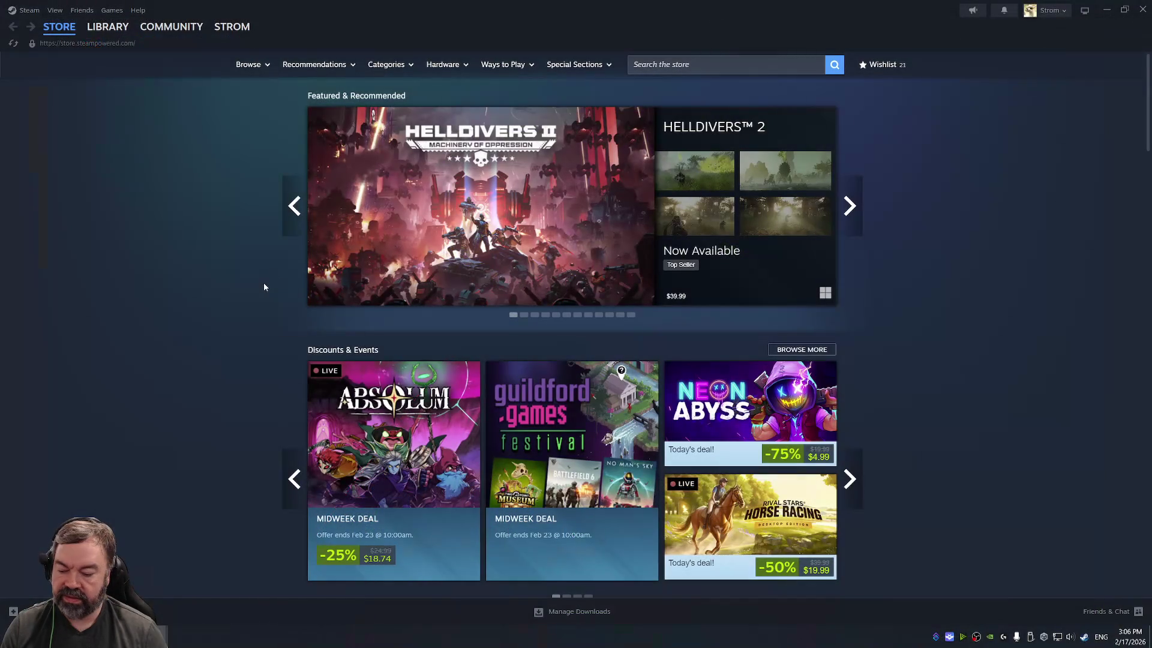
# Step: Copy the Echoes of Mayhem store page URL from the Steam library
pyautogui.click(116, 30)
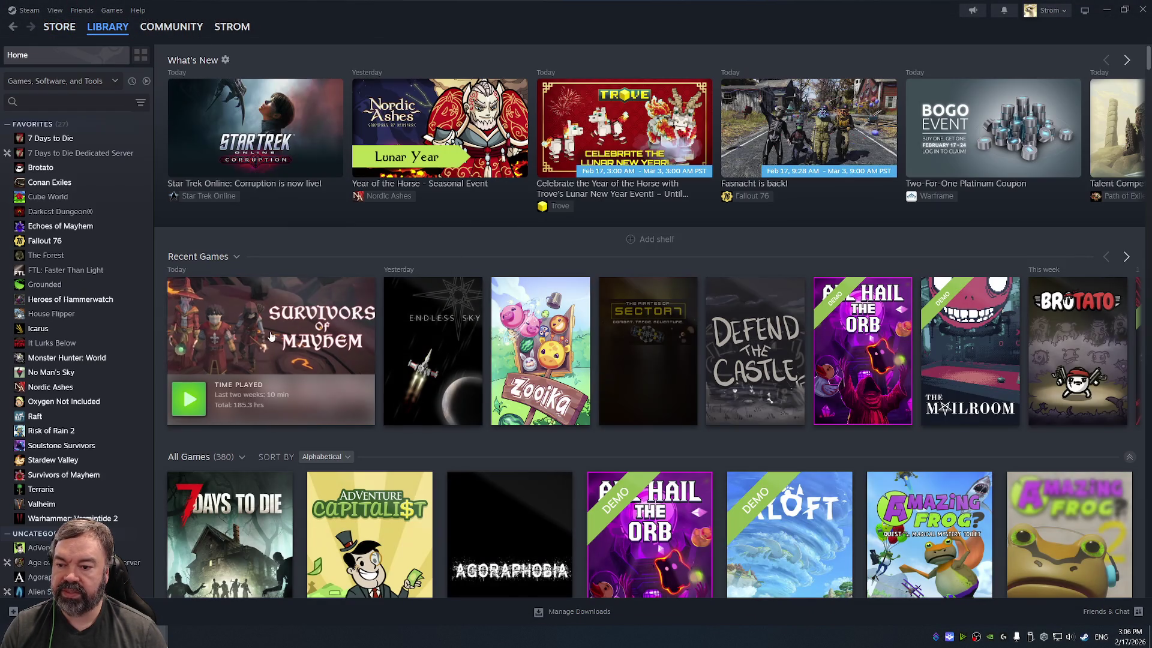
pyautogui.hscroll(5, 840, 342)
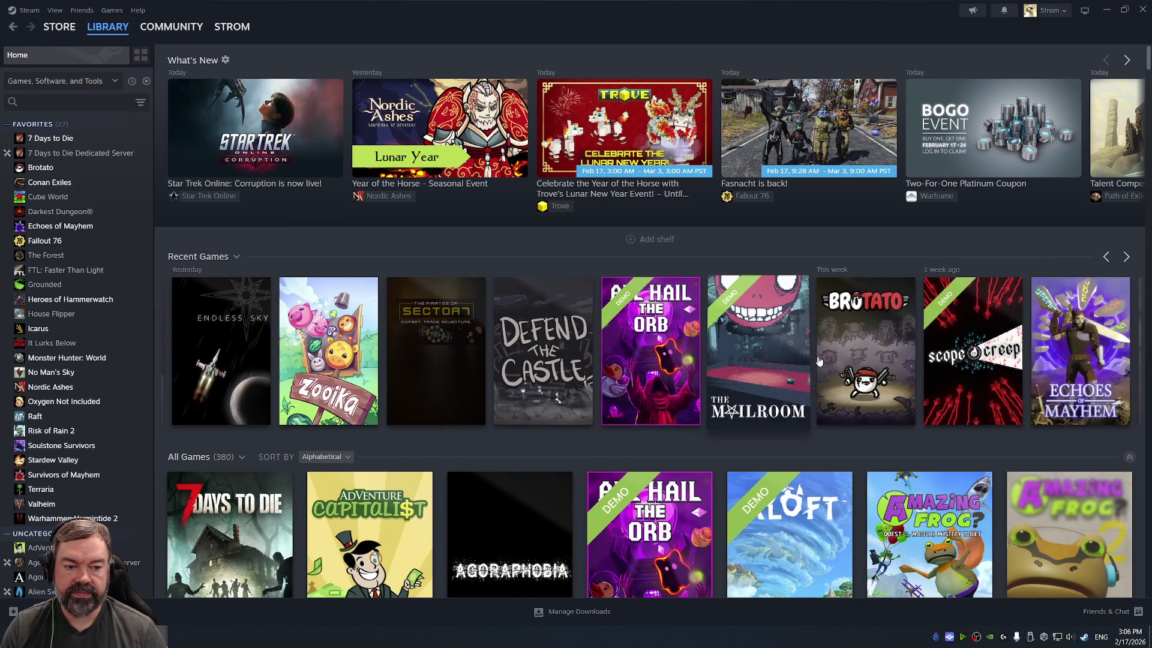
pyautogui.click(876, 340)
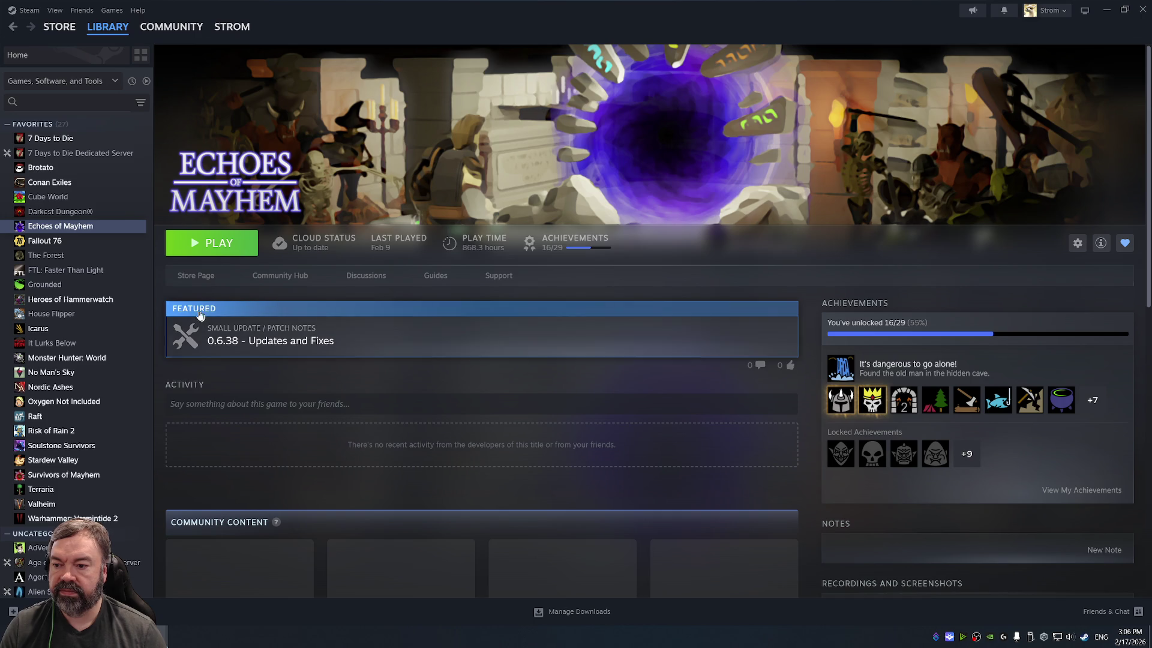
pyautogui.click(196, 275)
pyautogui.click(139, 44)
# Step: Paste the link in brackets, trimmed to the app number, then add 'and Survivors of Mayhem ('
pyautogui.hotkey('alt', 'Tab')
pyautogui.press('Tab')
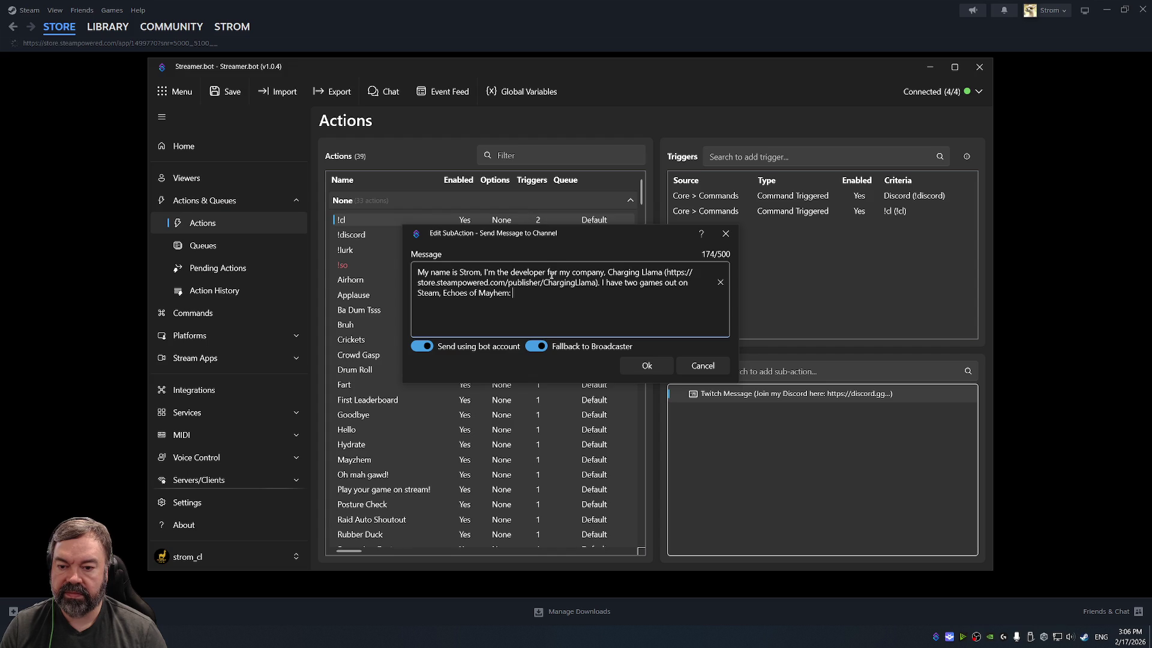
pyautogui.write('https://store.steampowered.com/app/1499770?snr=5000_5100__')
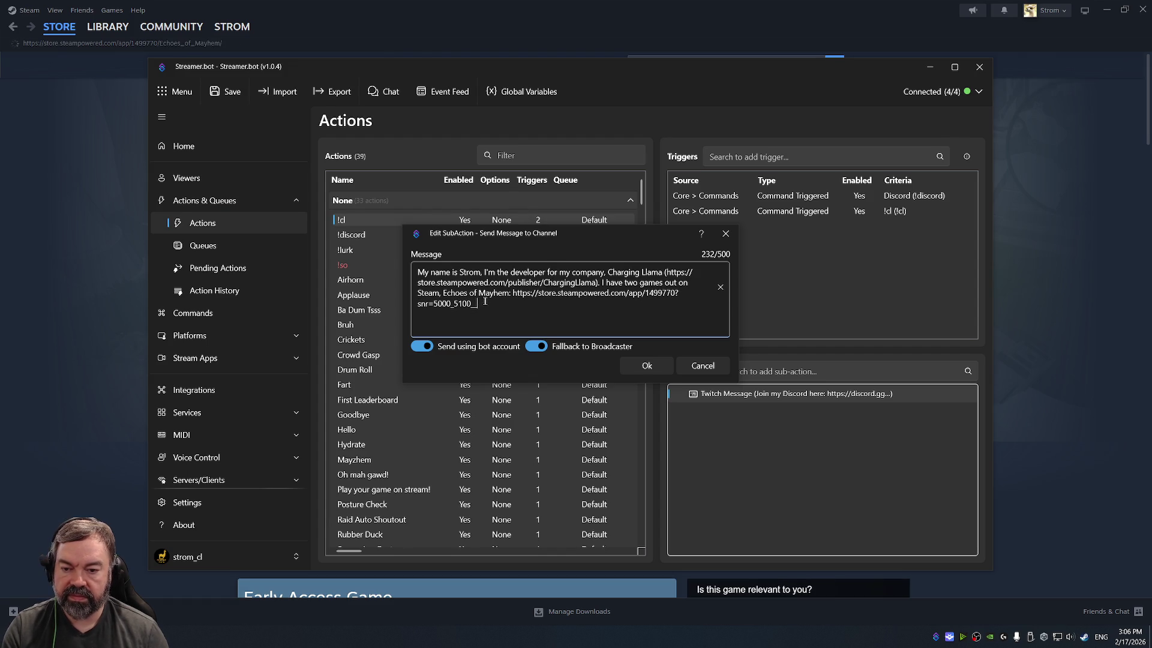
pyautogui.moveTo(491, 302); pyautogui.dragTo(677, 294)
pyautogui.press('BackSpace')
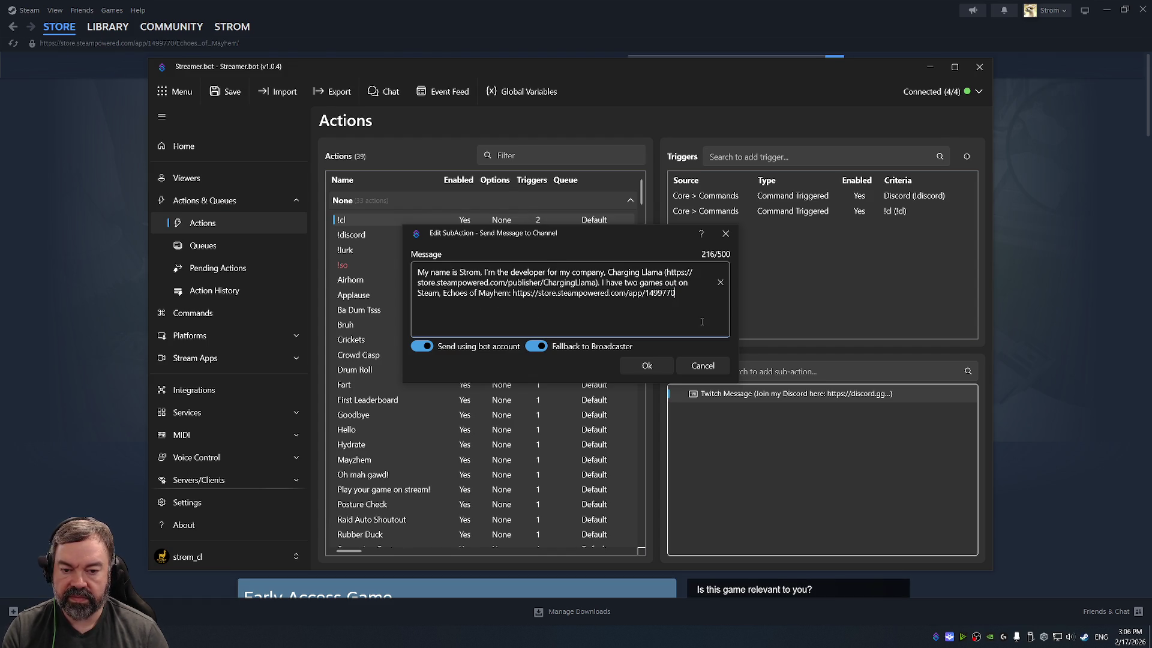
pyautogui.write(')')
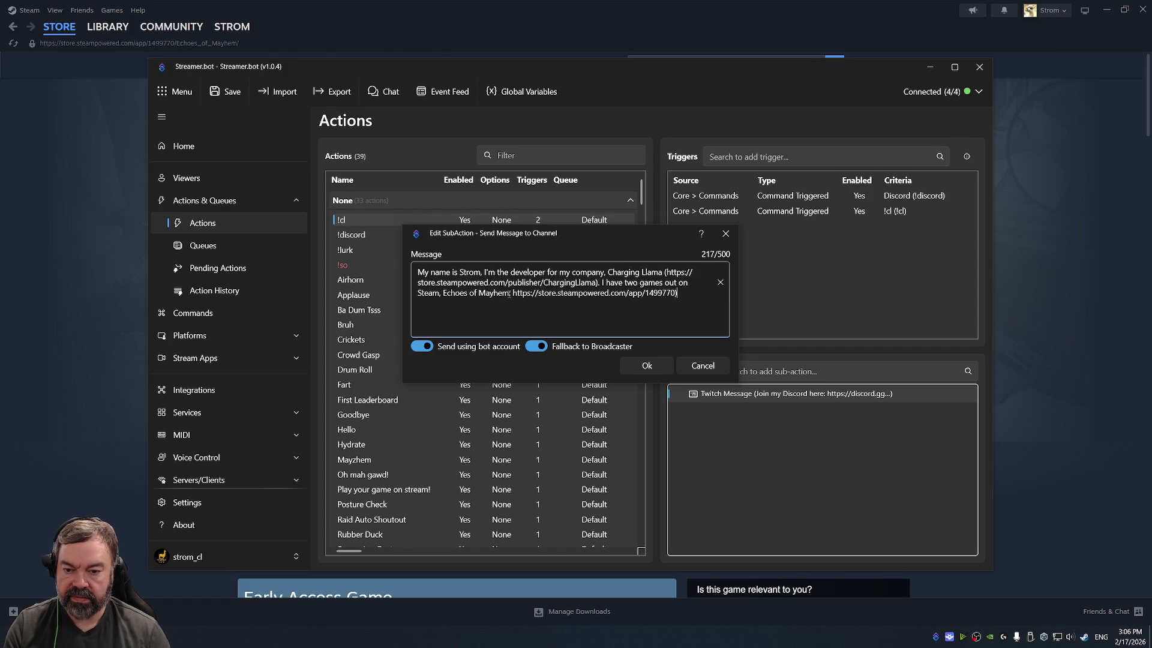
pyautogui.write('(')
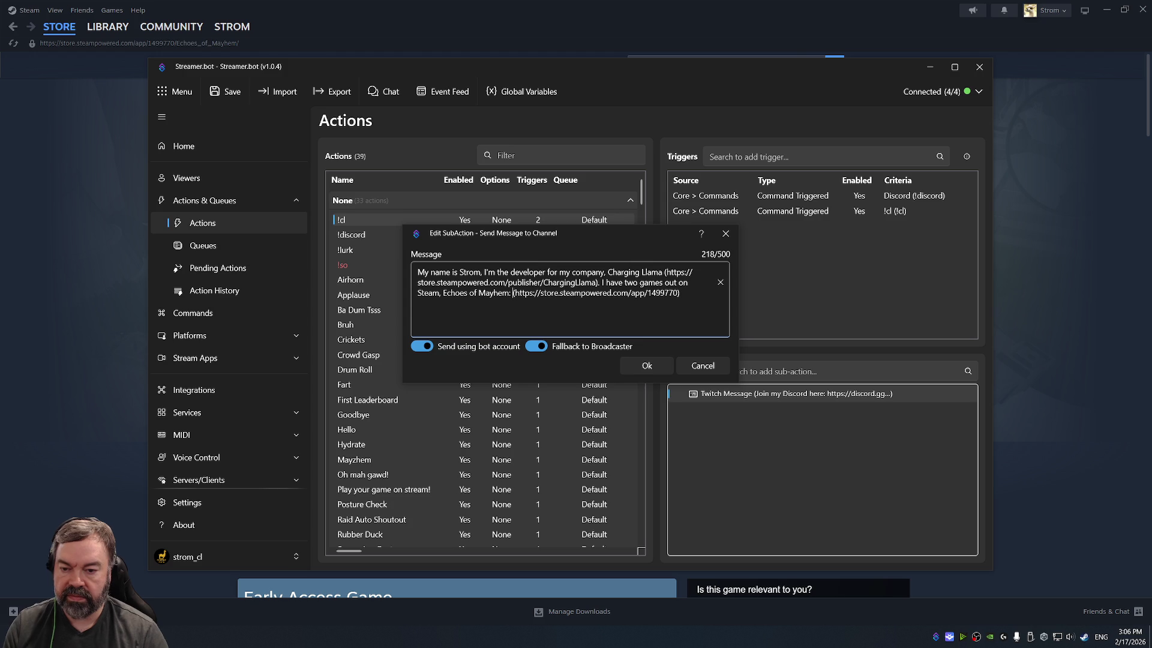
pyautogui.press('Left')
pyautogui.press('Left')
pyautogui.press('Left')
pyautogui.press('BackSpace')
pyautogui.write('a')
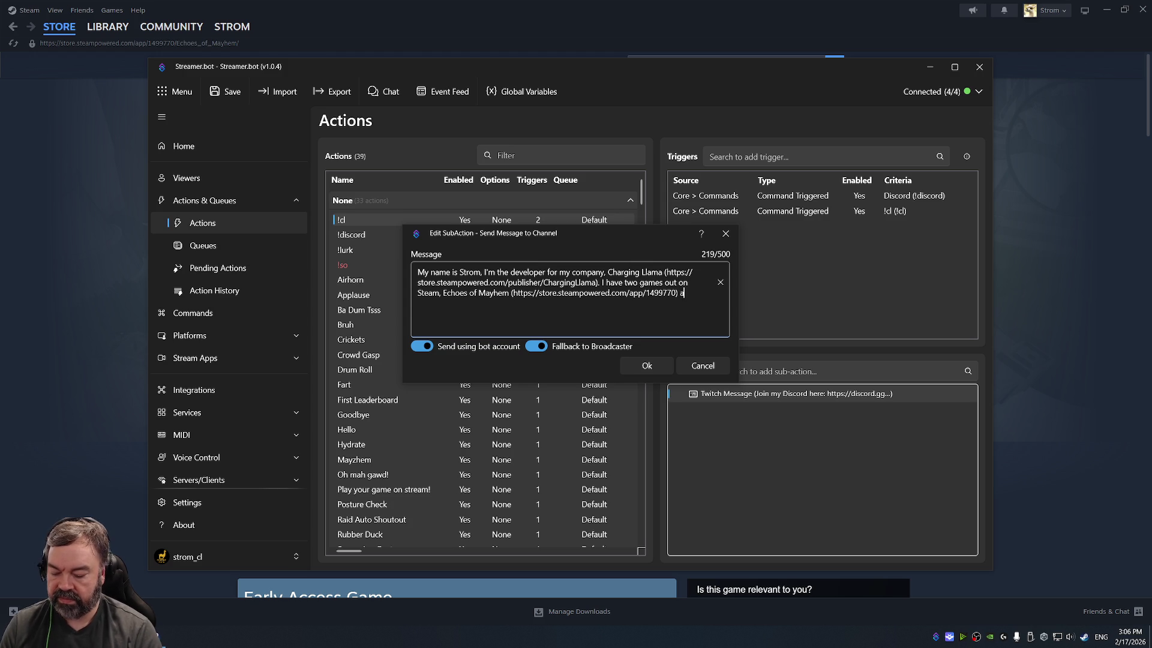
pyautogui.write('nd Surviv')
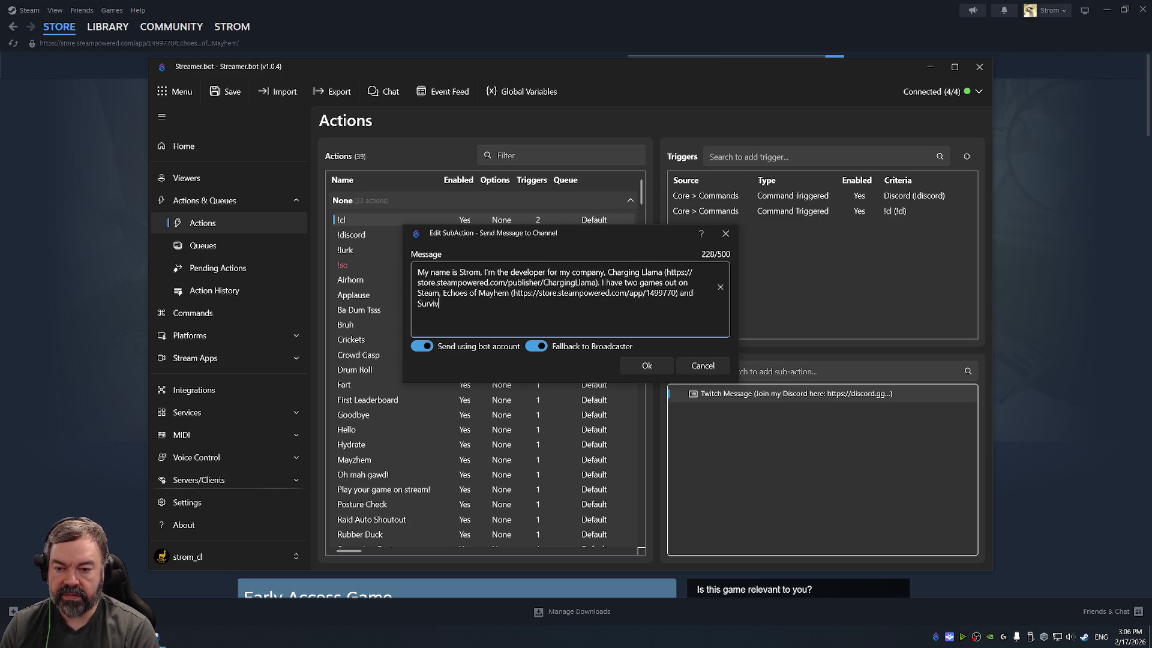
pyautogui.write('ors of Mayhem (')
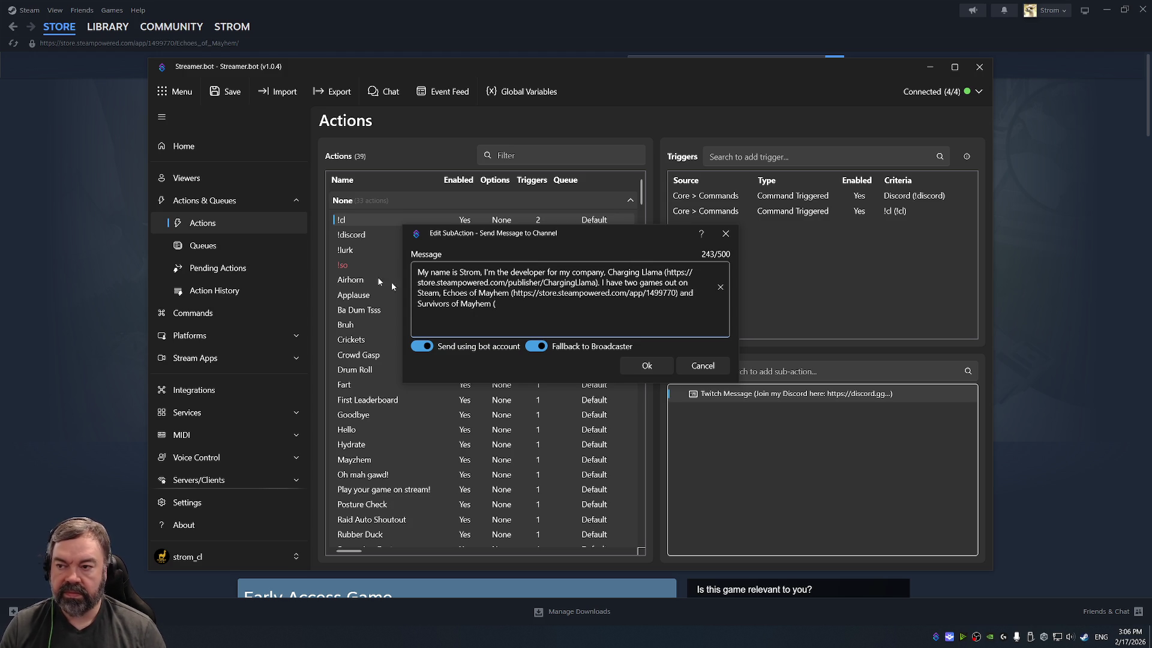
# Step: Return to the Steam library and open the Survivors of Mayhem game page
pyautogui.hotkey('alt', 'Tab')
pyautogui.hotkey('alt', 'Left')
pyautogui.hotkey('alt', 'Left')
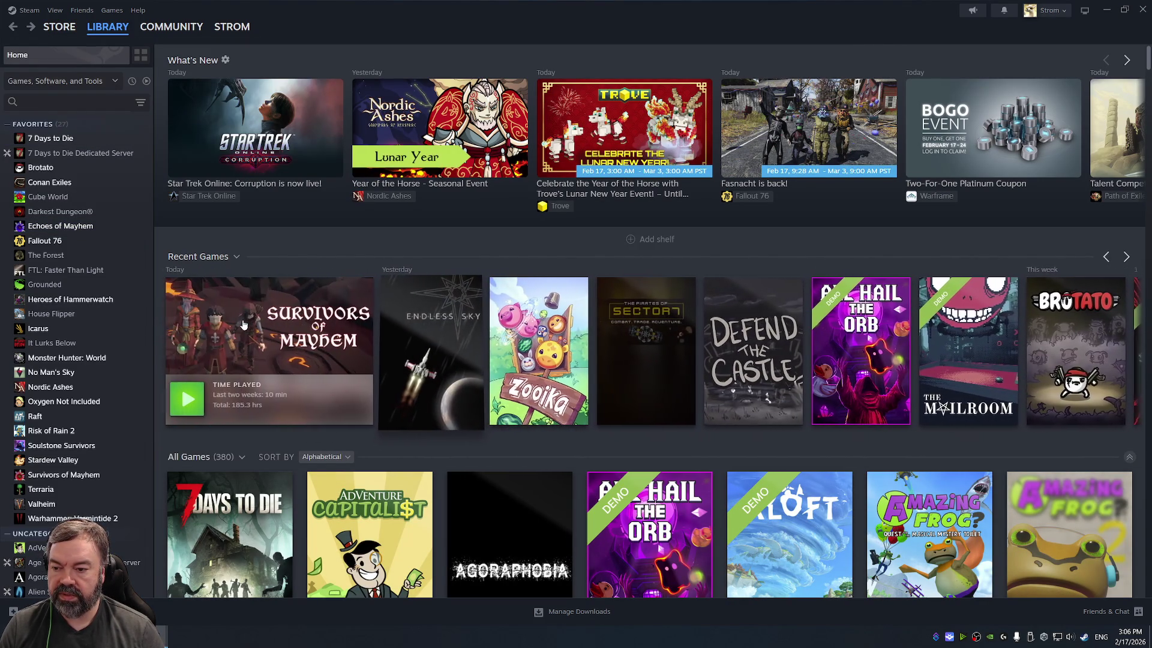
pyautogui.click(243, 324)
# Step: Paste the Survivors of Mayhem store URL, replace its ?snr suffix with ')', and confirm
pyautogui.click(195, 279)
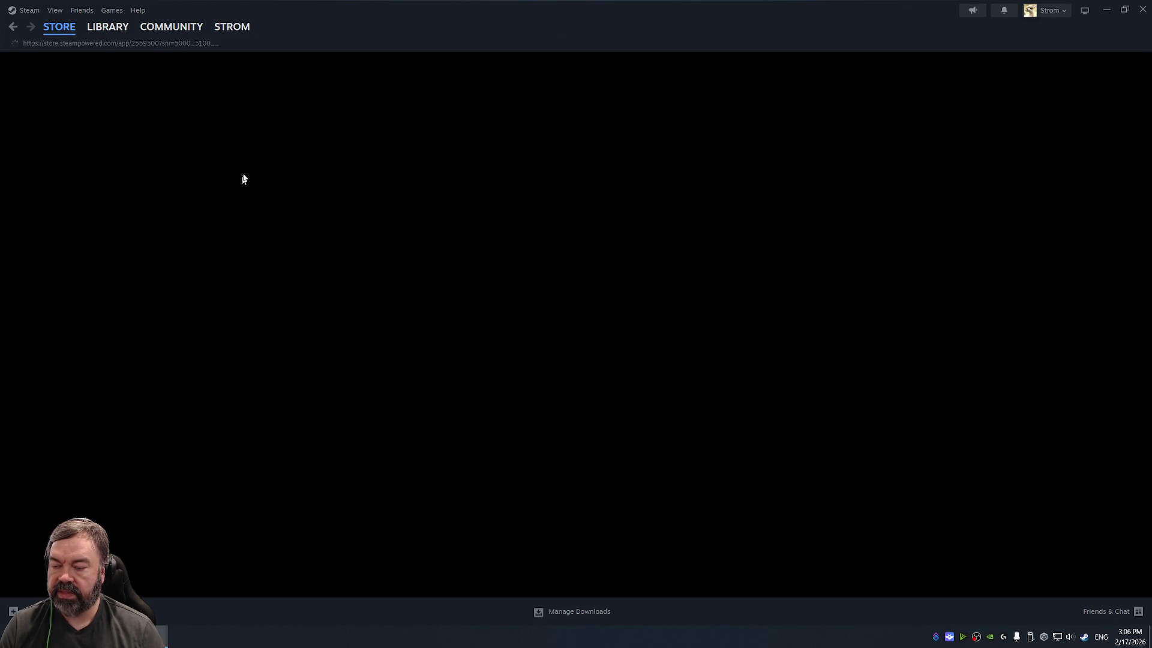
pyautogui.click(173, 44)
pyautogui.hotkey('alt', 'Tab')
pyautogui.write('https://store.steampowered.com/app/2559500?snr=5000_5100__')
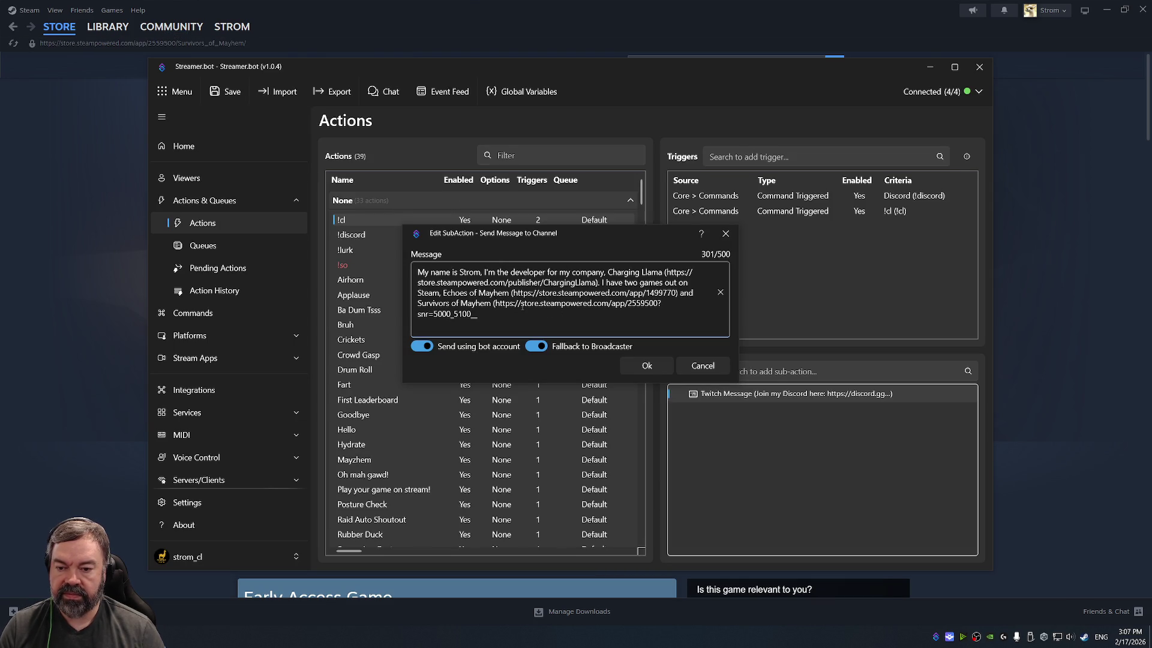
pyautogui.moveTo(483, 312); pyautogui.dragTo(422, 313)
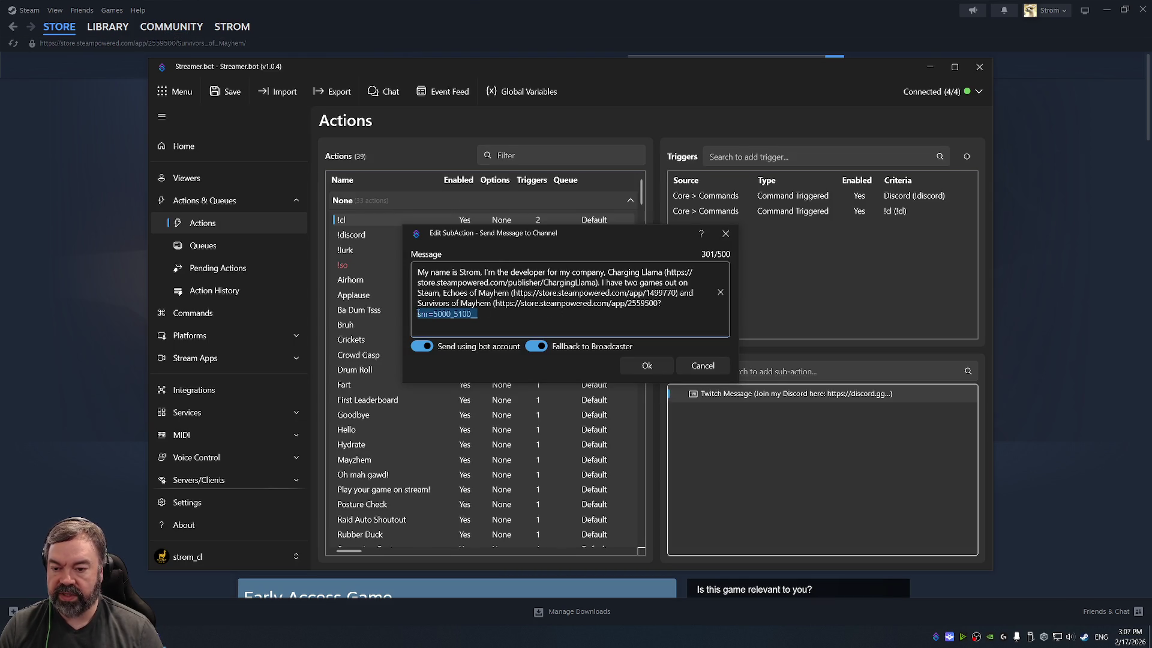
pyautogui.write(')')
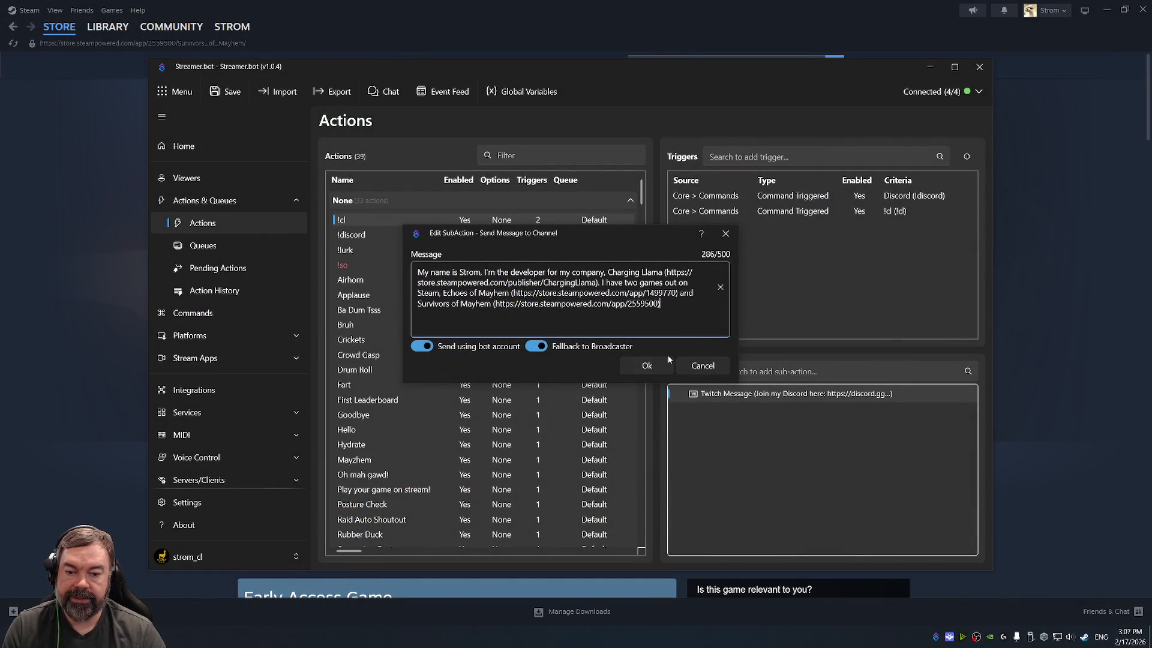
pyautogui.click(646, 366)
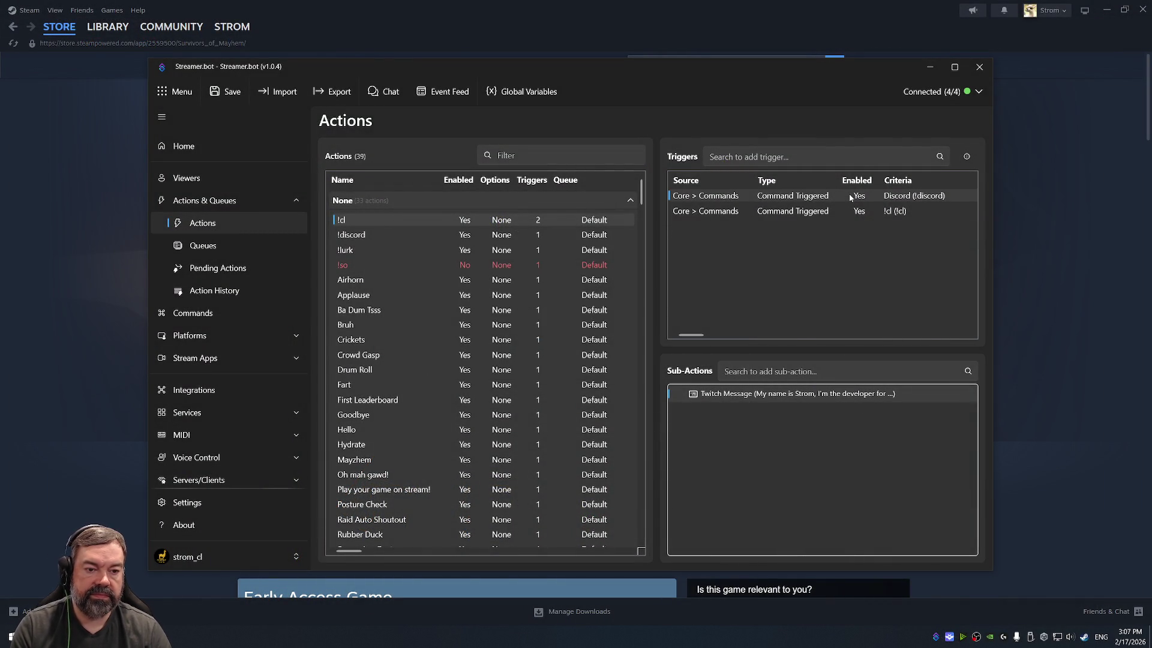
# Step: Delete the Discord trigger, leaving only the !cl trigger on the action
pyautogui.press('Delete')
pyautogui.doubleClick(849, 196)
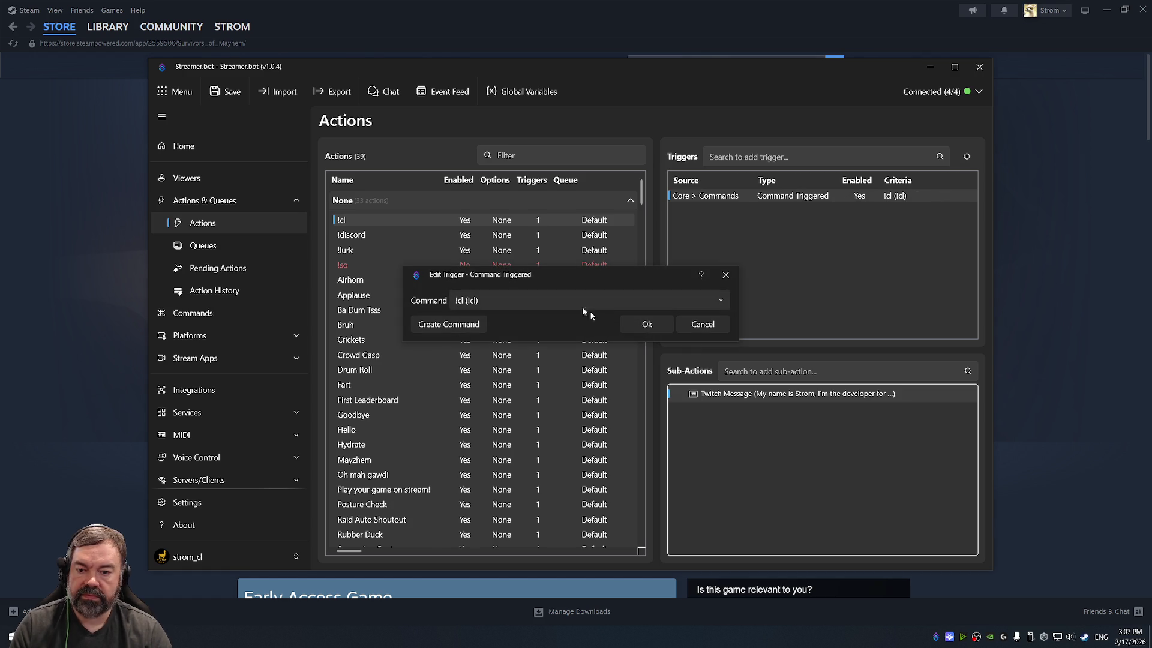
pyautogui.click(647, 324)
pyautogui.rightClick(804, 196)
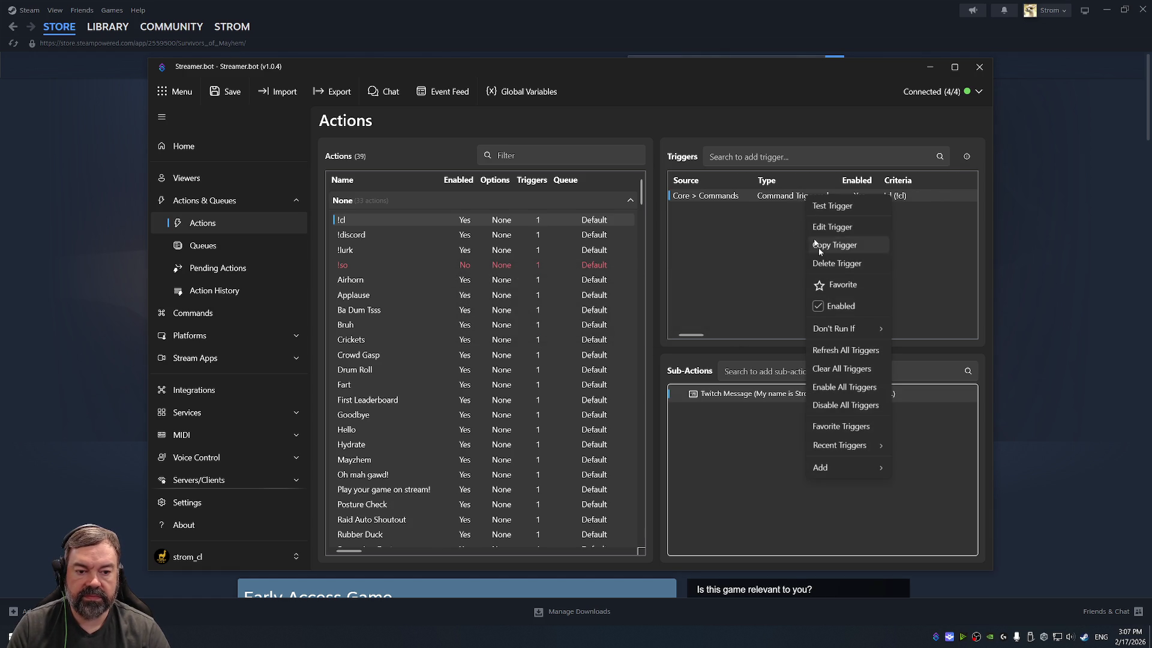
pyautogui.click(846, 406)
# Step: Rename the !cl chat command to 'Charging Llama'
pyautogui.click(223, 312)
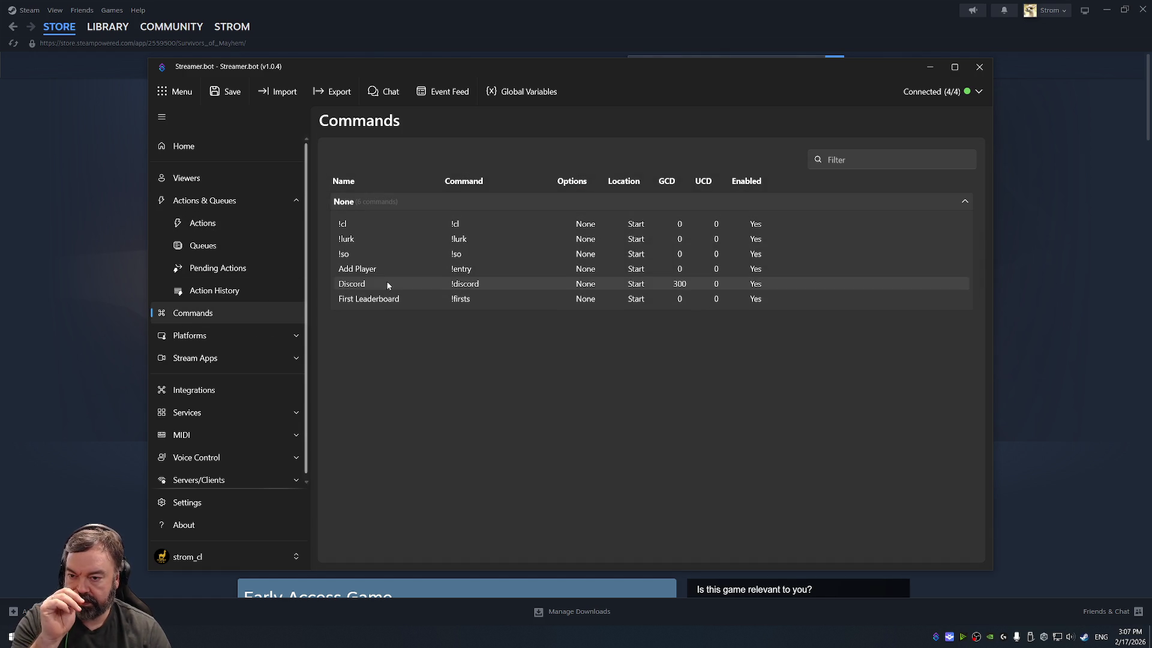
pyautogui.doubleClick(382, 225)
pyautogui.hotkey('ctrl', 'a')
pyautogui.write('C')
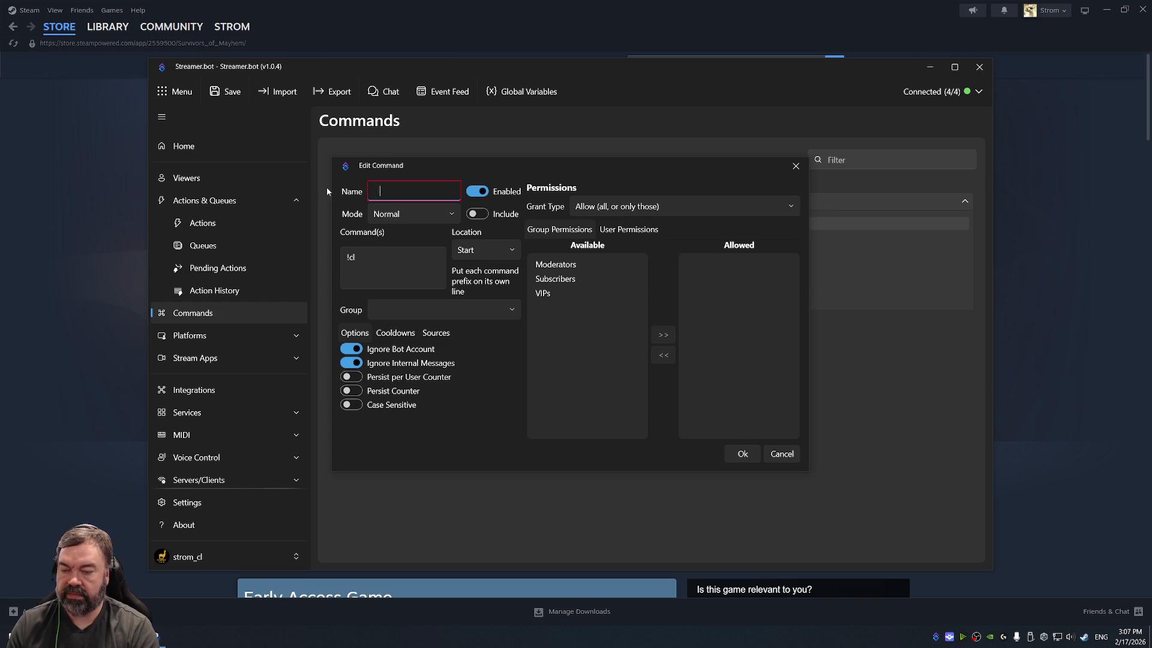
pyautogui.write('harging Llama')
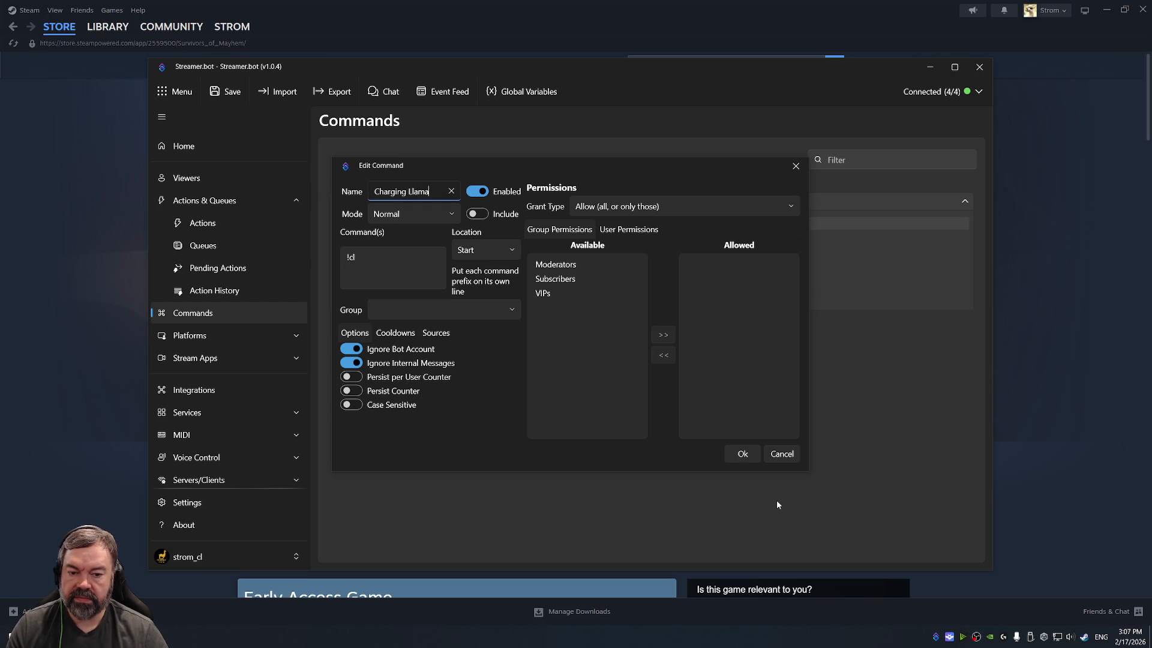
pyautogui.click(746, 451)
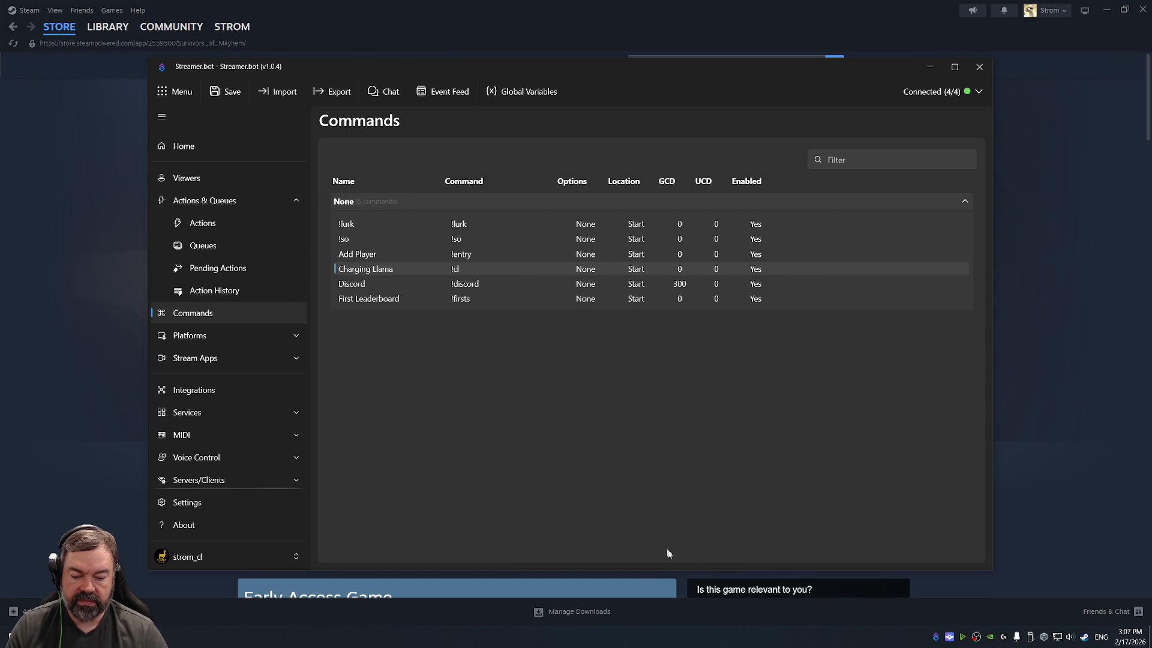
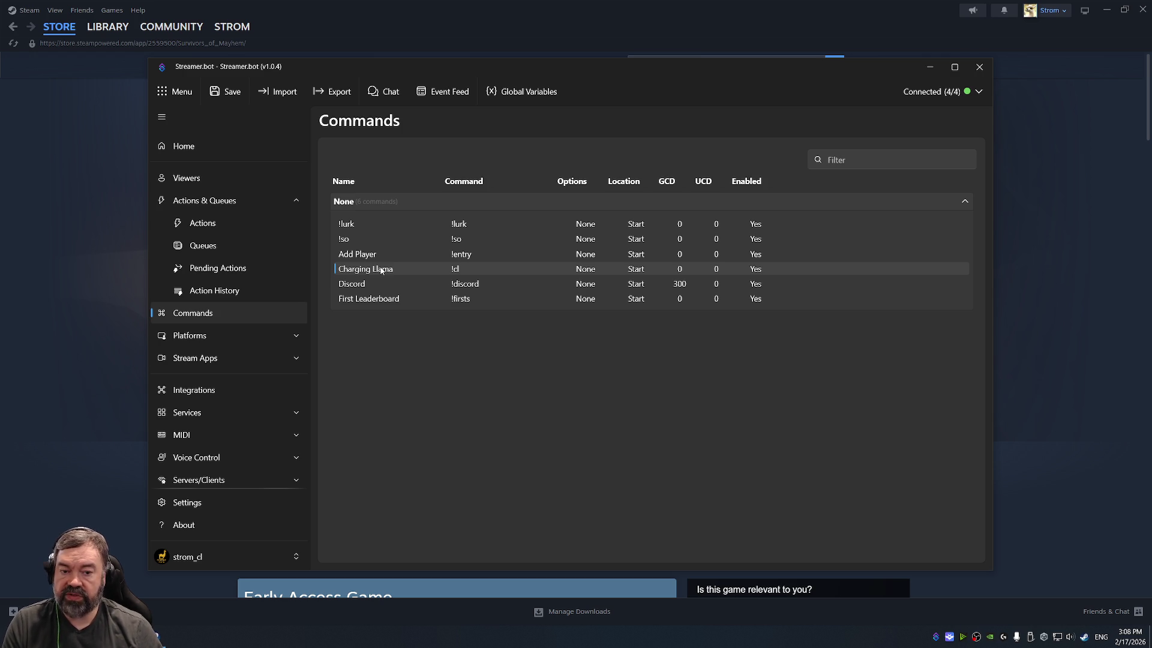
# Step: Go to the Actions list and select the !cl action to see its Charging Llama trigger and chat message
pyautogui.click(229, 222)
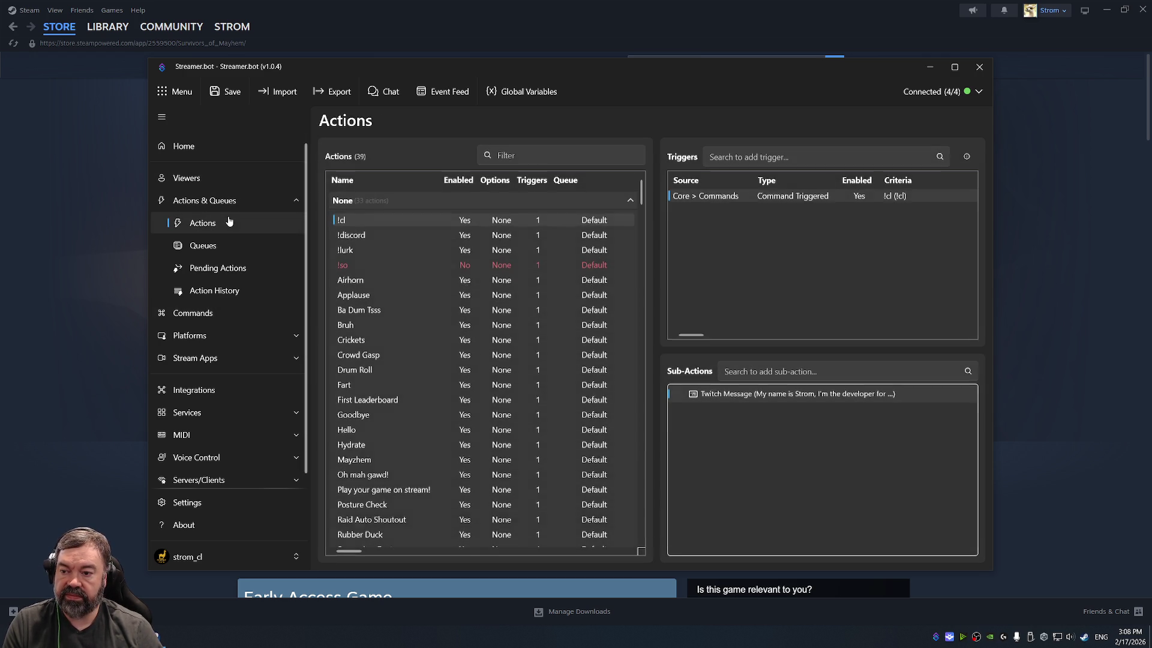
pyautogui.click(377, 263)
pyautogui.click(406, 221)
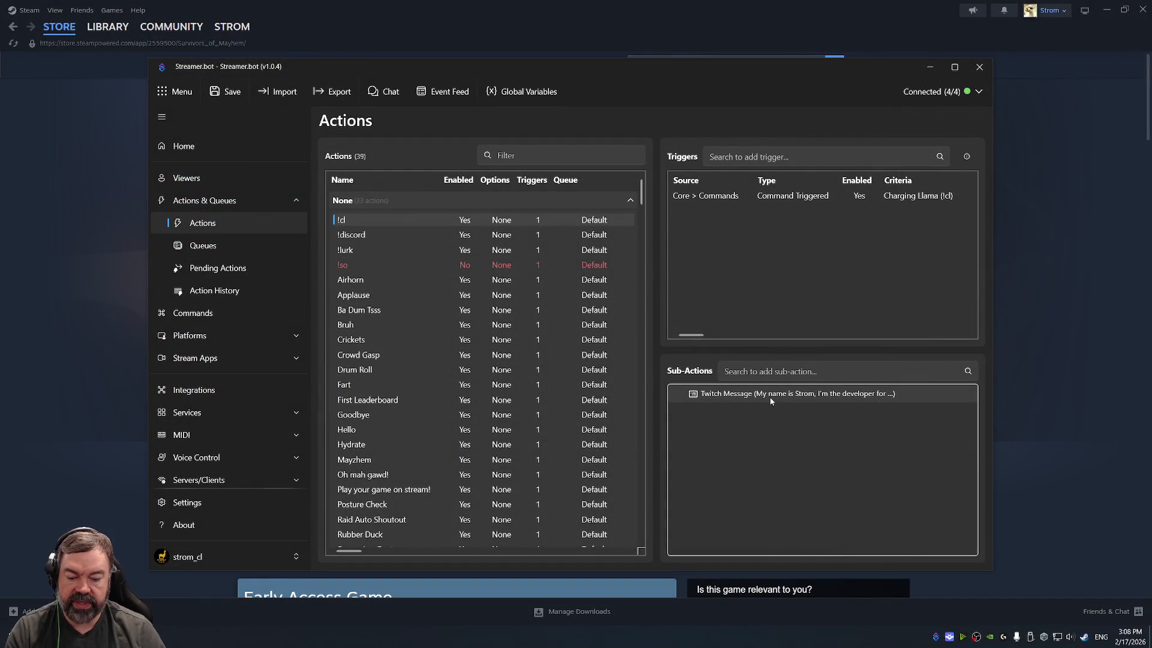
# Step: Edit the !cl Twitch message: replace the publisher link with a period and turn off bot-account sending
pyautogui.doubleClick(771, 394)
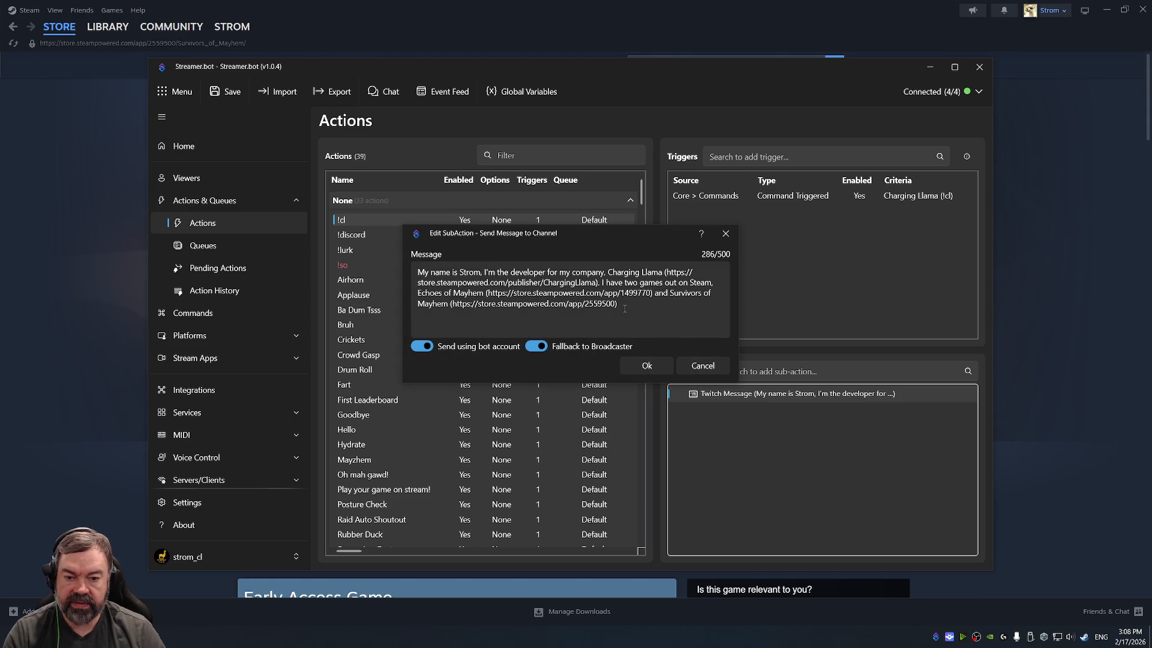
pyautogui.moveTo(603, 282); pyautogui.dragTo(663, 273)
pyautogui.press('BackSpace')
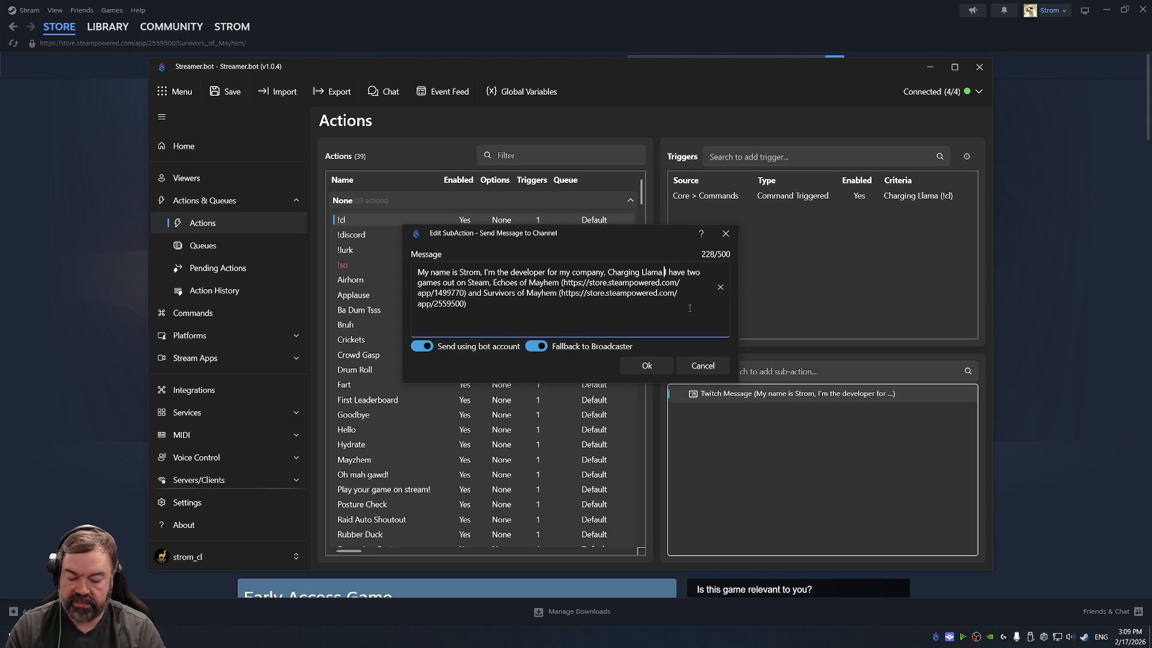
pyautogui.write('.')
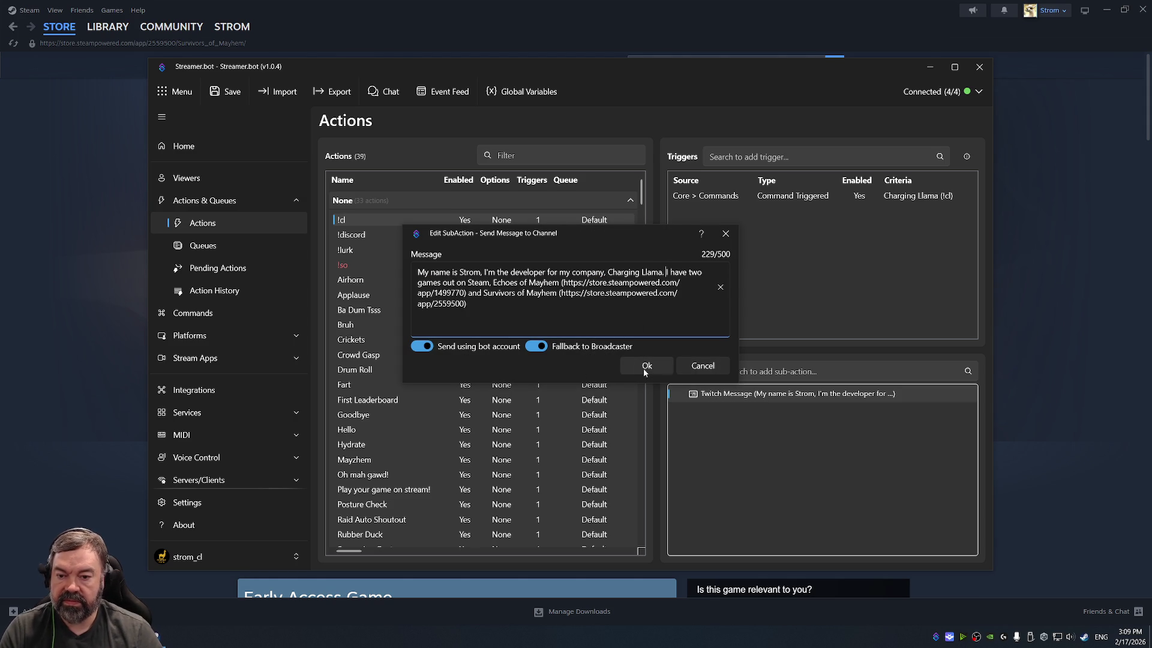
pyautogui.click(542, 305)
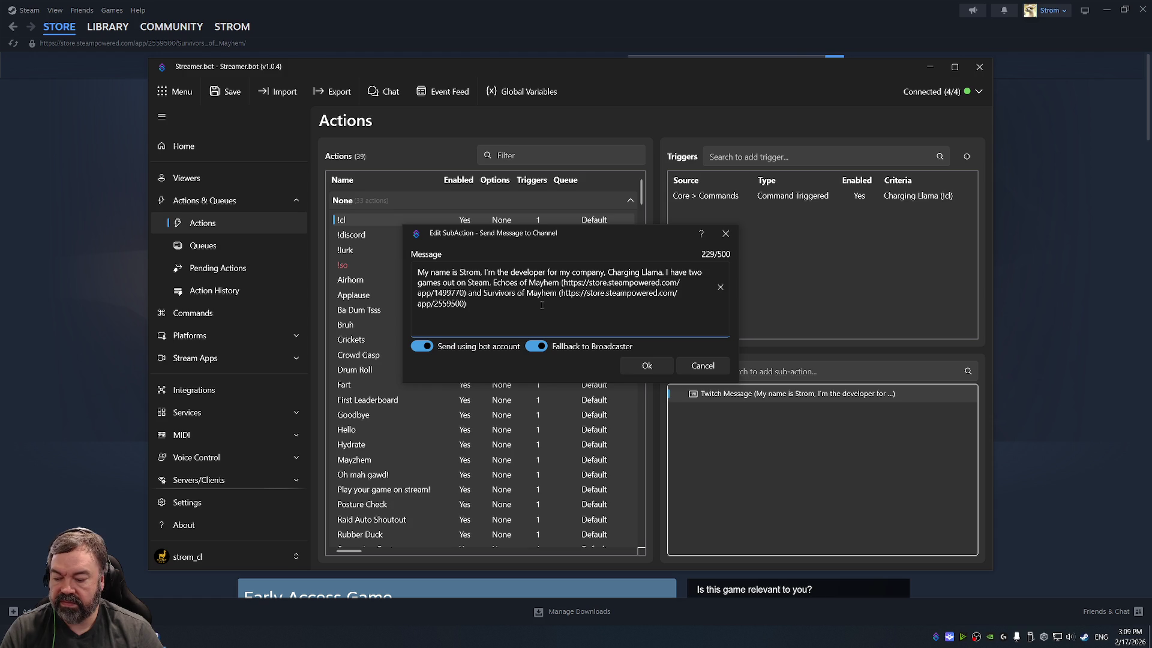
pyautogui.click(649, 366)
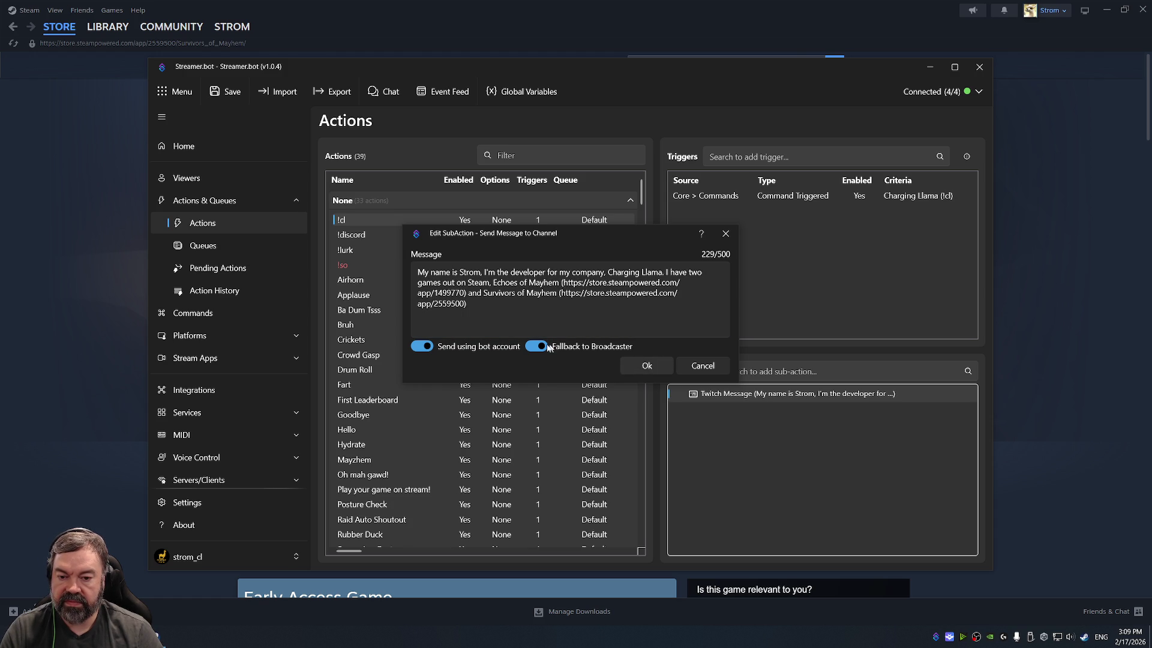
pyautogui.click(422, 347)
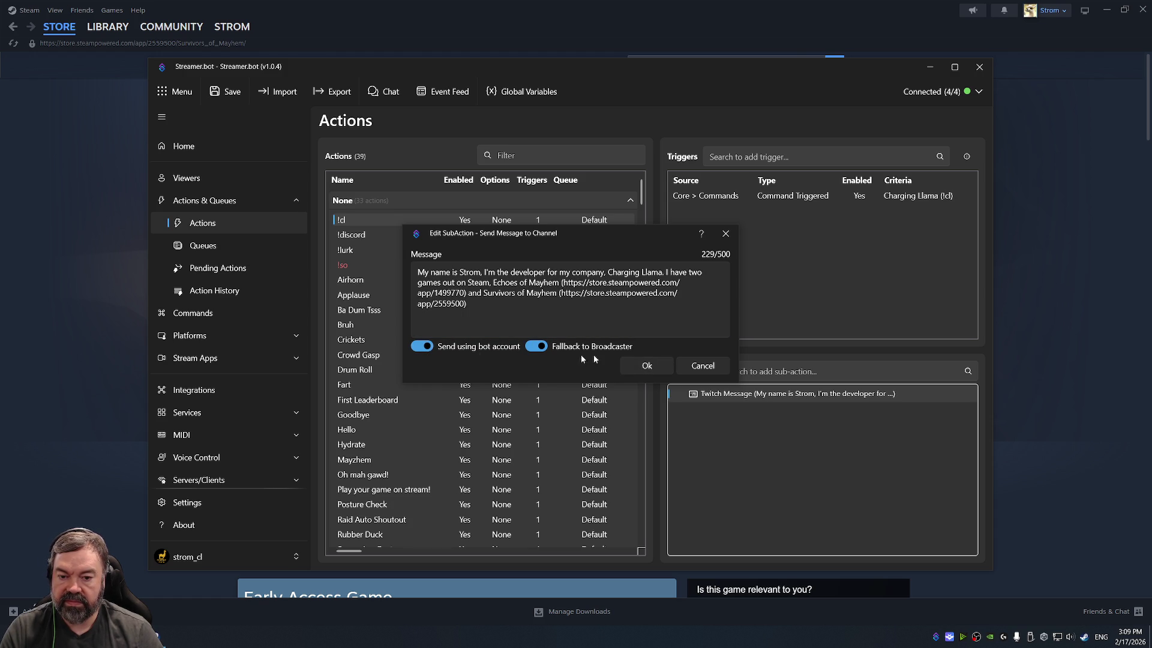
pyautogui.click(671, 375)
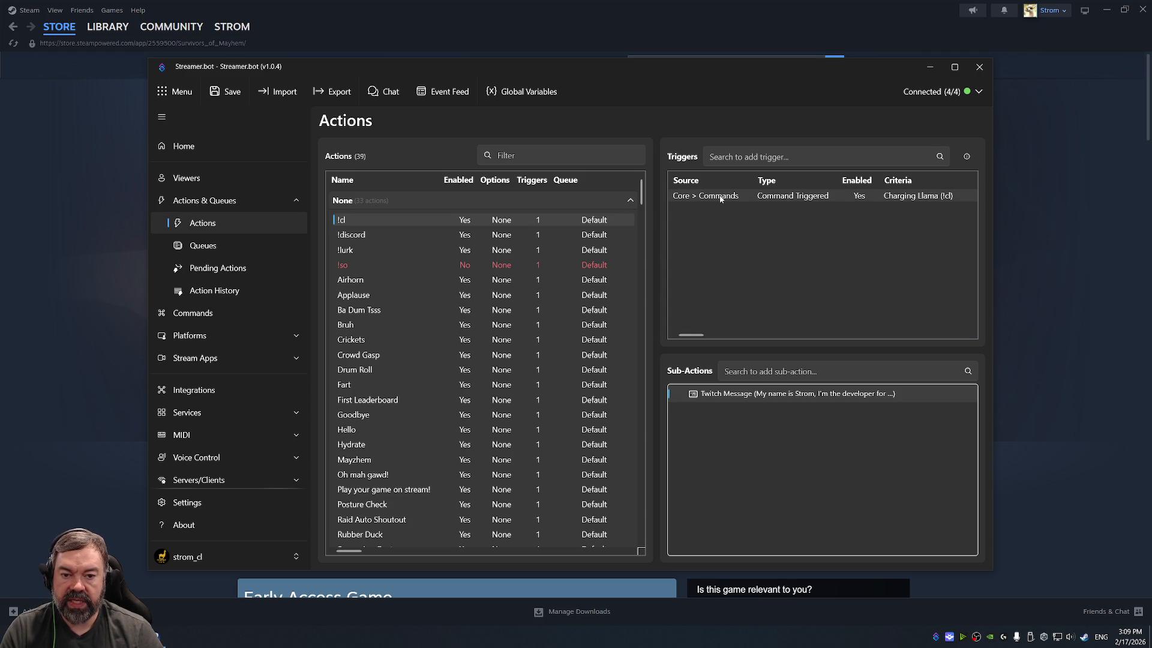
# Step: Check the !cl action's settings and its Charging Llama trigger without changing anything
pyautogui.doubleClick(370, 222)
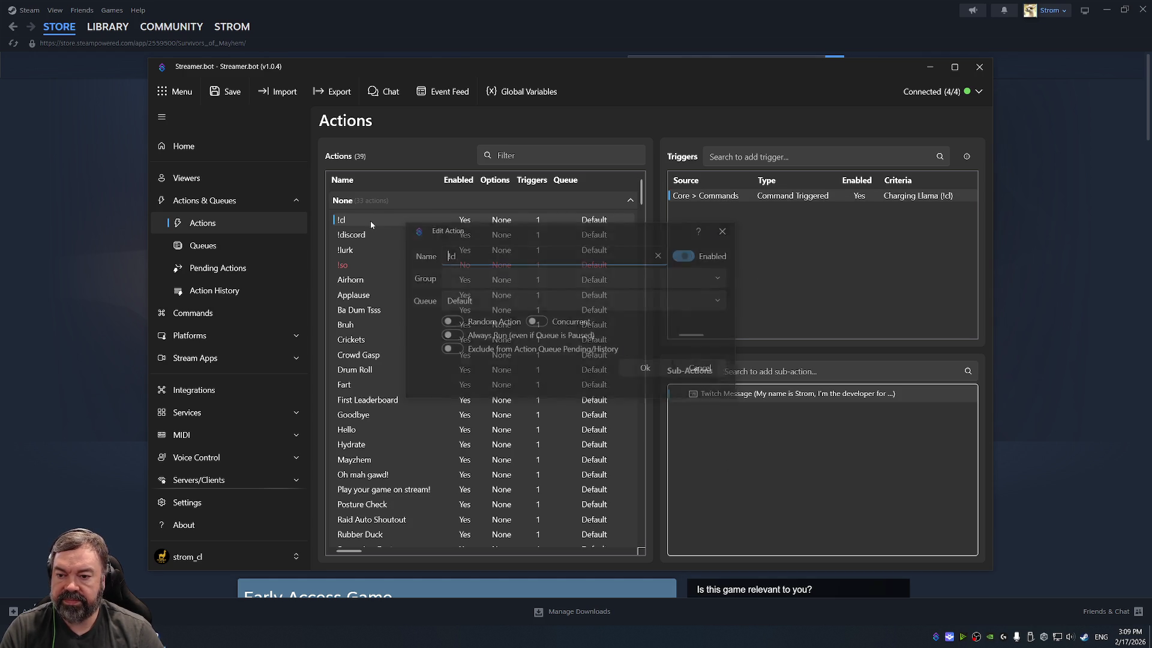
pyautogui.click(702, 371)
pyautogui.doubleClick(733, 198)
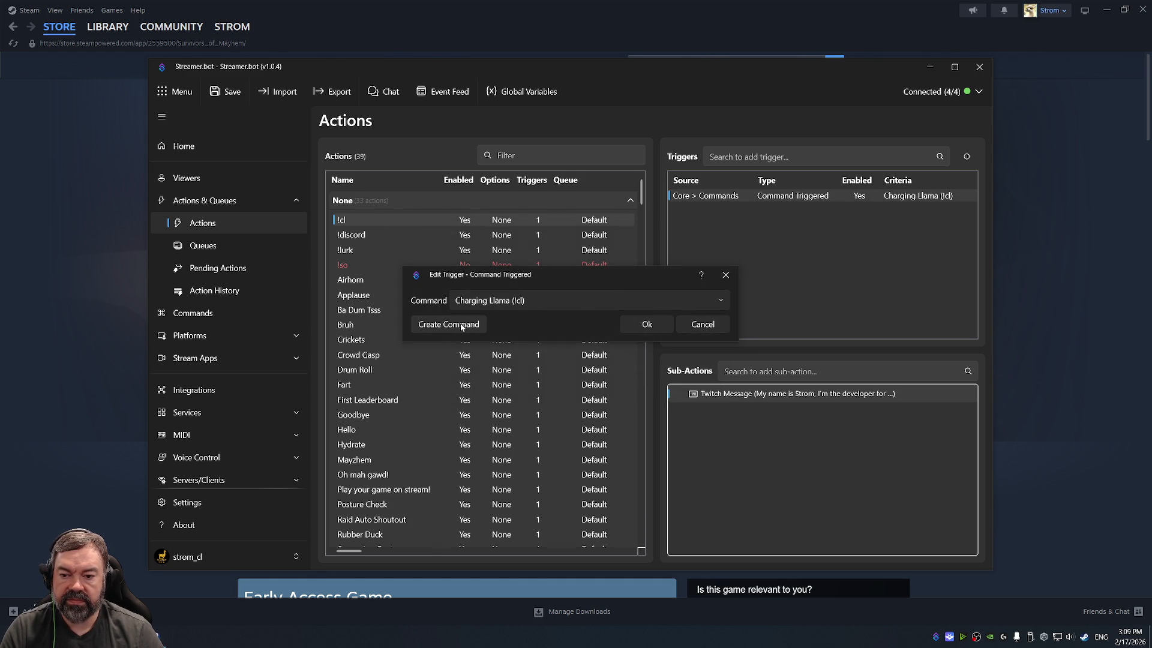
pyautogui.click(702, 324)
# Step: Set the Charging Llama command's grant type to Deny (all, or only those), then minimize Streamer.bot
pyautogui.click(265, 313)
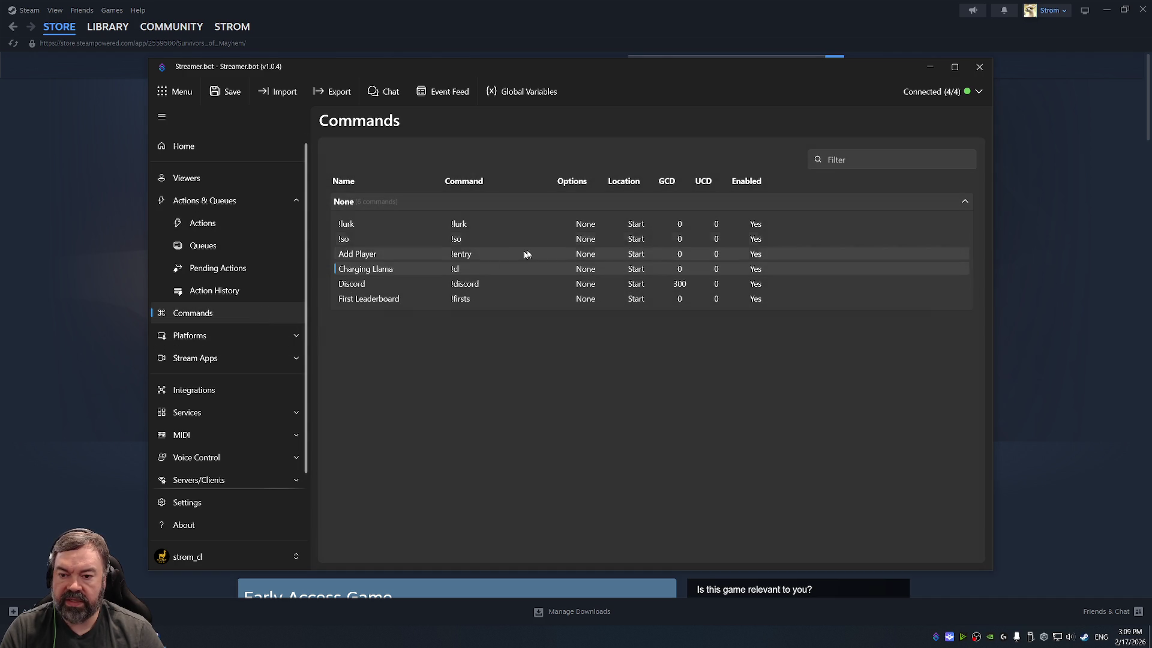
pyautogui.doubleClick(363, 270)
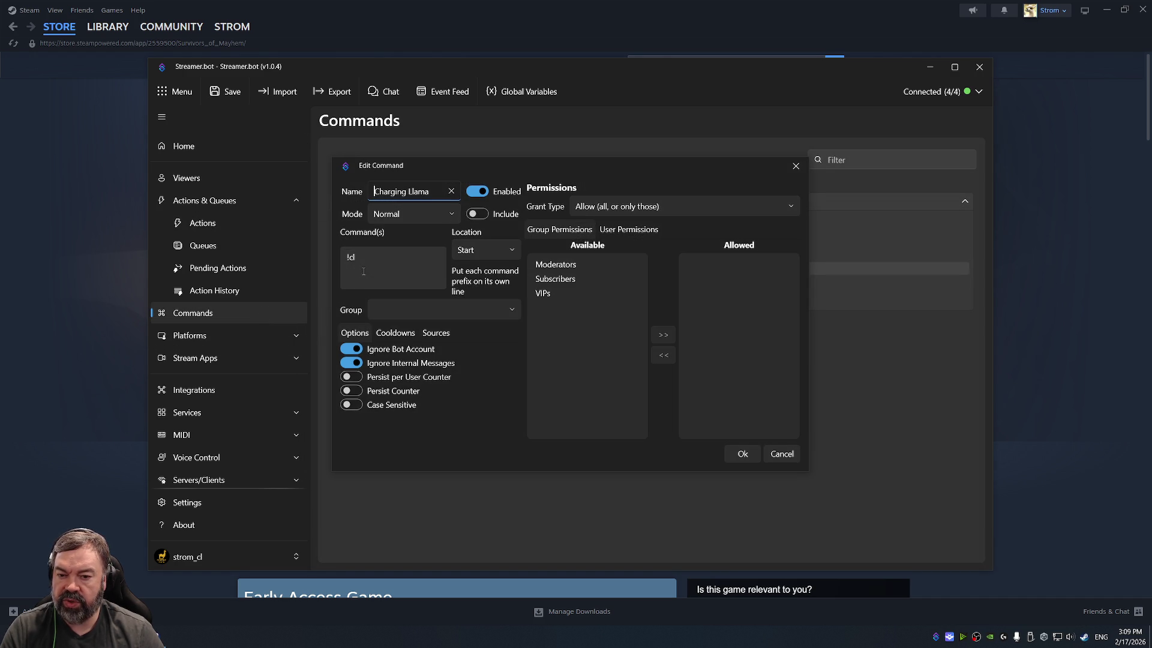
pyautogui.click(652, 206)
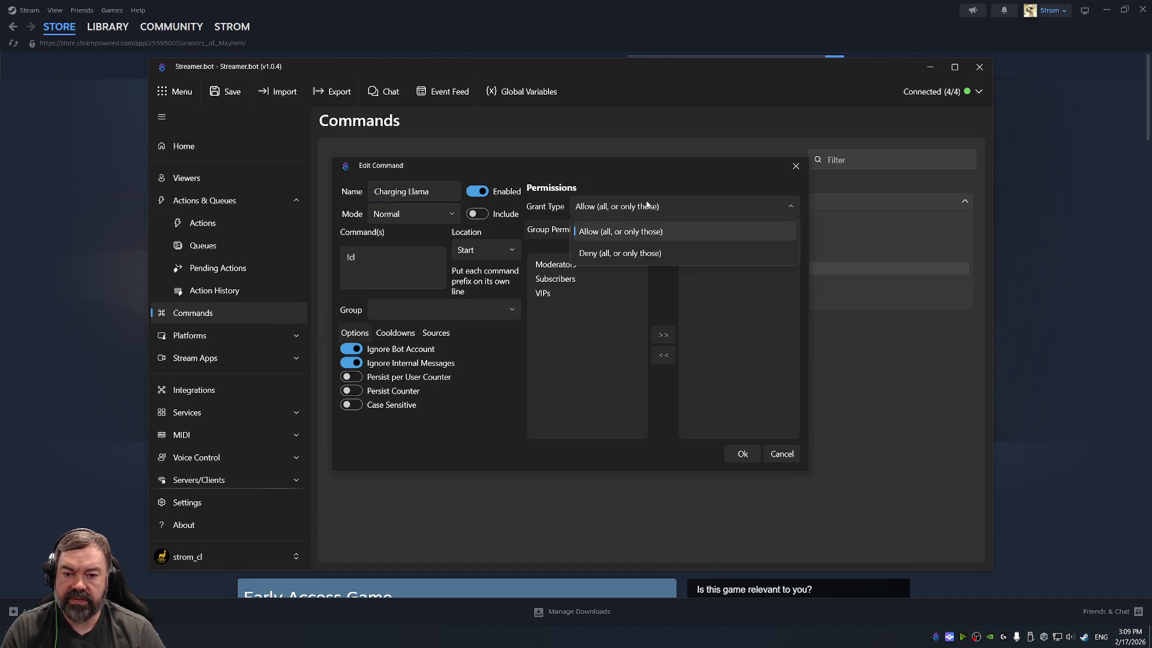
pyautogui.click(634, 252)
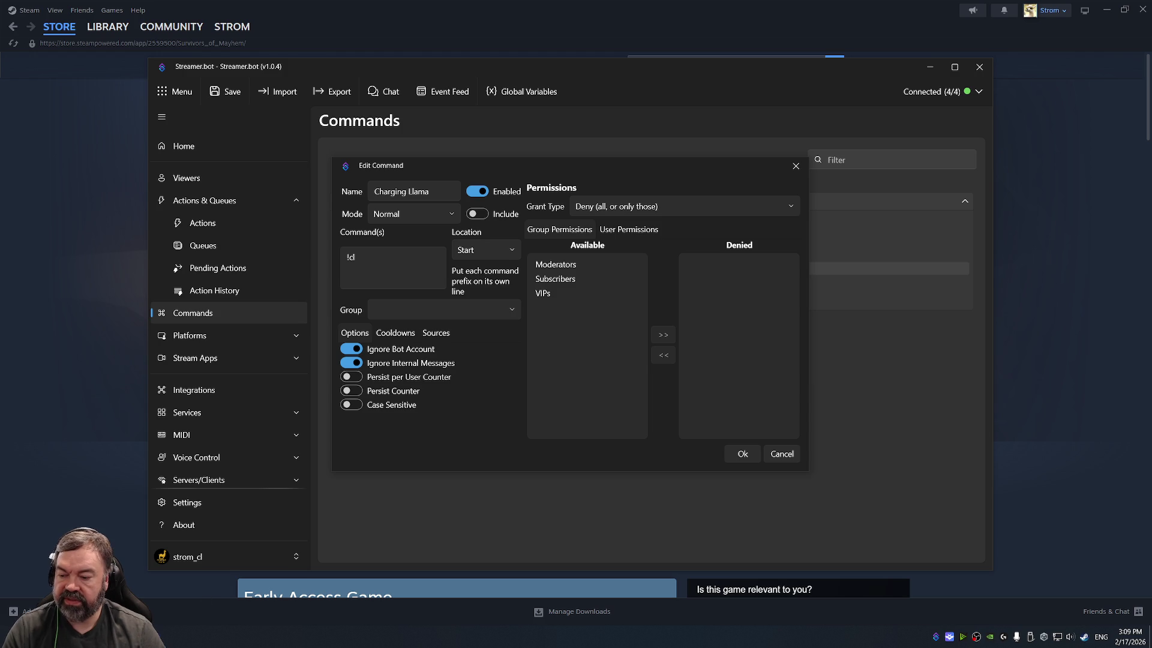
pyautogui.click(155, 637)
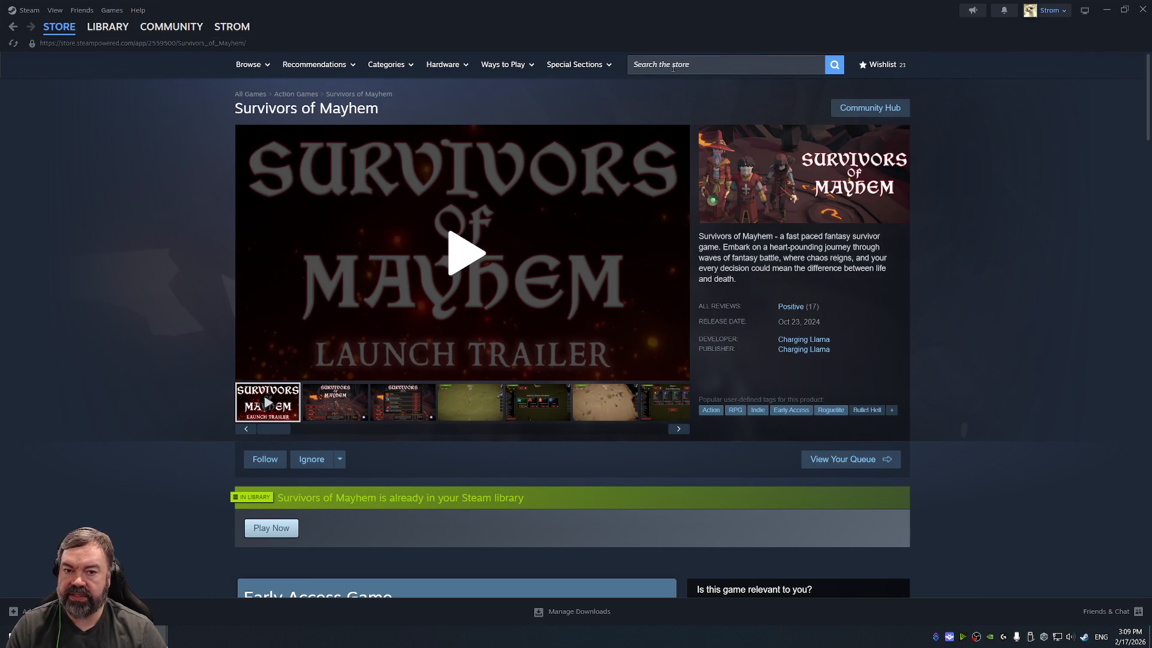
# Step: Search the Steam store for 'megabonk', open its page, pause the trailer, and switch to Chrome
pyautogui.click(672, 64)
pyautogui.write('megabonk')
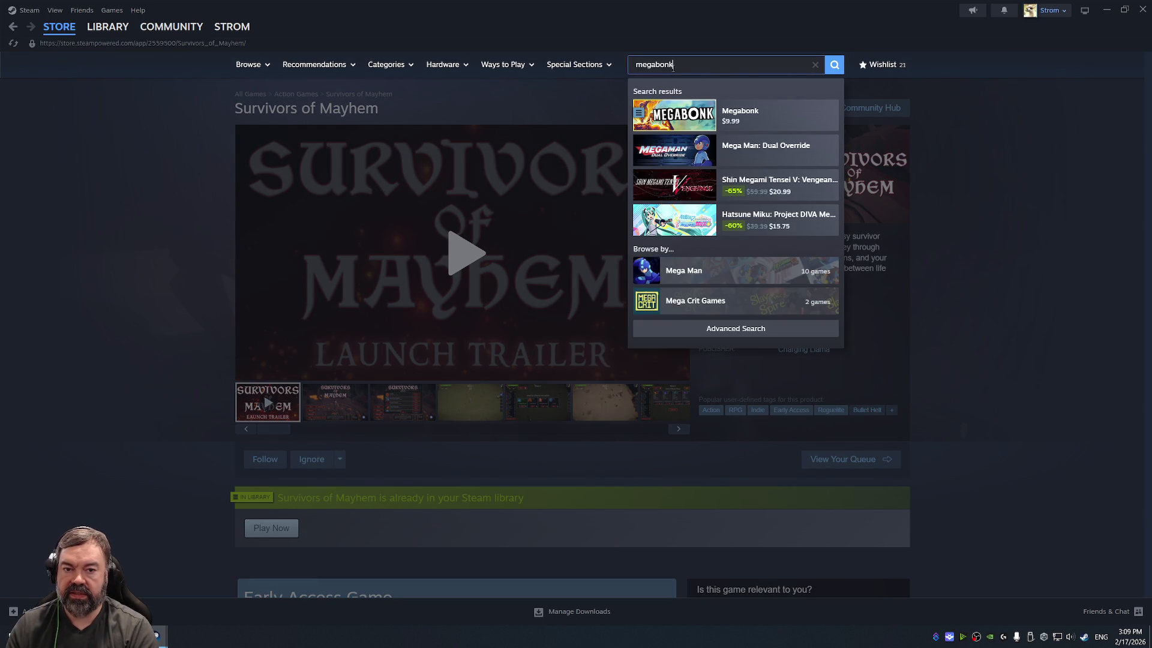
pyautogui.click(756, 114)
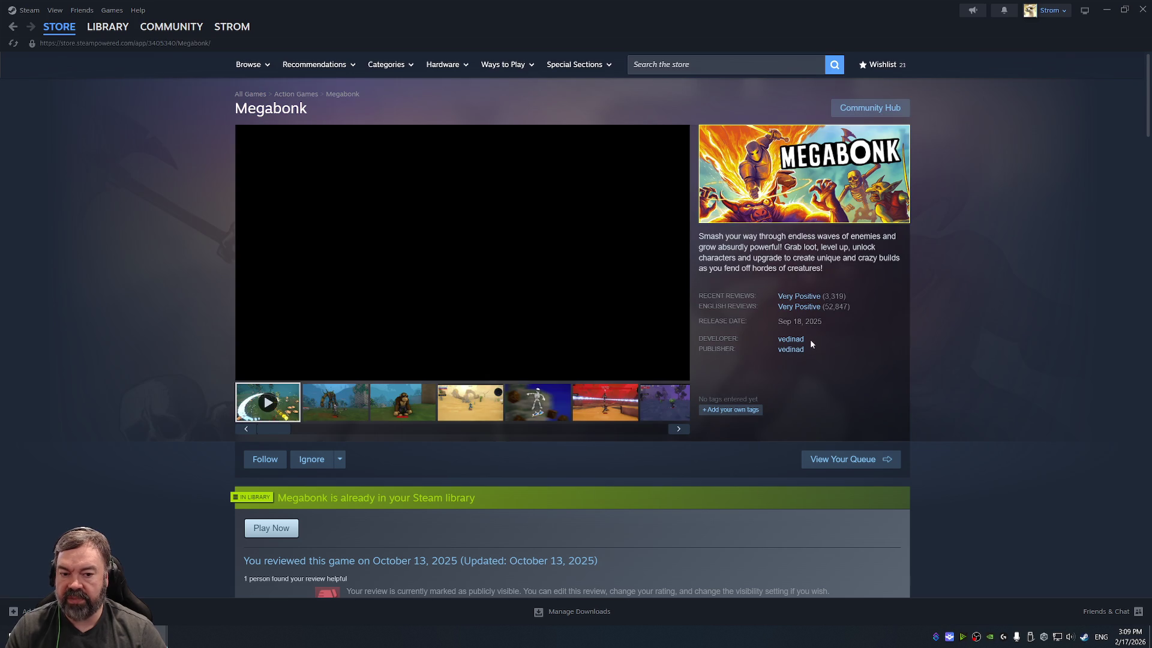
pyautogui.click(248, 370)
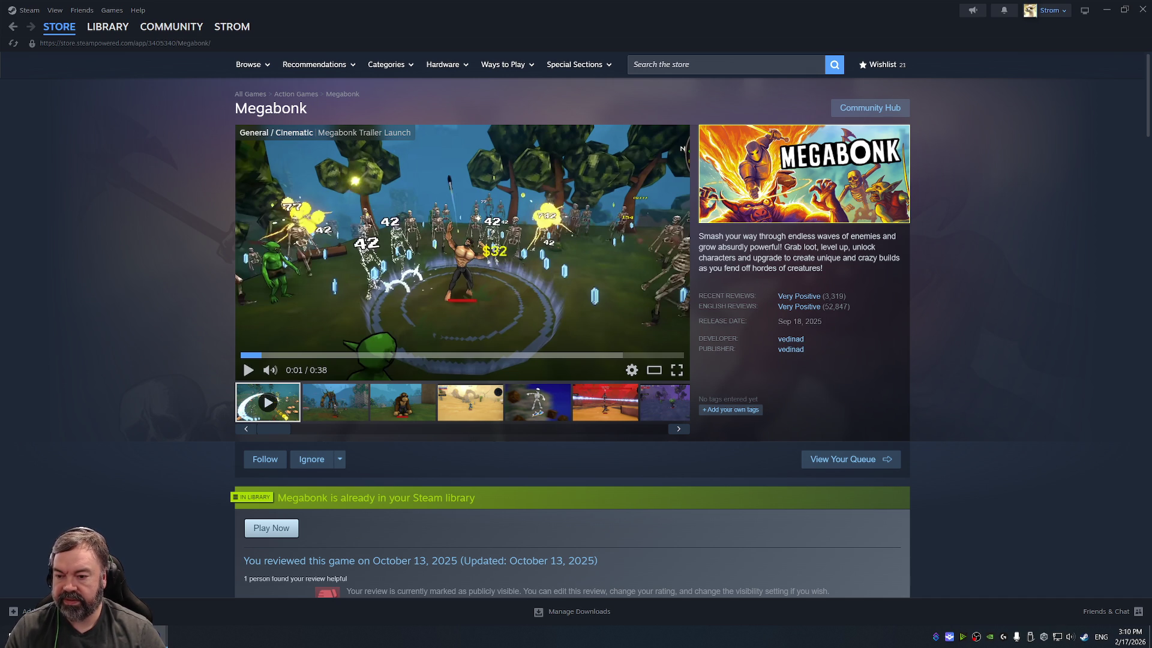
pyautogui.click(36, 550)
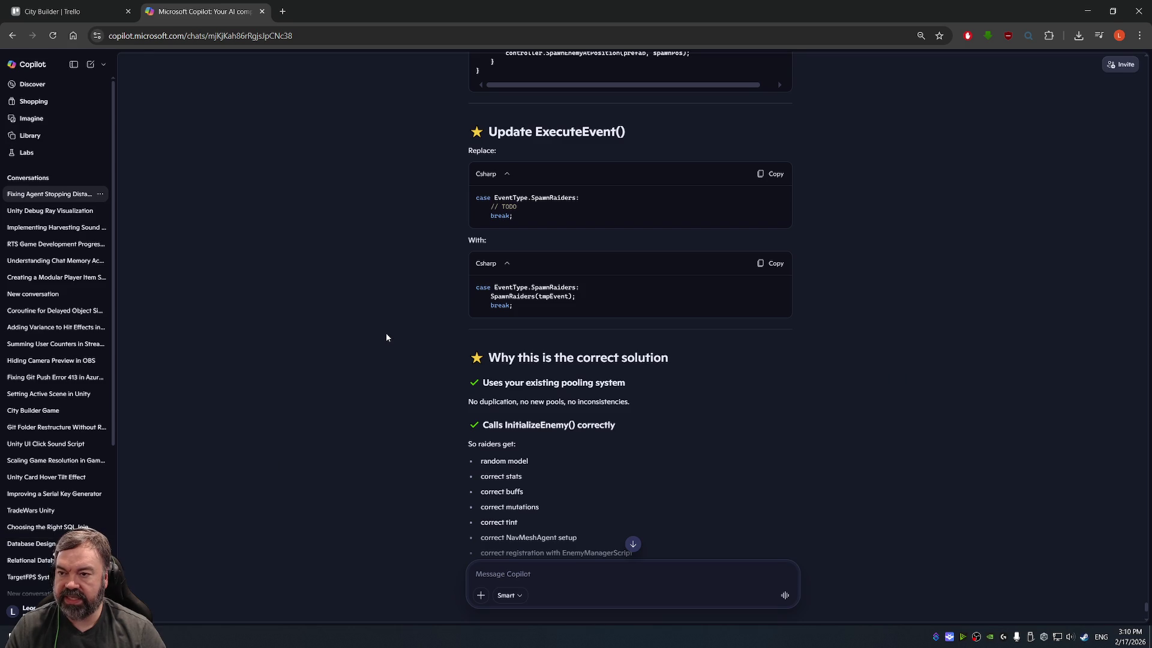
# Step: In a new tab, search YouTube for 'dani the dev' and open the Dani channel's Videos tab
pyautogui.hotkey('ctrl', 't')
pyautogui.write('you')
pyautogui.press('Return')
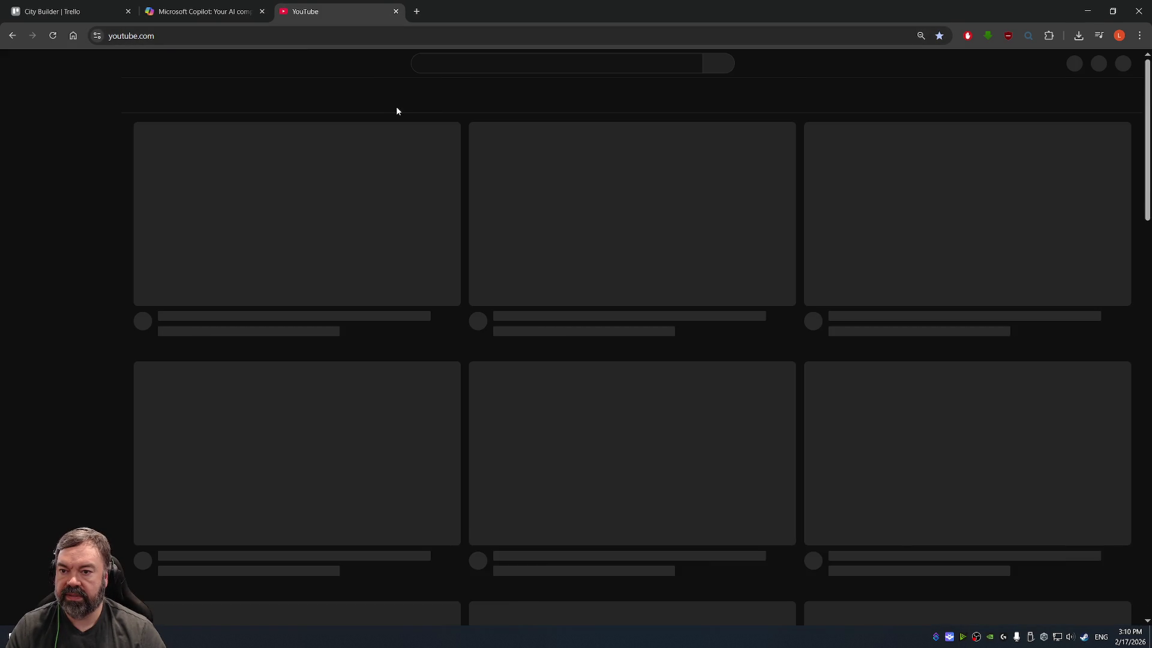
pyautogui.click(472, 64)
pyautogui.write('dani the dev')
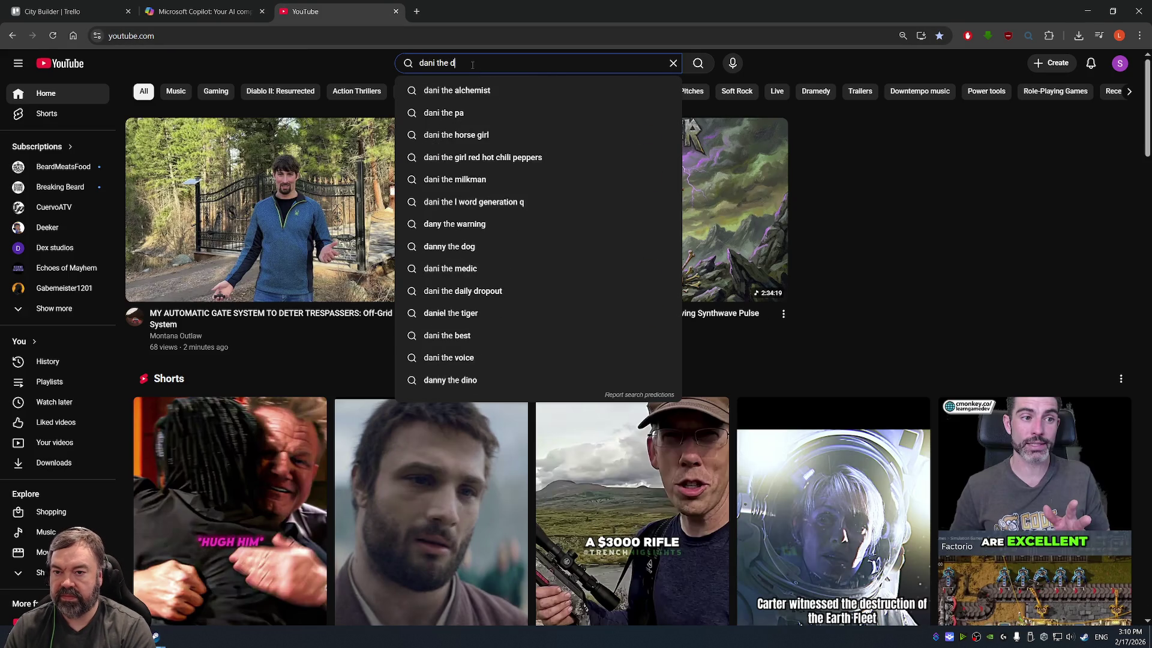
pyautogui.click(473, 89)
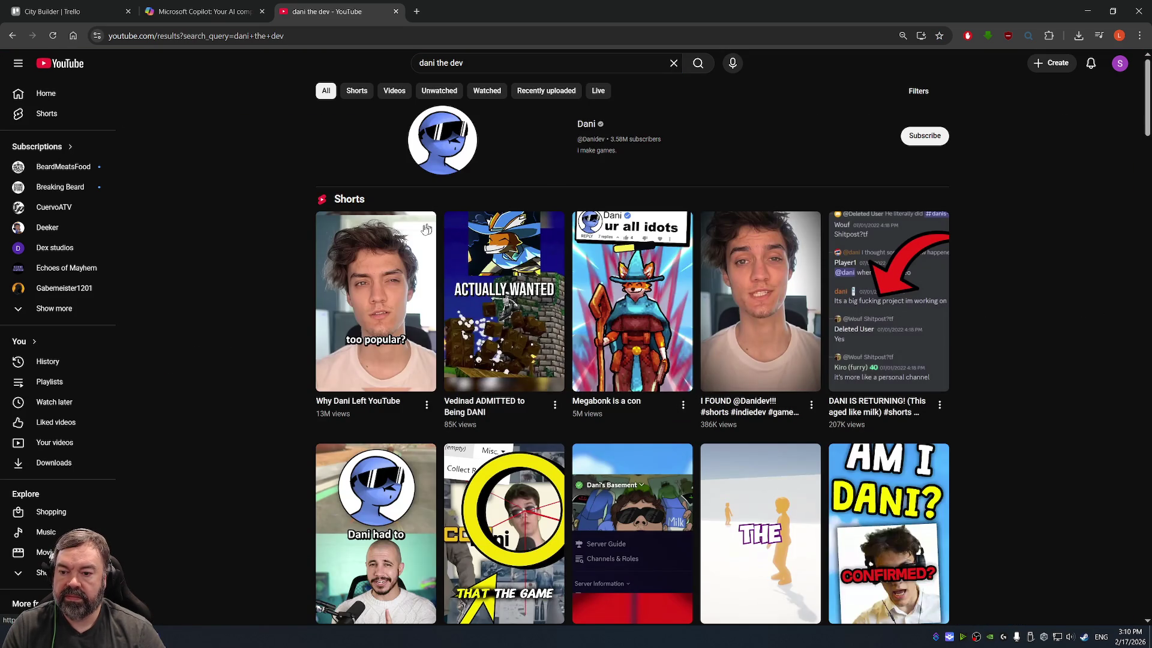
pyautogui.click(623, 142)
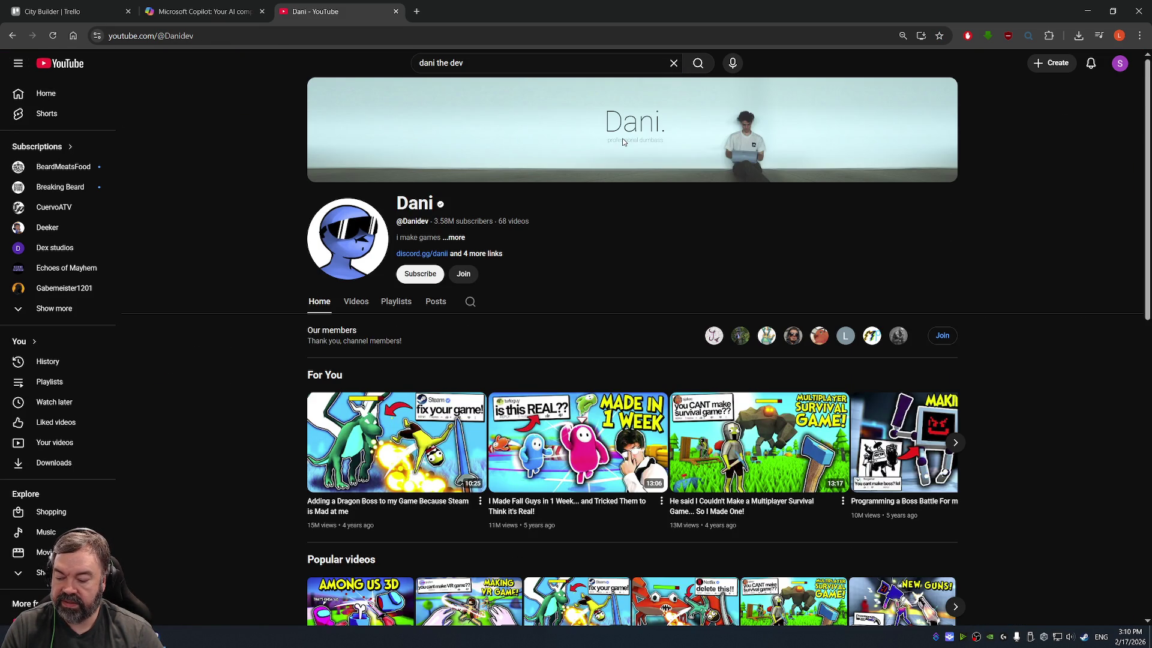
pyautogui.click(355, 301)
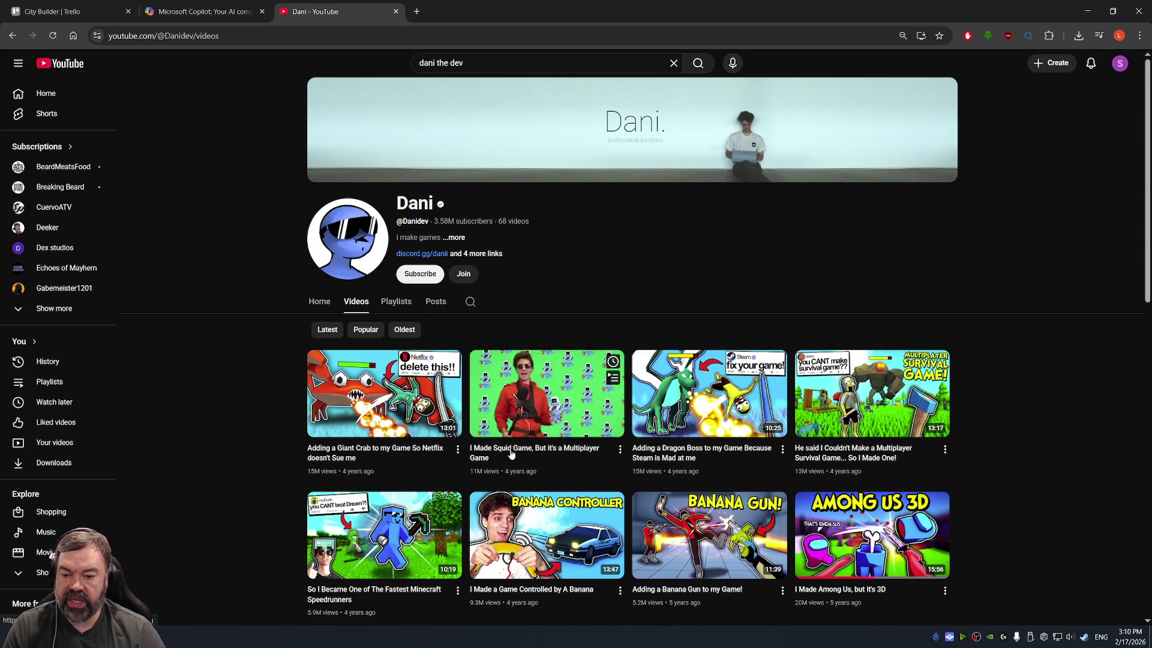
# Step: Scroll down through the Dani channel's older game videos
pyautogui.scroll(-1, 511, 454)
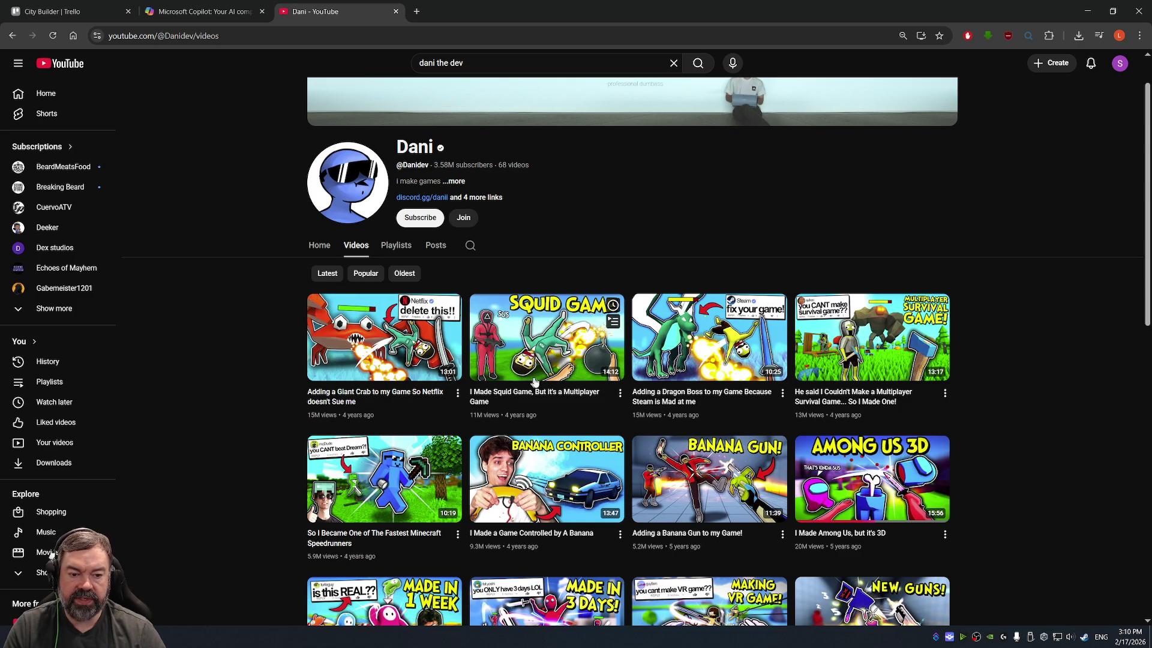
pyautogui.scroll(-2, 750, 393)
pyautogui.scroll(-4, 970, 335)
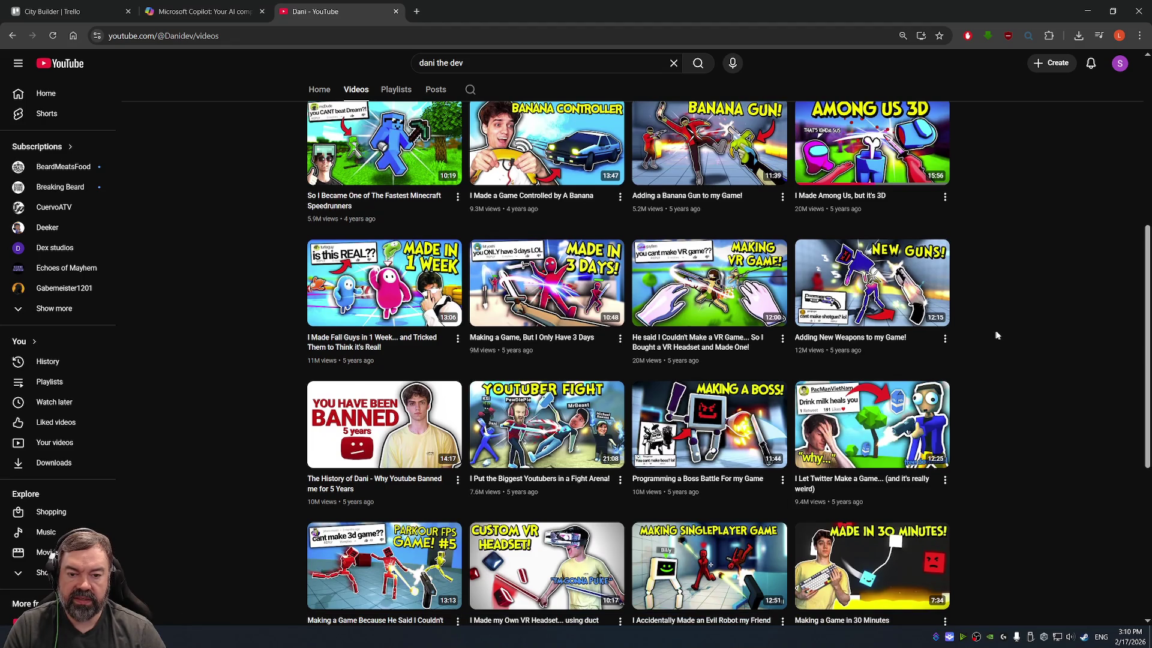
pyautogui.scroll(-6, 996, 333)
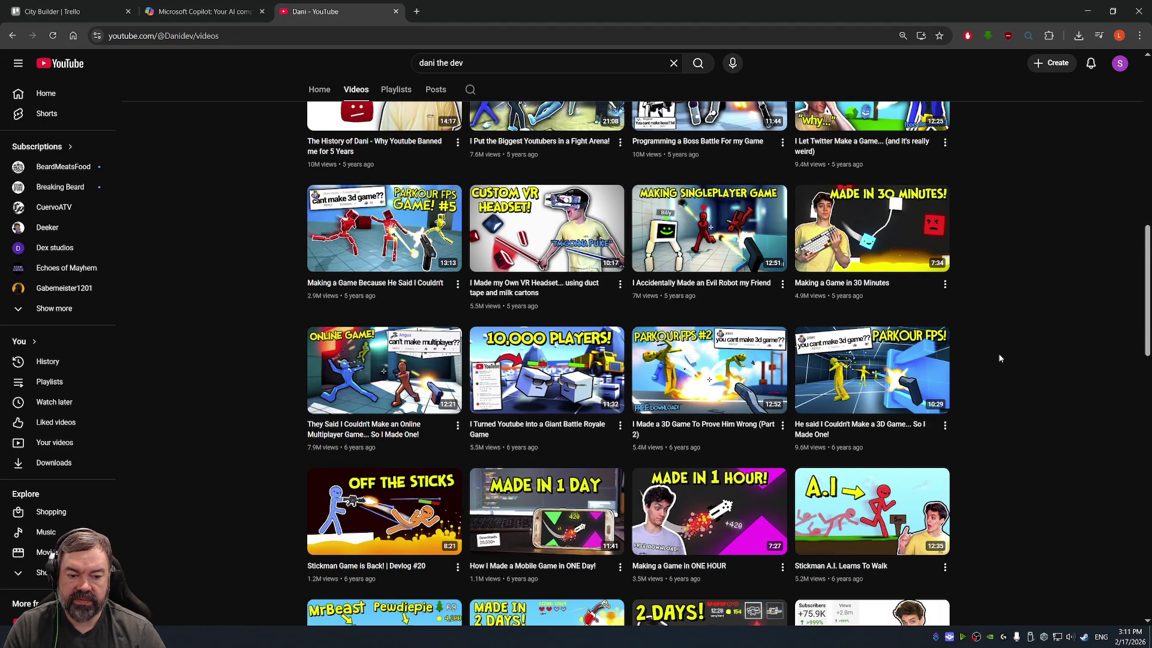
pyautogui.scroll(-8, 999, 359)
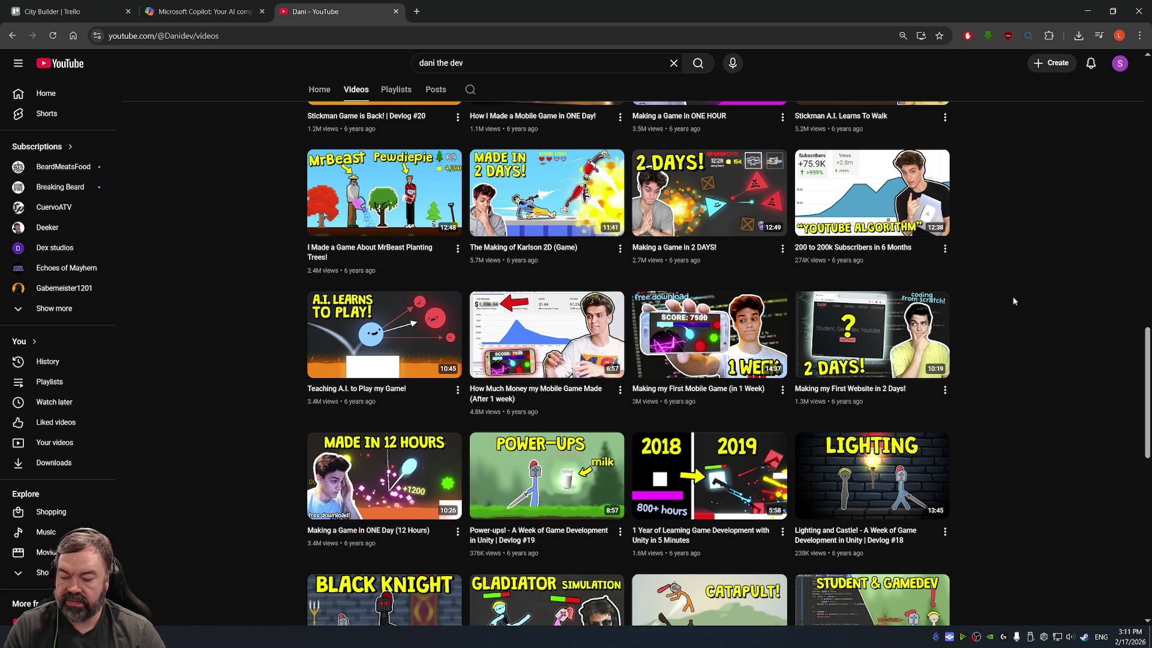
pyautogui.scroll(-3, 1010, 301)
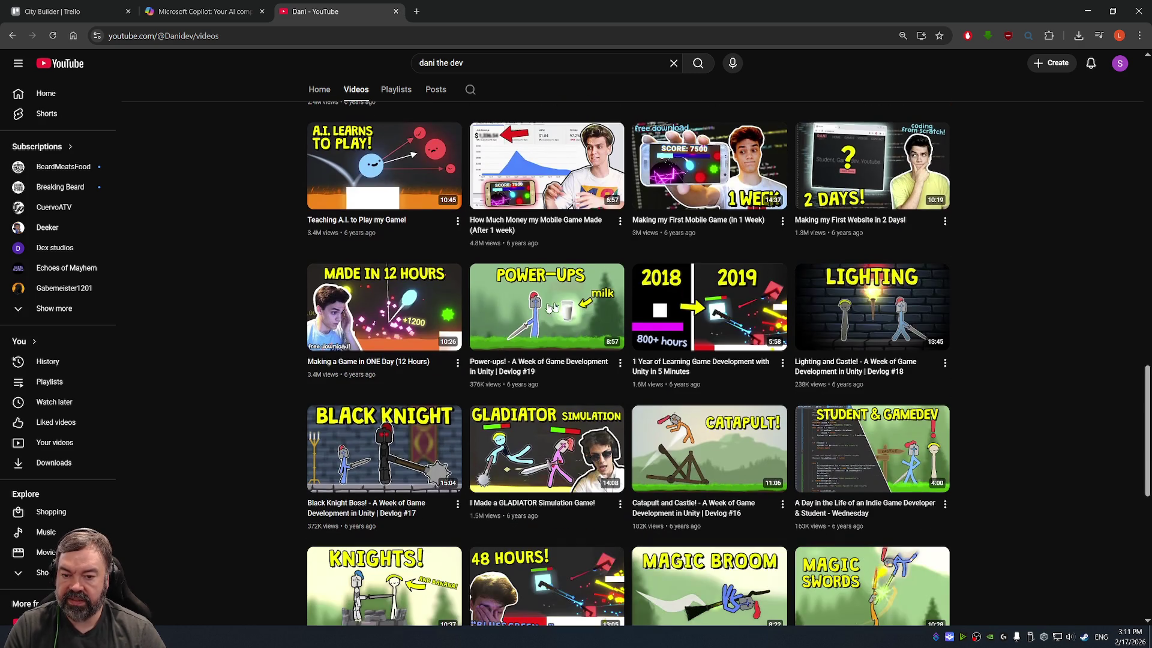
pyautogui.scroll(-6, 556, 328)
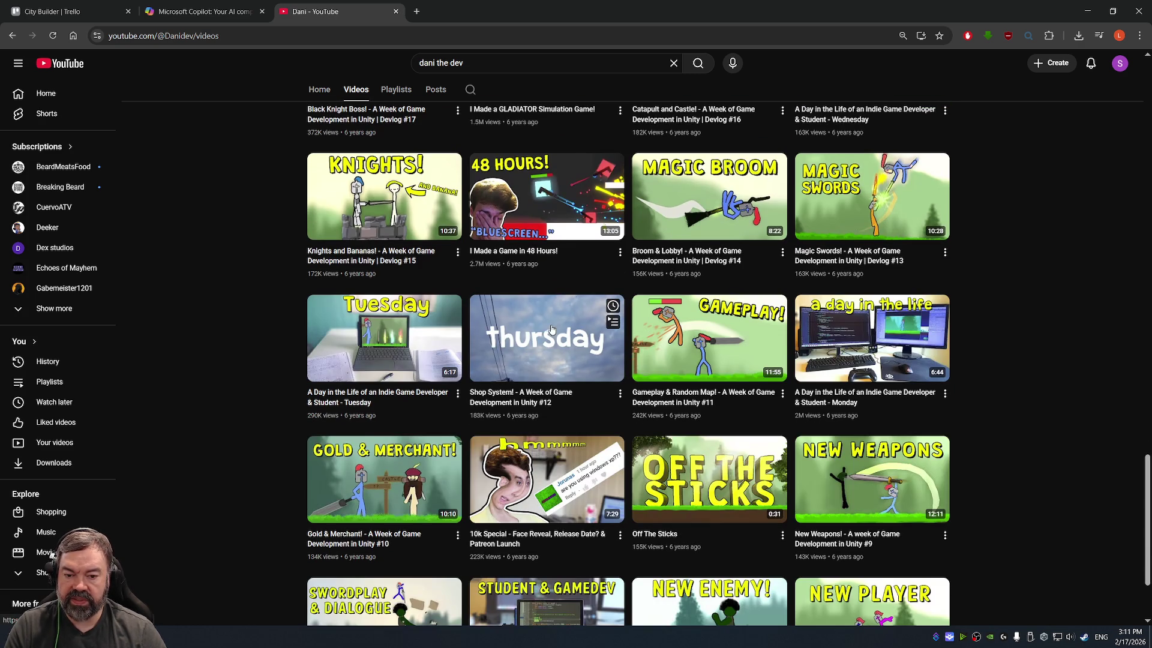
pyautogui.scroll(-2, 528, 313)
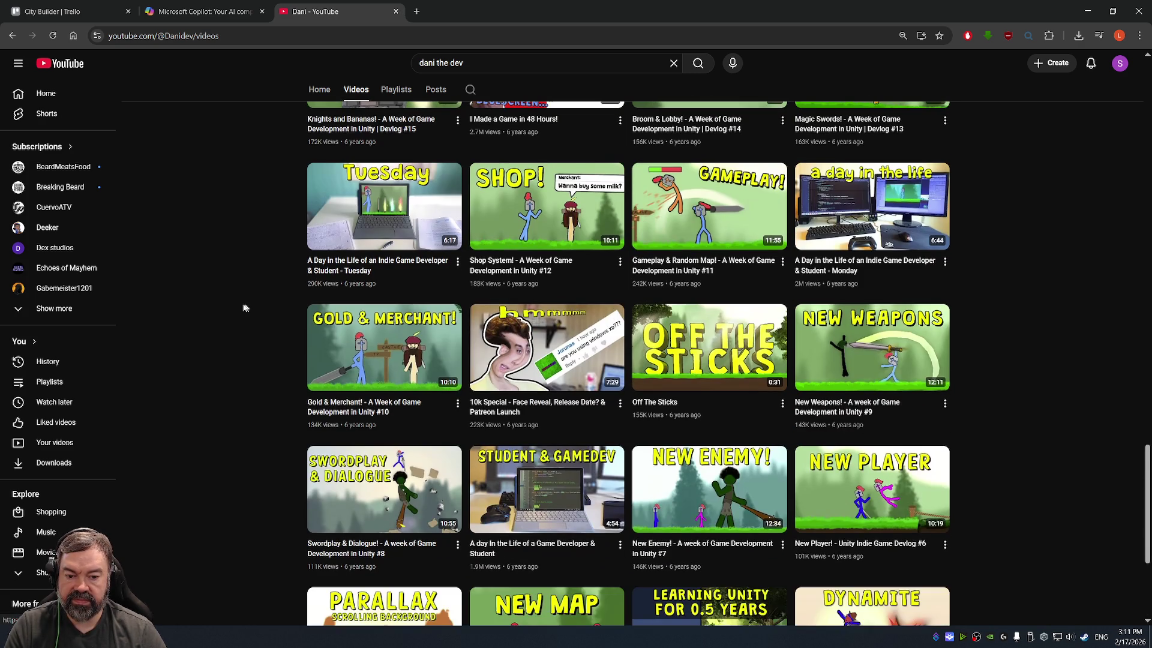
pyautogui.scroll(-4, 240, 309)
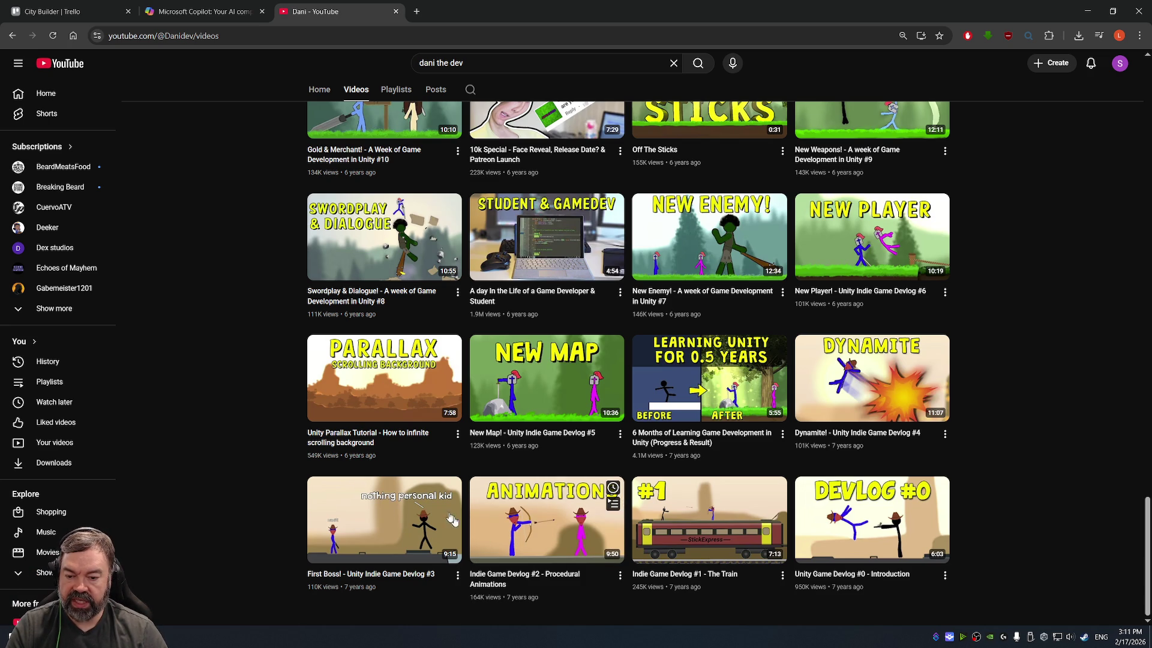
# Step: Scroll back up to the channel header and minimize Chrome to reveal the Megabonk Steam page
pyautogui.scroll(20, 628, 443)
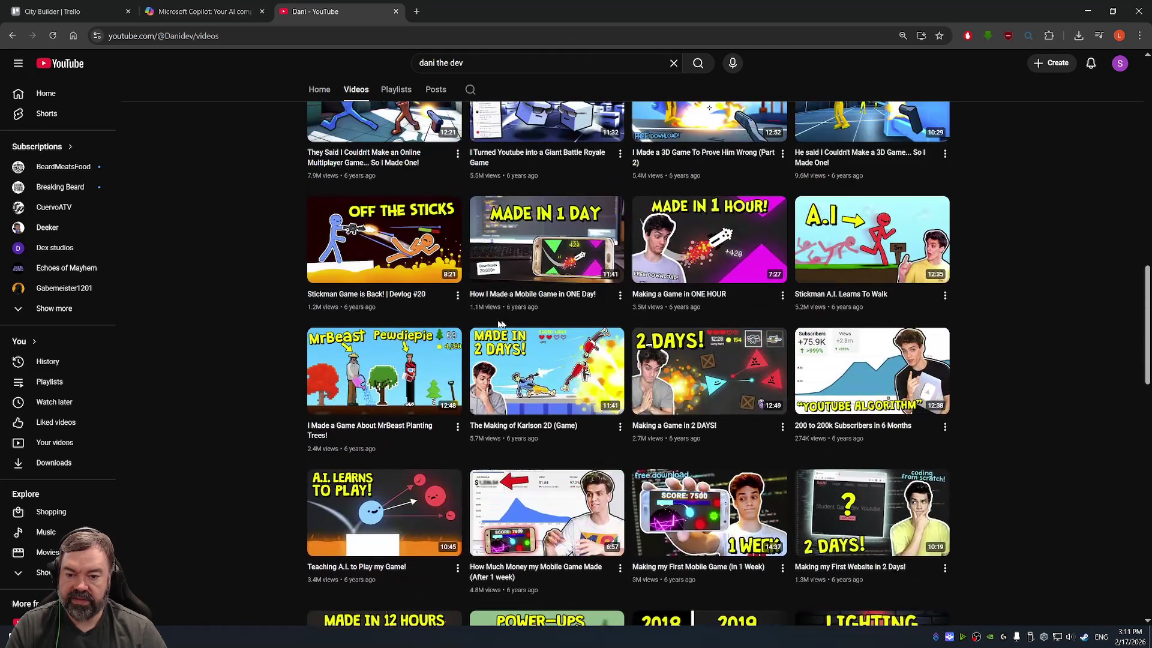
pyautogui.scroll(2, 517, 360)
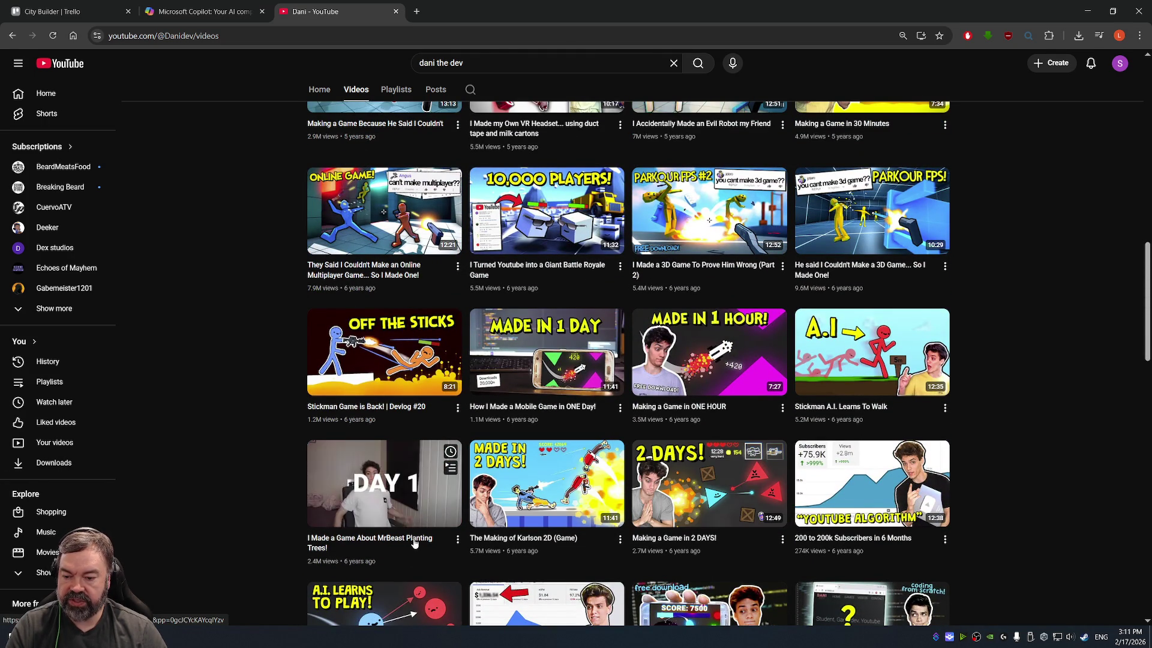
pyautogui.scroll(3, 732, 474)
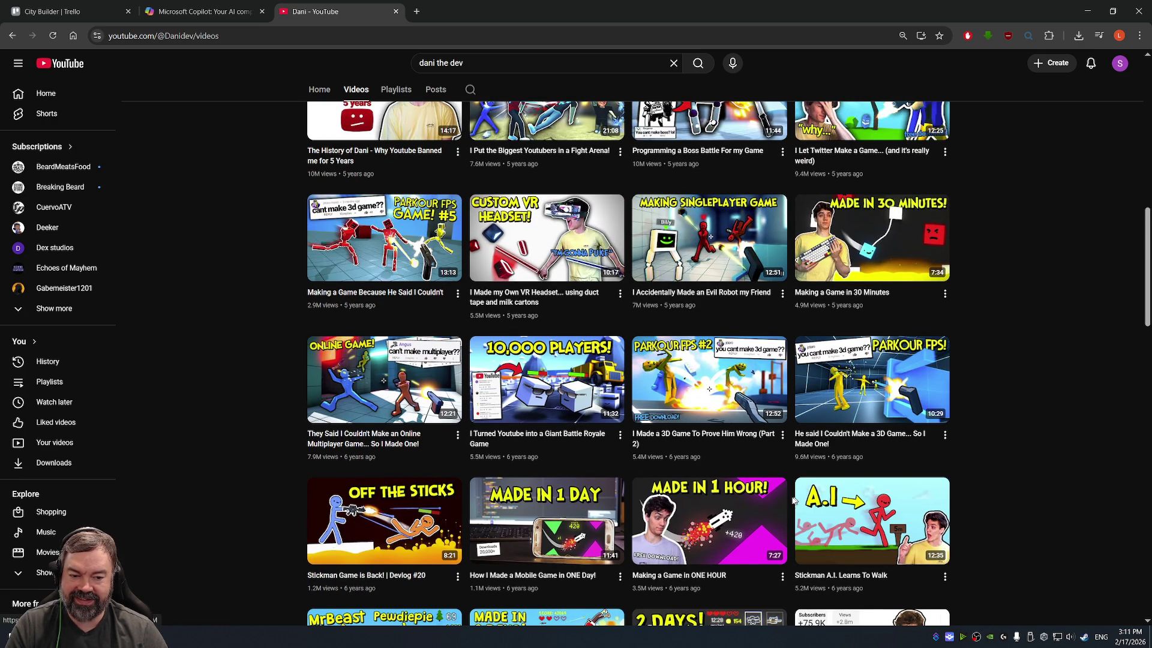
pyautogui.scroll(2, 788, 496)
pyautogui.scroll(1, 787, 496)
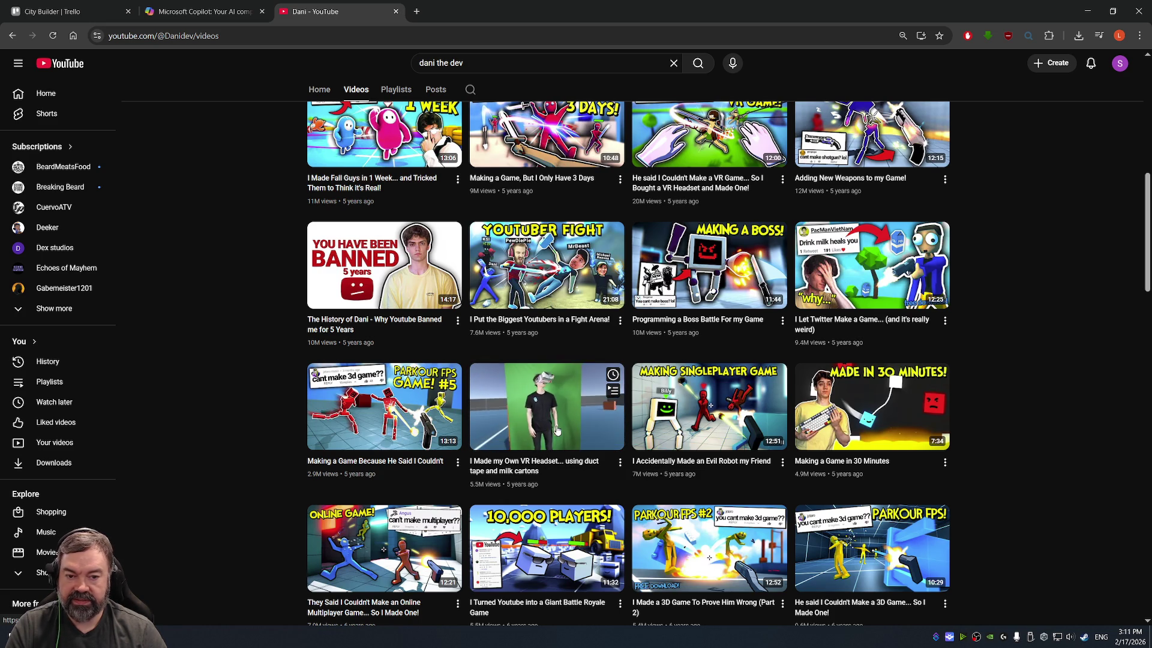
pyautogui.scroll(2, 556, 430)
pyautogui.scroll(1, 556, 430)
pyautogui.scroll(1, 556, 430)
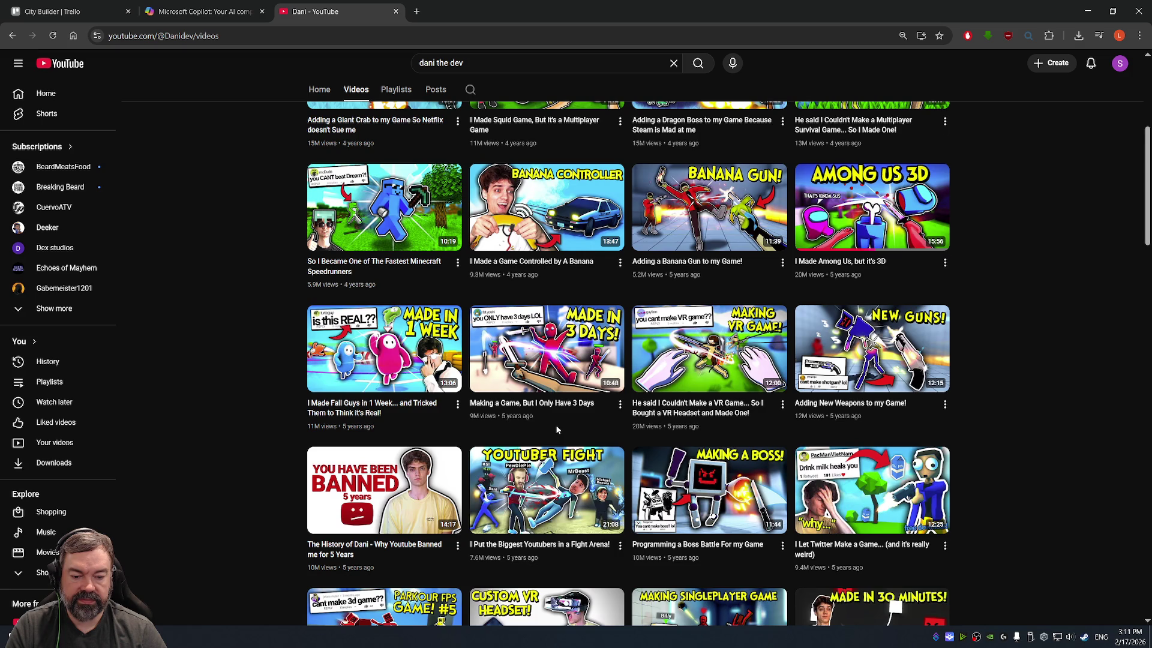
pyautogui.scroll(5, 556, 430)
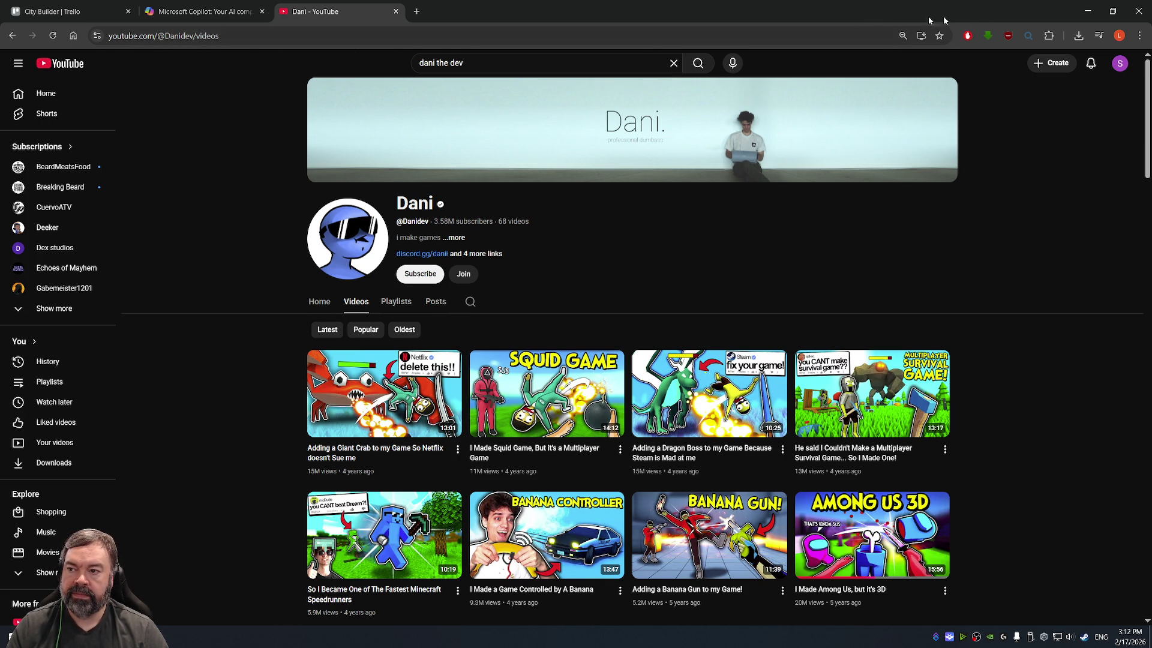
pyautogui.click(1087, 11)
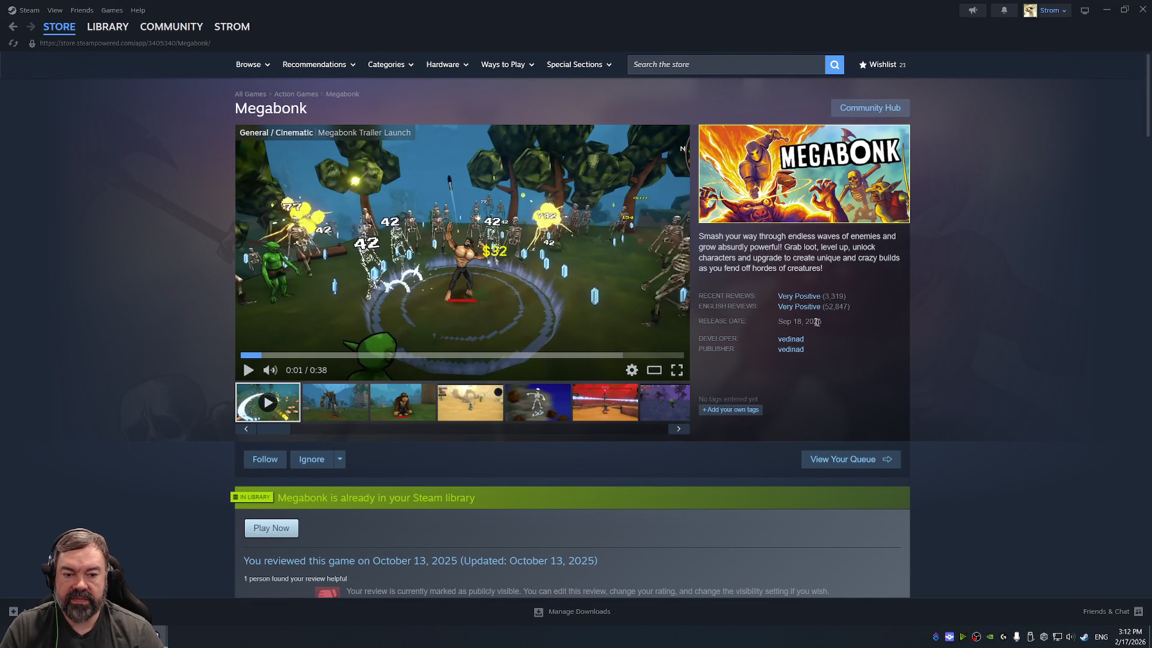
# Step: Scroll through the Megabonk store page details
pyautogui.moveTo(813, 314)
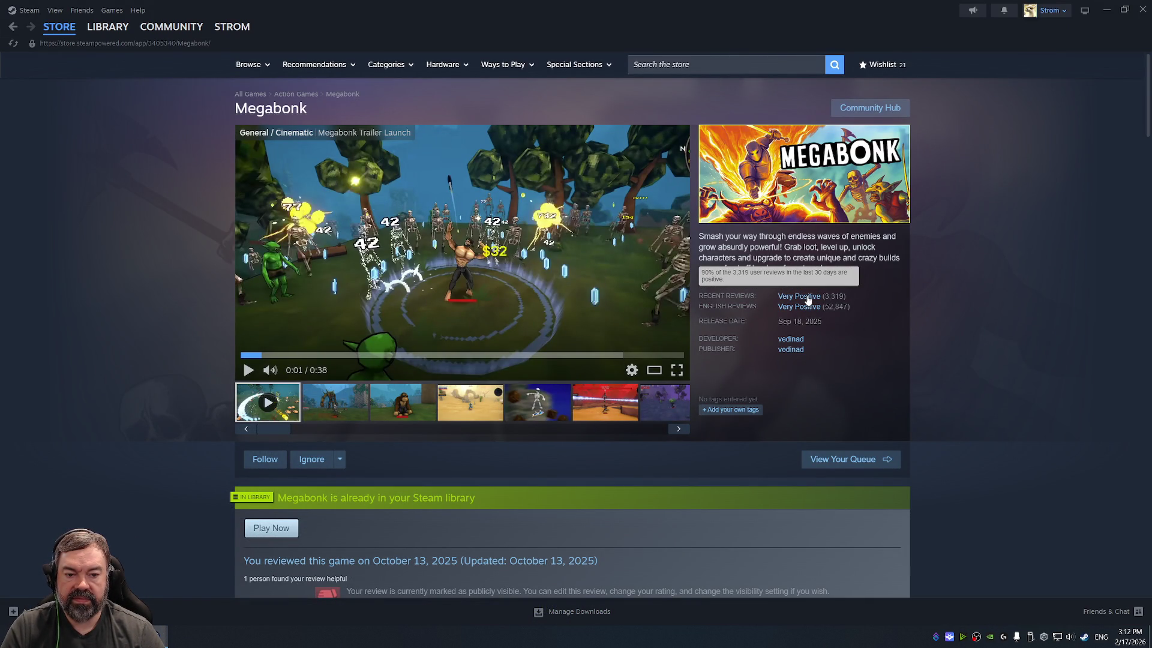
pyautogui.scroll(-8, 807, 298)
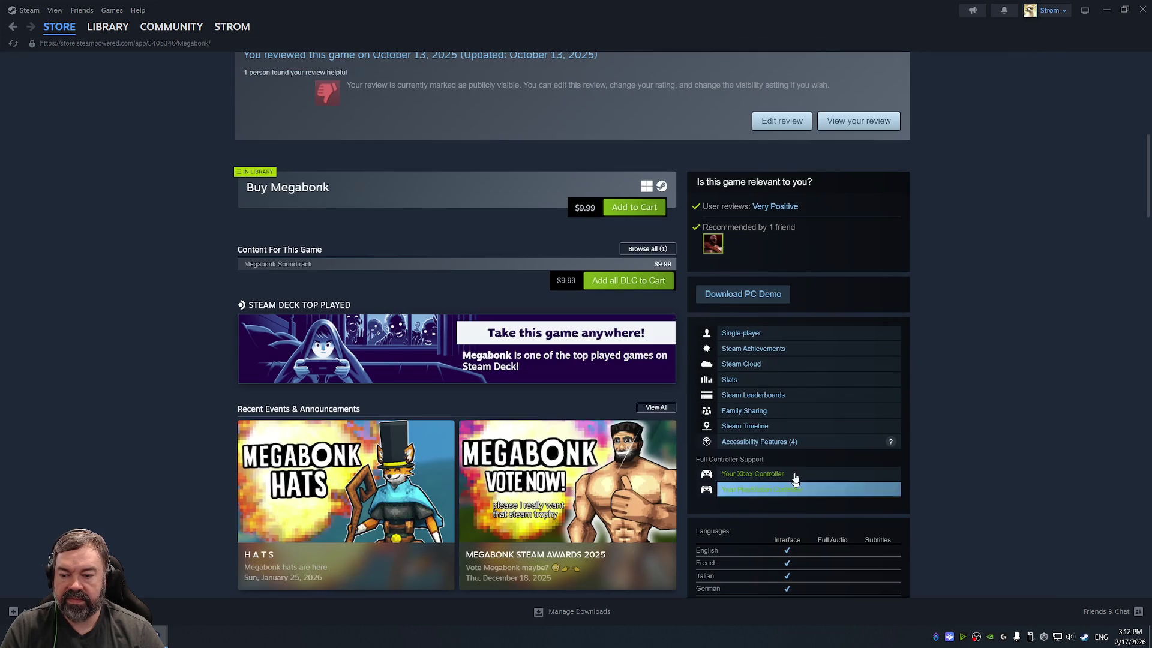
pyautogui.scroll(-8, 795, 493)
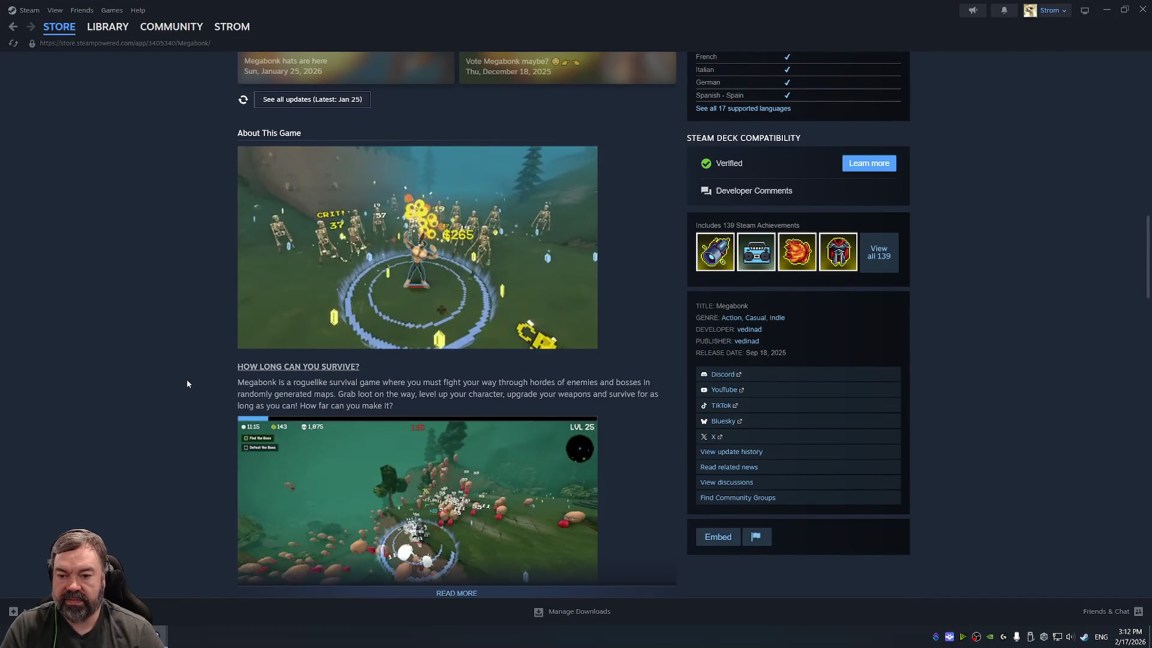
pyautogui.scroll(-5, 187, 383)
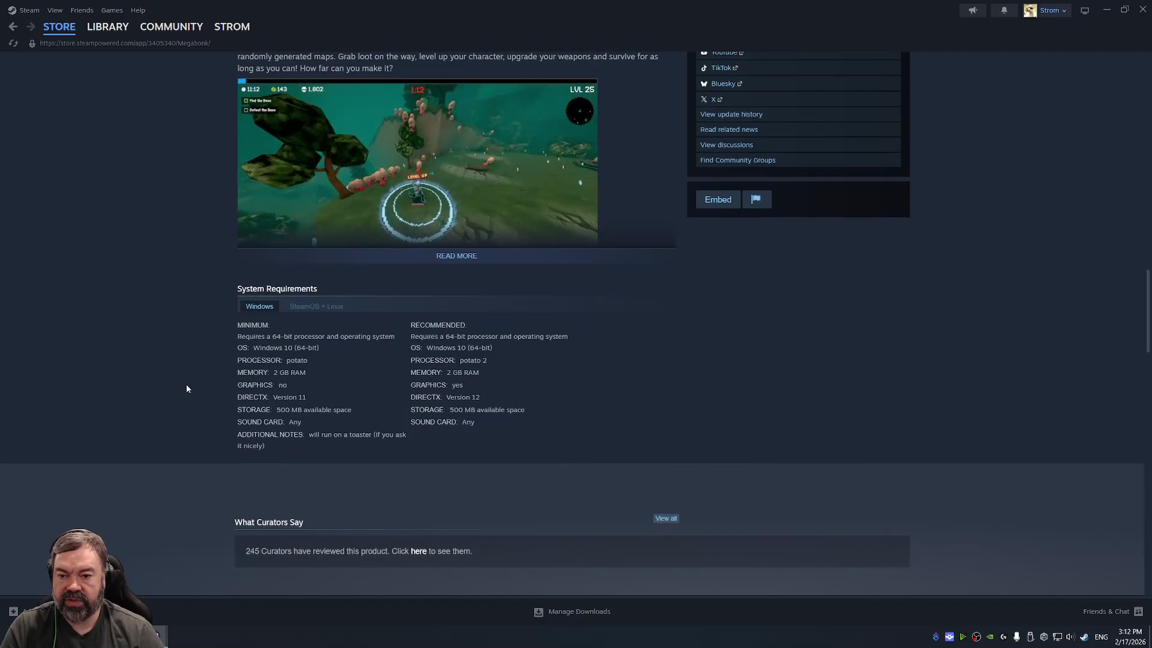
pyautogui.scroll(-1, 186, 386)
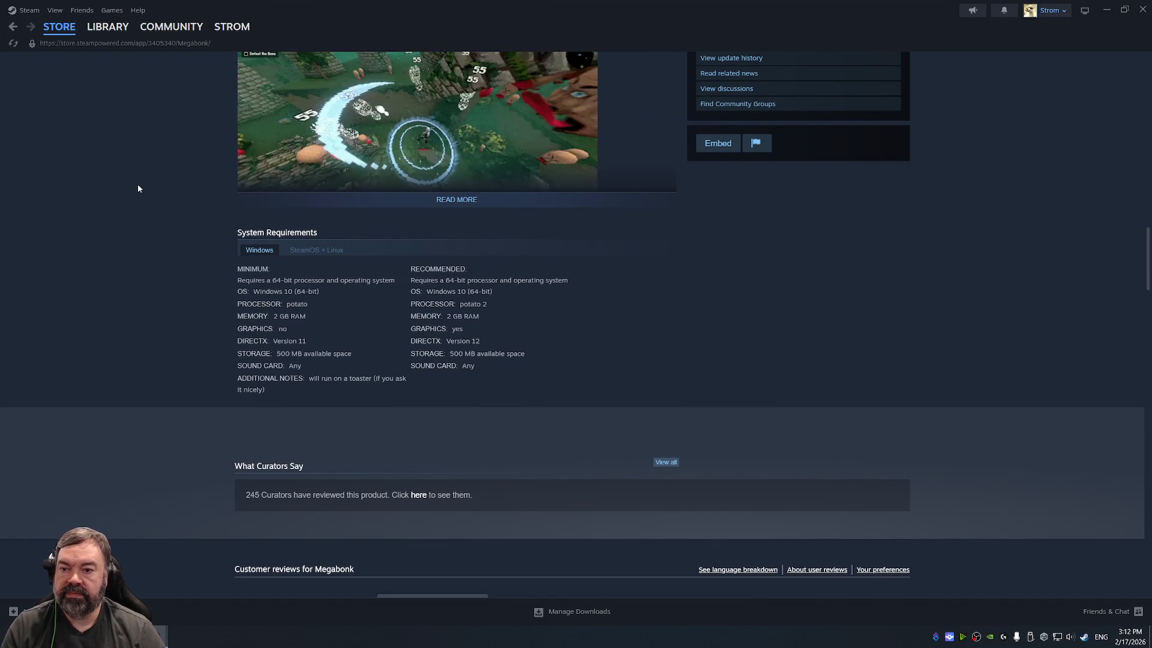
pyautogui.scroll(4, 139, 191)
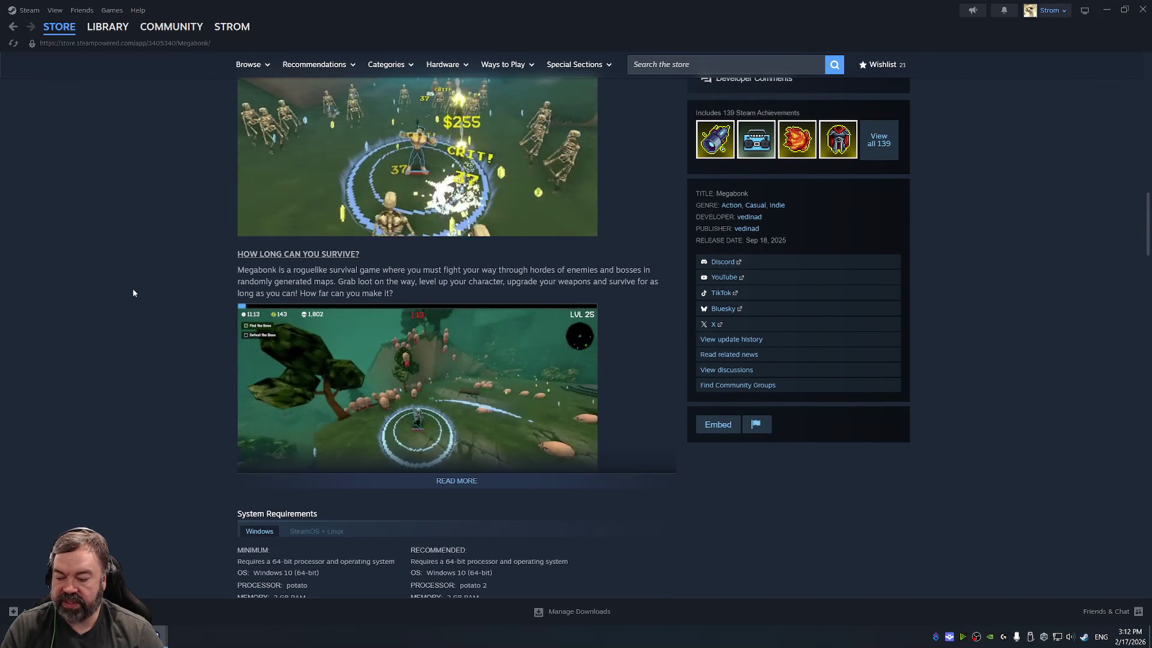
# Step: Go back to the Survivors of Mayhem page, play its trailer, and close Steam
pyautogui.hotkey('alt', 'Left')
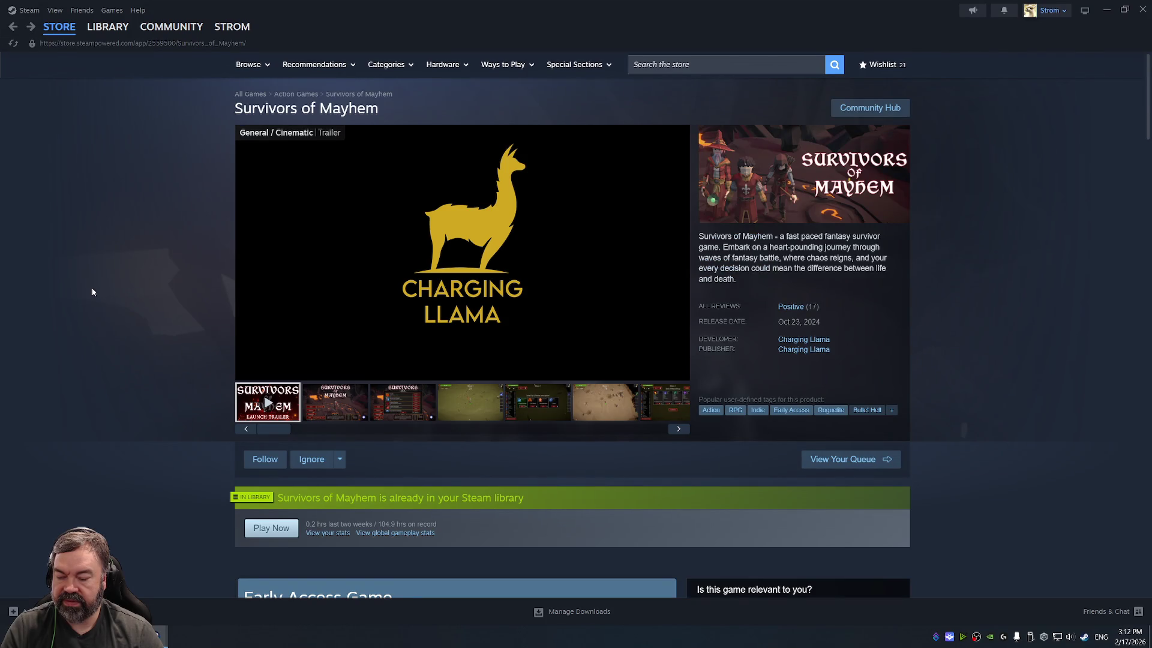
pyautogui.click(474, 245)
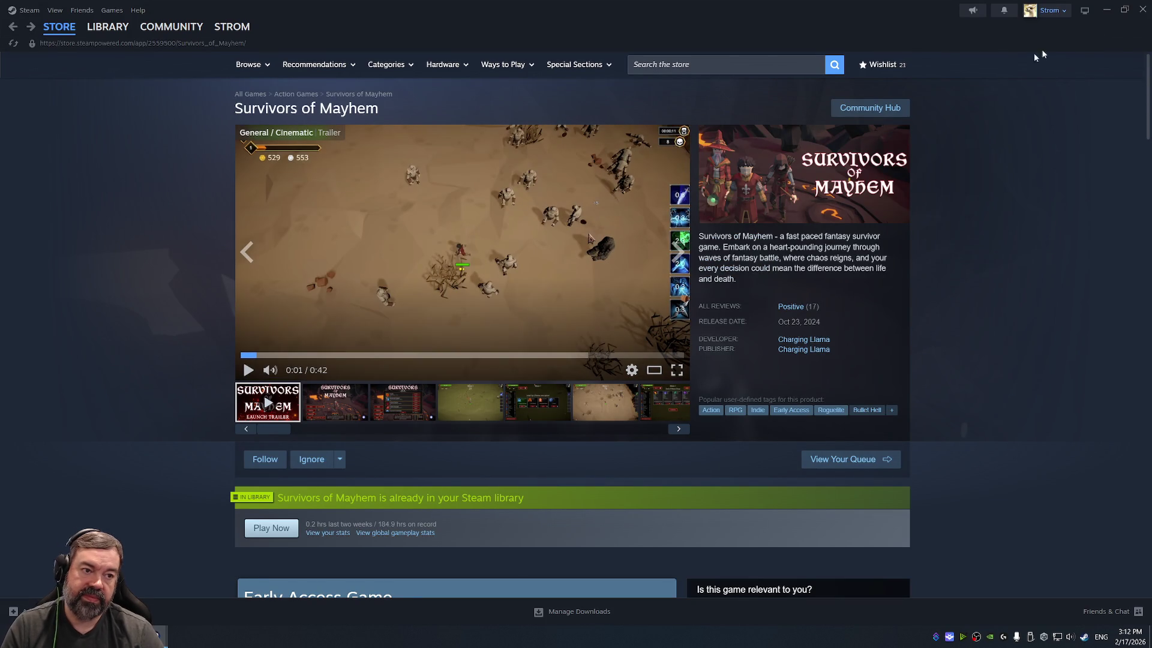
pyautogui.click(1142, 12)
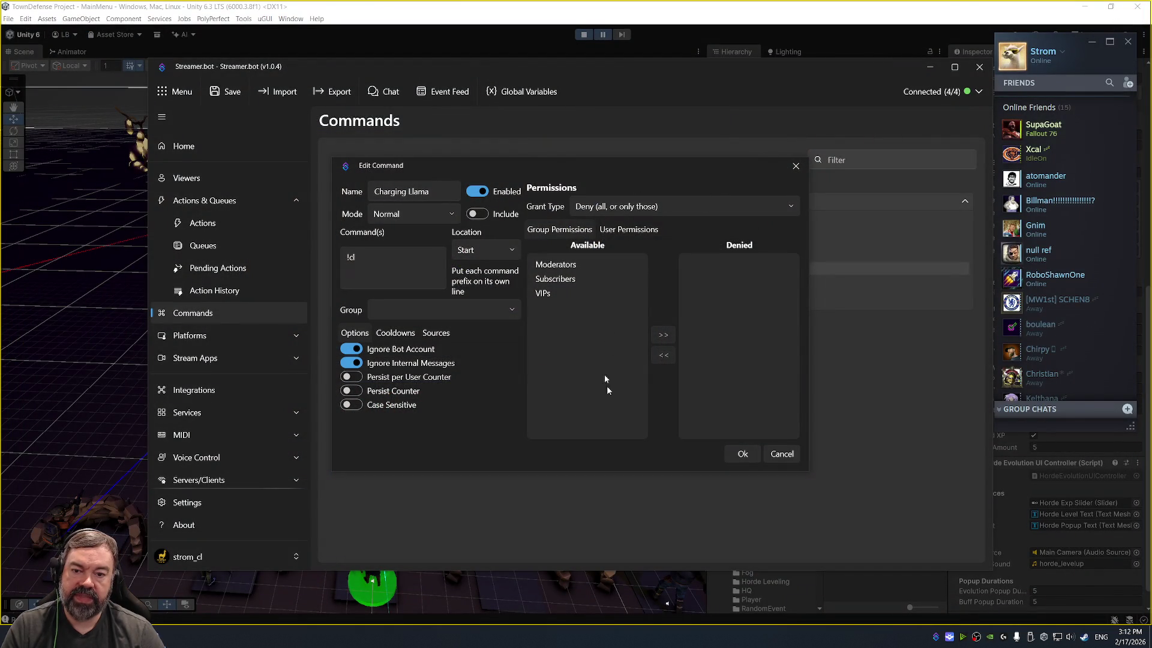
# Step: Save the Charging Llama command, reopen it, add Subscribers and VIPs to Denied, and save
pyautogui.click(735, 454)
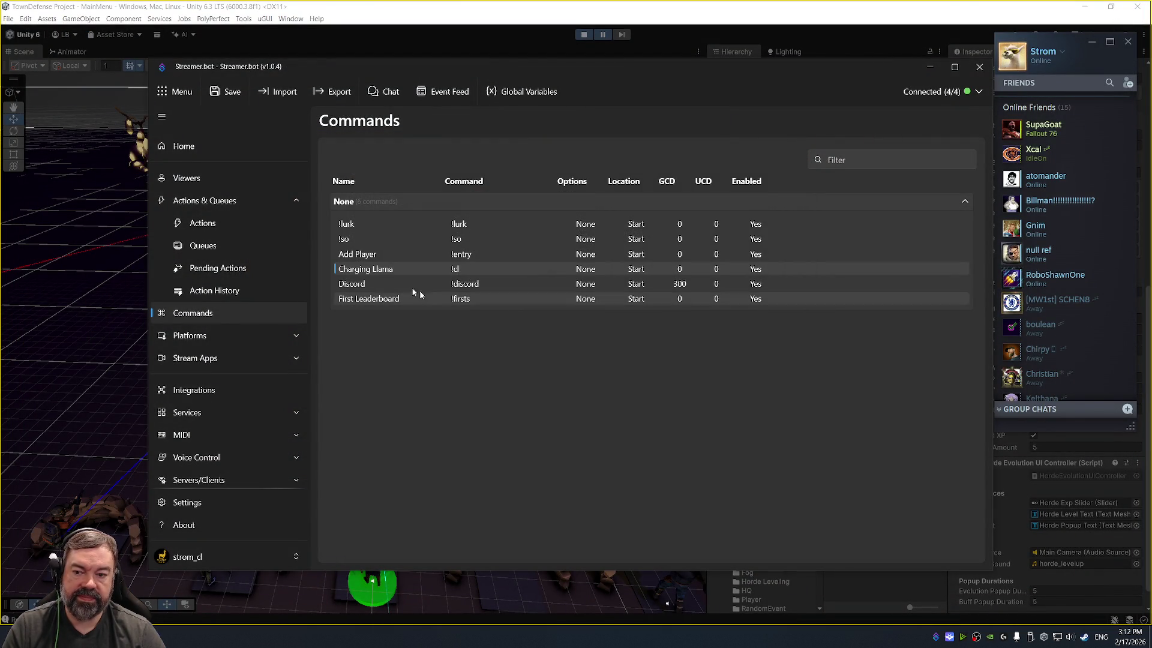
pyautogui.doubleClick(382, 271)
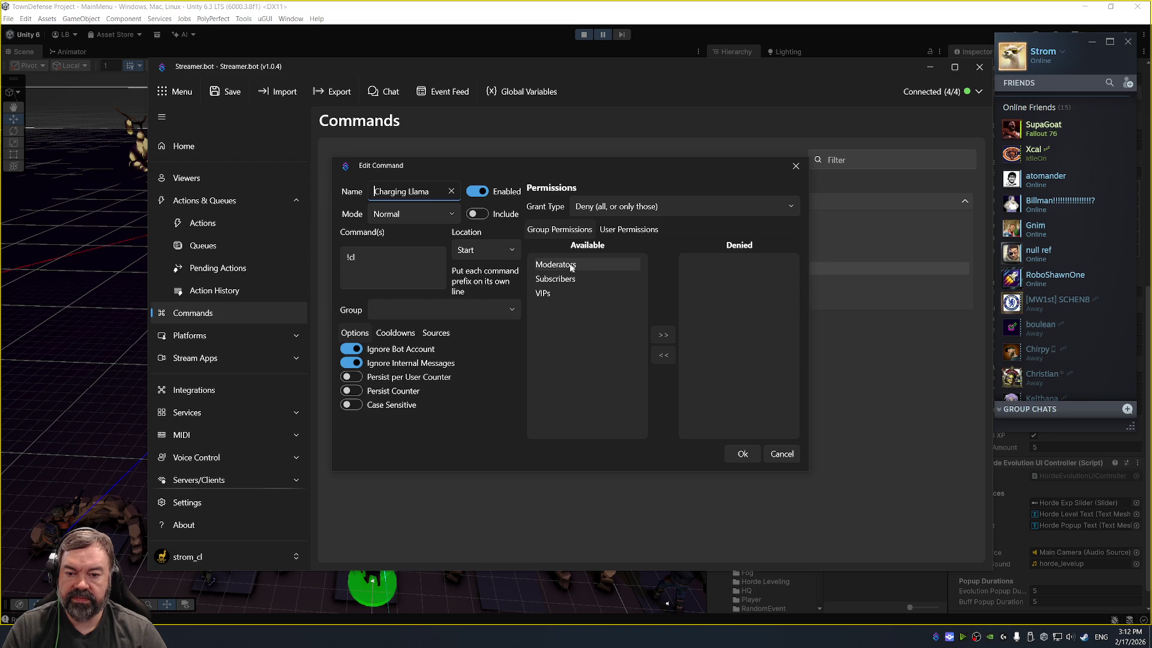
pyautogui.doubleClick(563, 278)
pyautogui.doubleClick(563, 276)
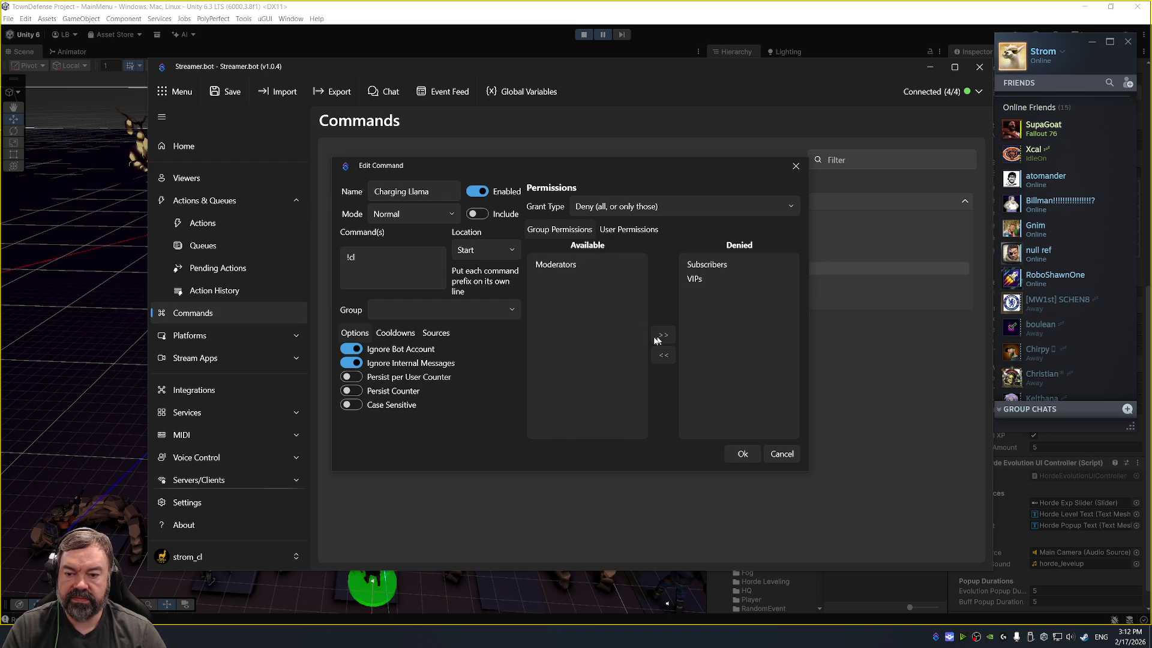
pyautogui.click(442, 311)
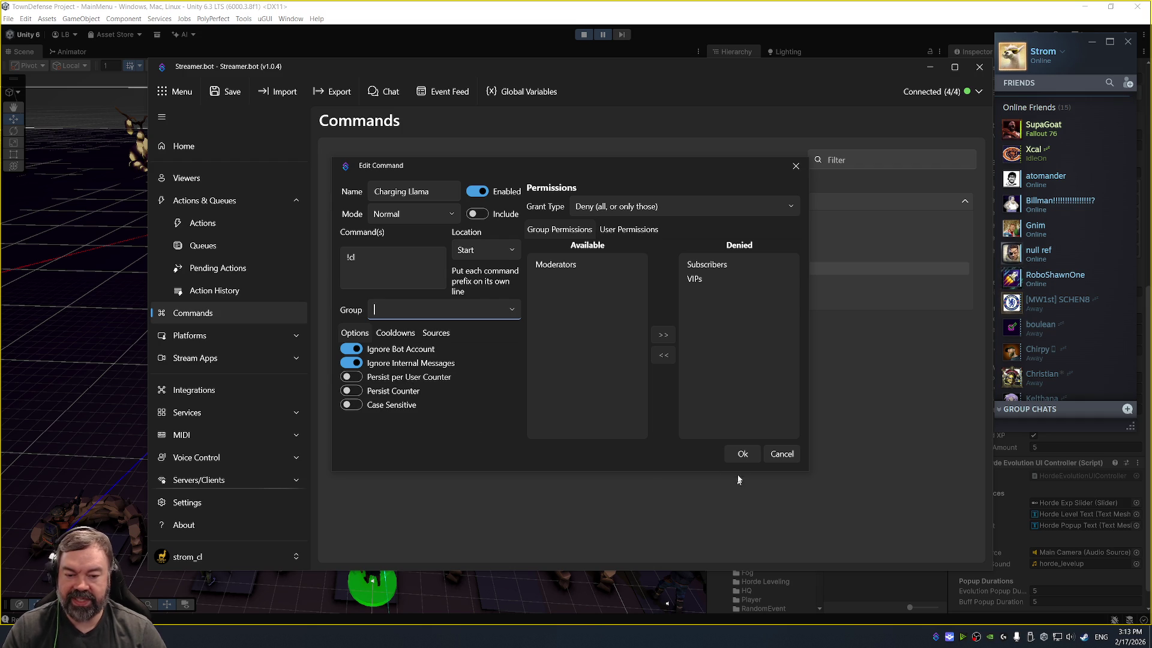
pyautogui.click(742, 454)
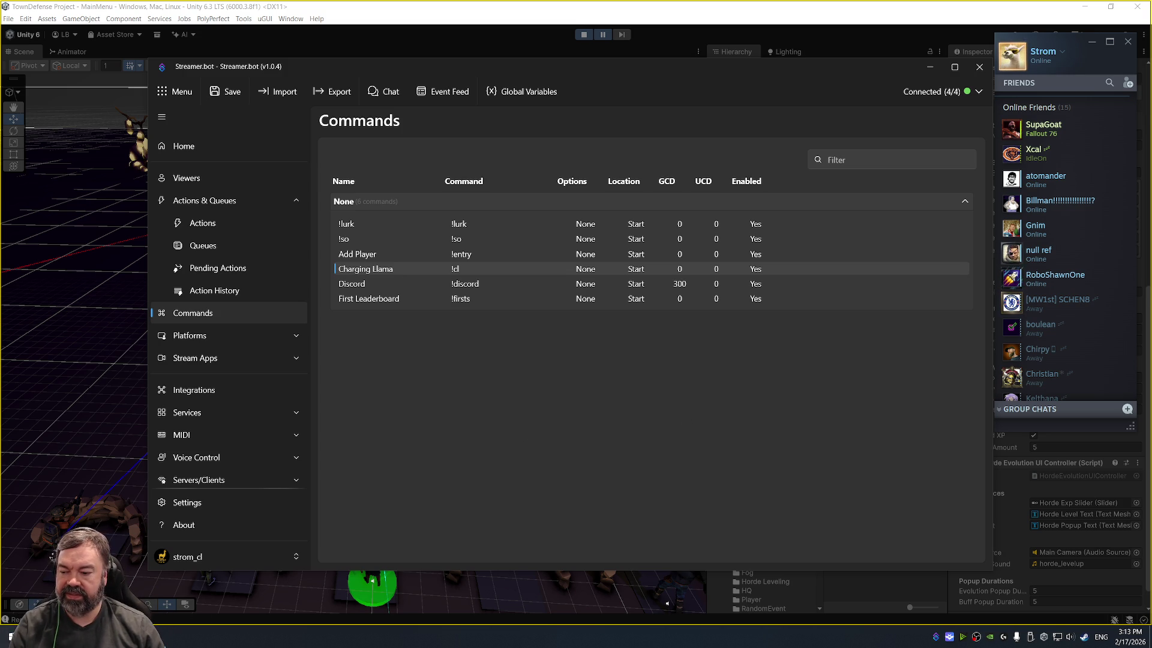
# Step: Web-search 'schedule 1 steam' in a new browser window
pyautogui.hotkey('ctrl', 'n')
pyautogui.write('schedule 1 steam')
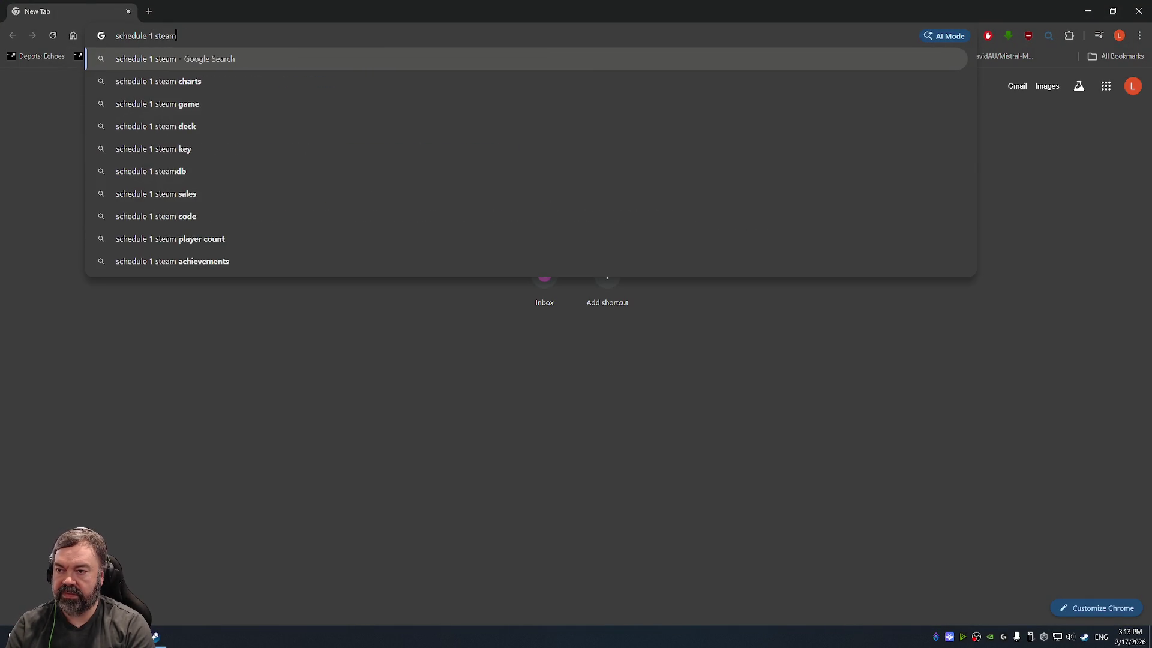
pyautogui.press('Return')
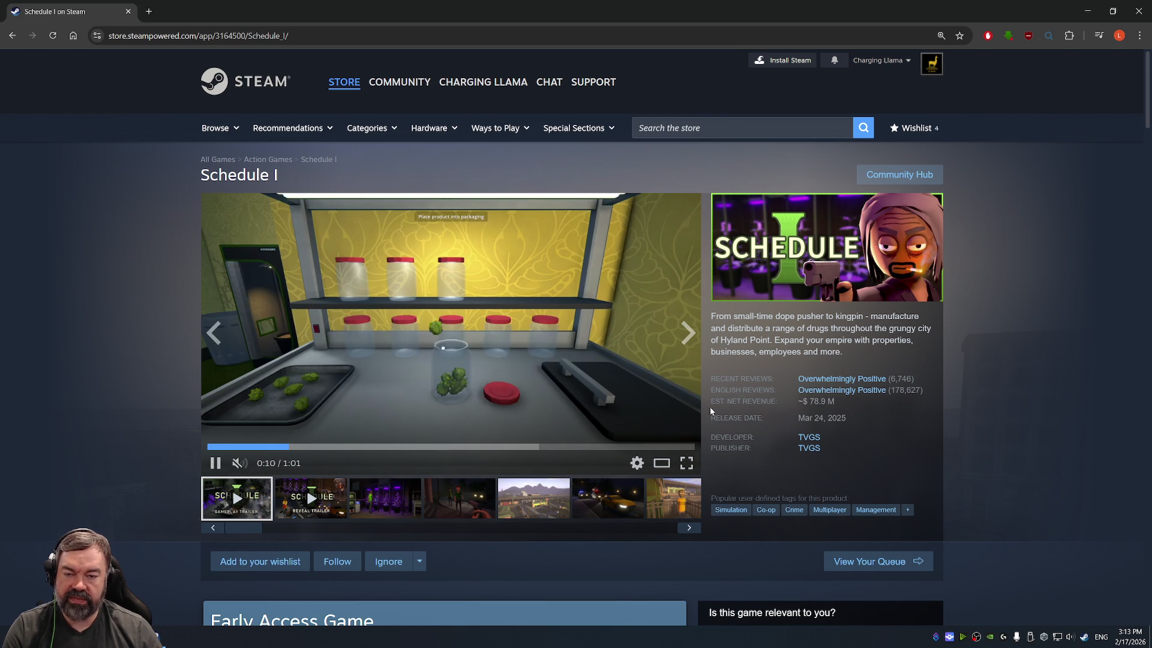
# Step: Search the Steam store for 'megabonk' and scroll through its store page
pyautogui.click(729, 124)
pyautogui.write('me')
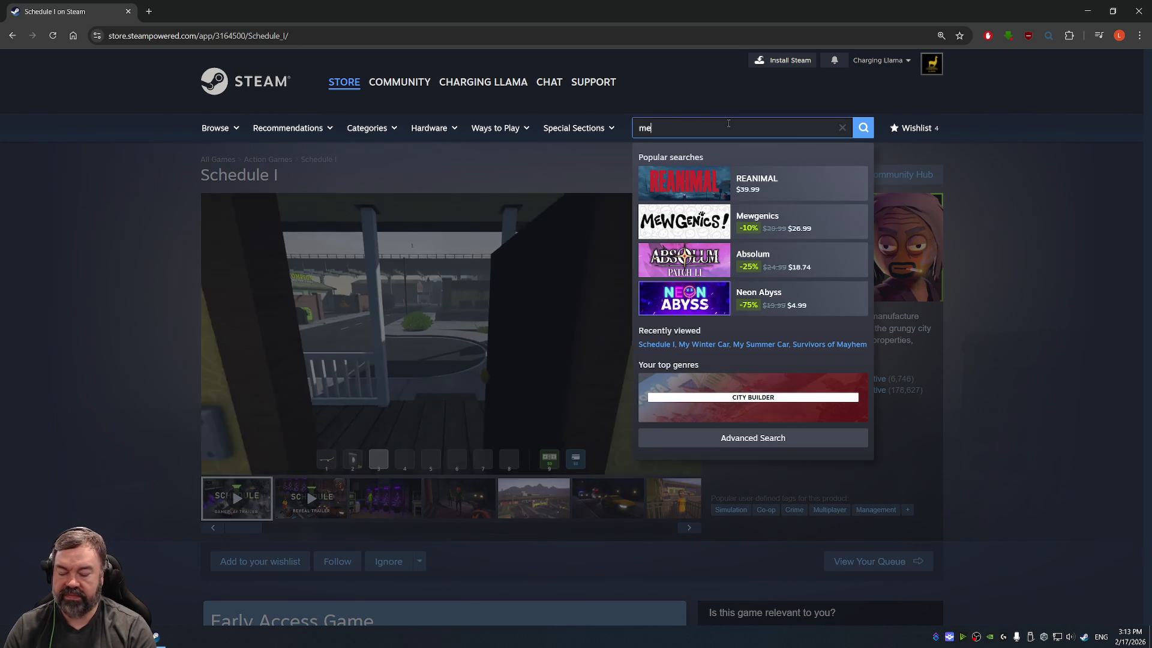
pyautogui.write('gabonk')
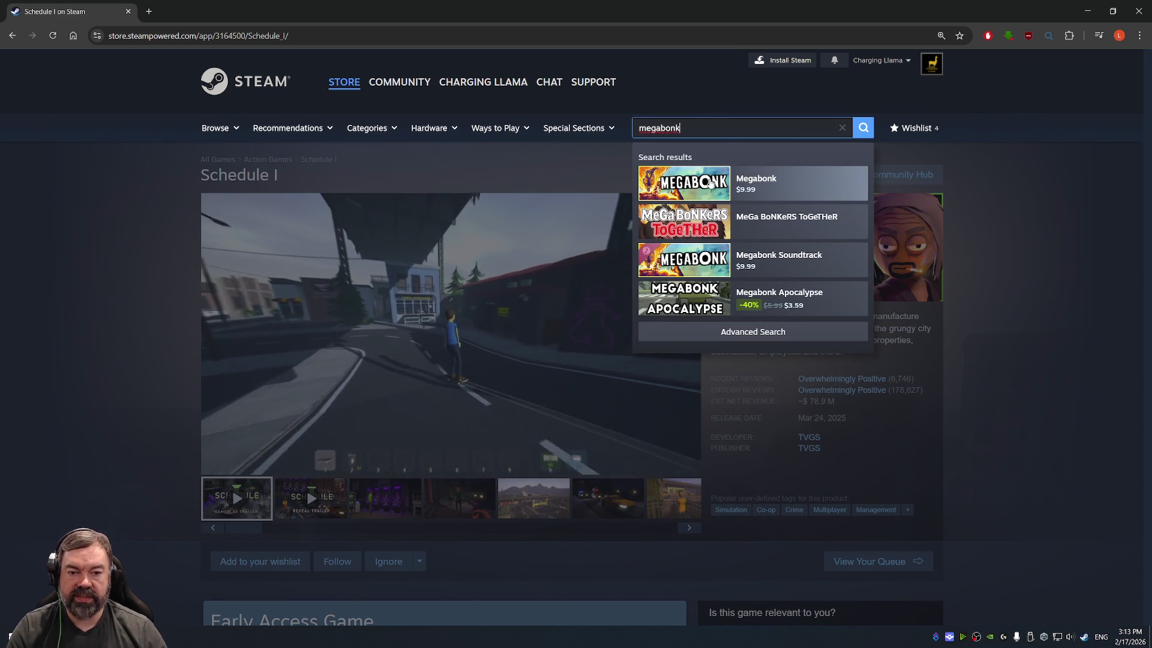
pyautogui.click(707, 187)
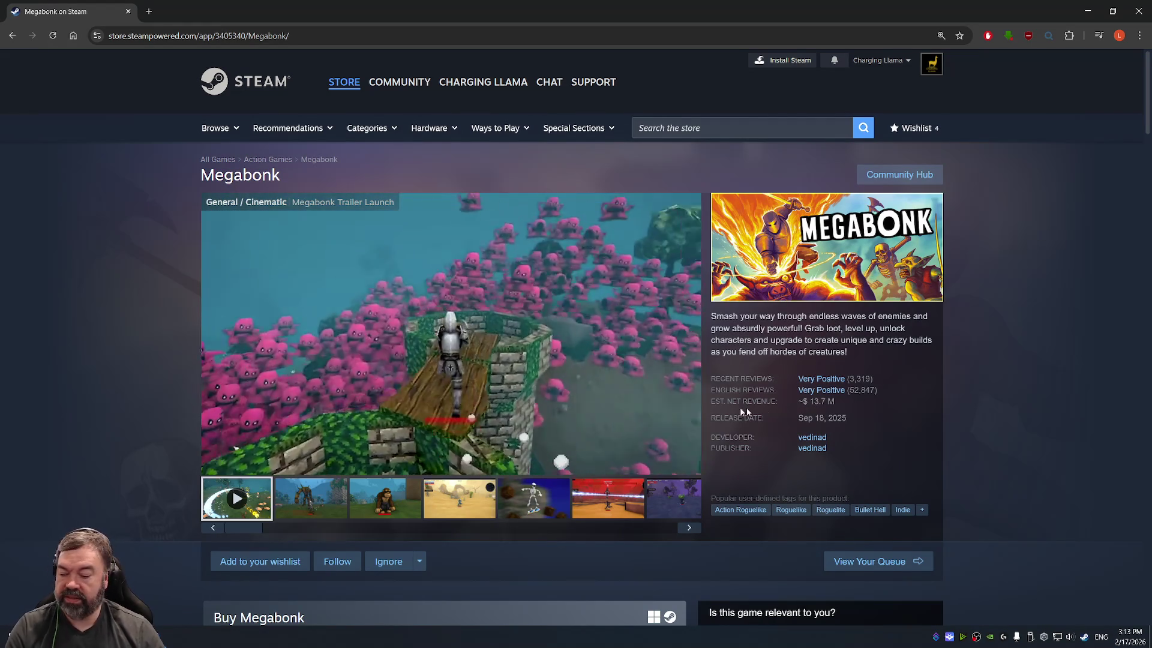
pyautogui.scroll(-3, 733, 372)
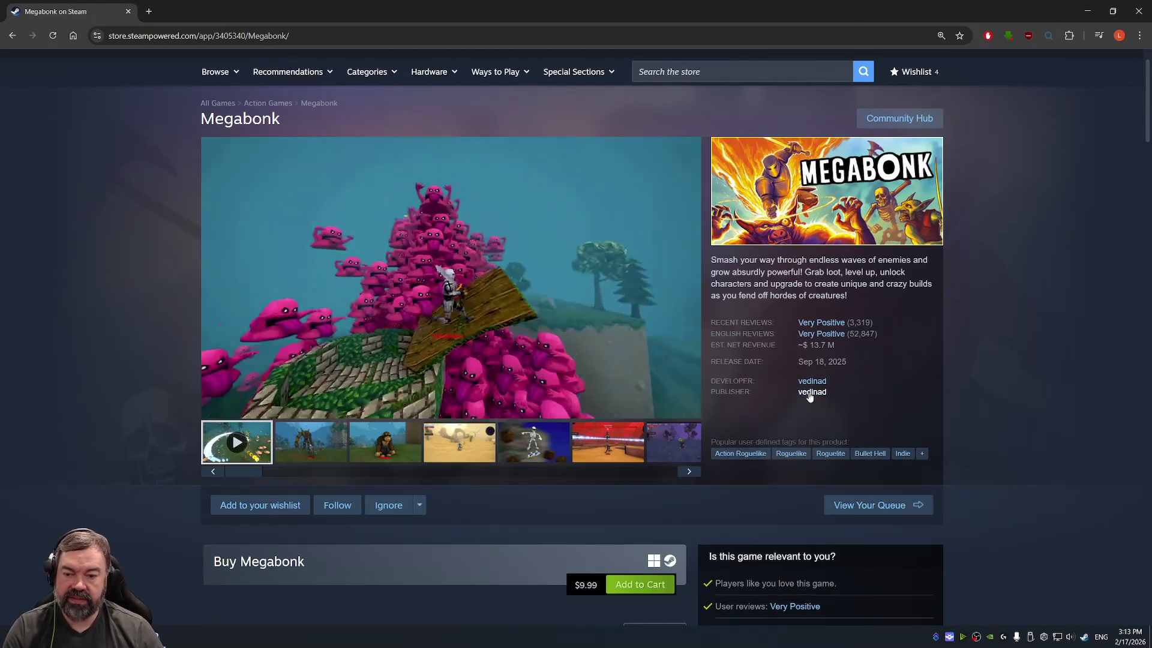
pyautogui.scroll(-5, 786, 393)
pyautogui.scroll(8, 764, 390)
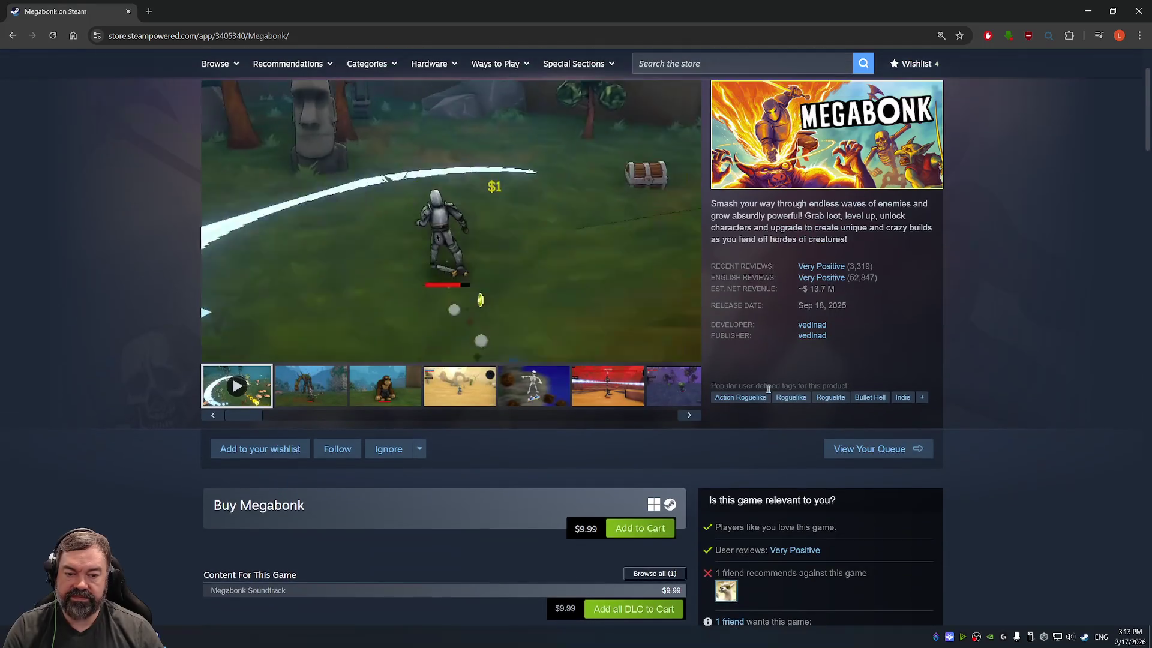
pyautogui.scroll(-4, 778, 393)
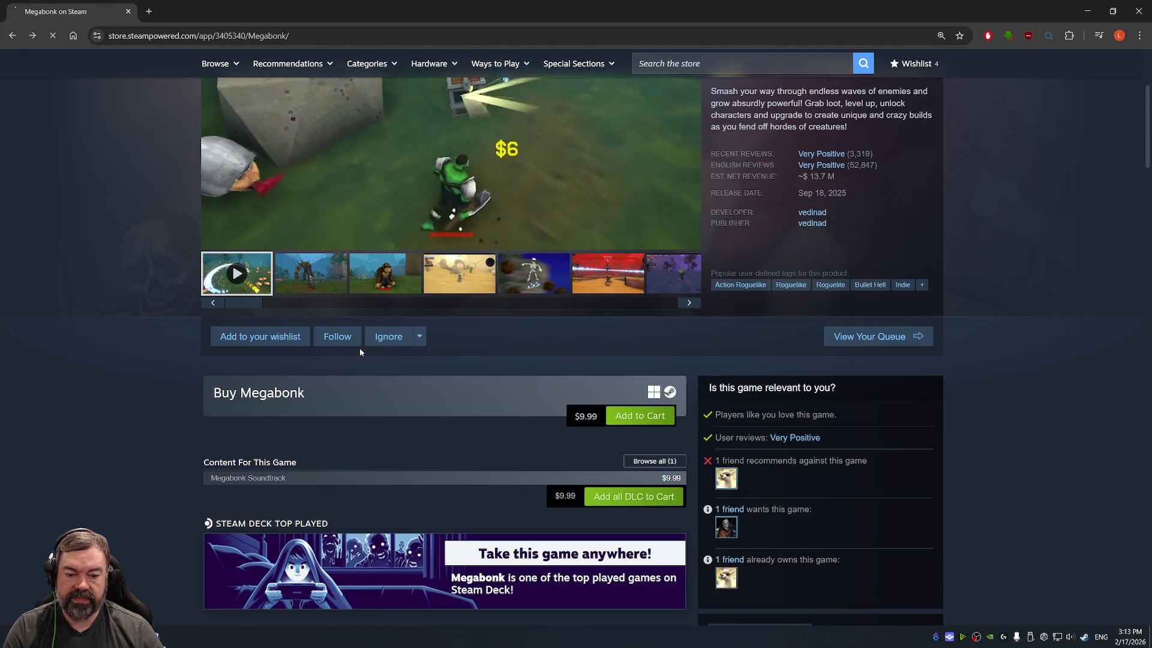
# Step: Go back to the Schedule I page, pause its trailer, and close the tab
pyautogui.hotkey('alt', 'Left')
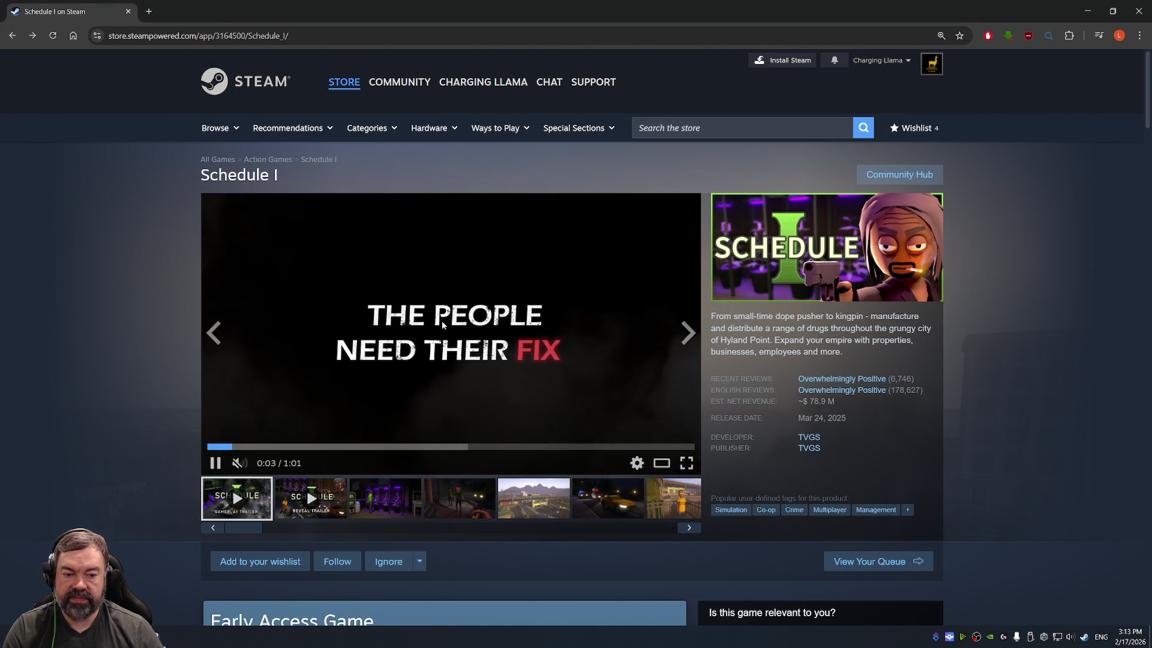
pyautogui.click(373, 279)
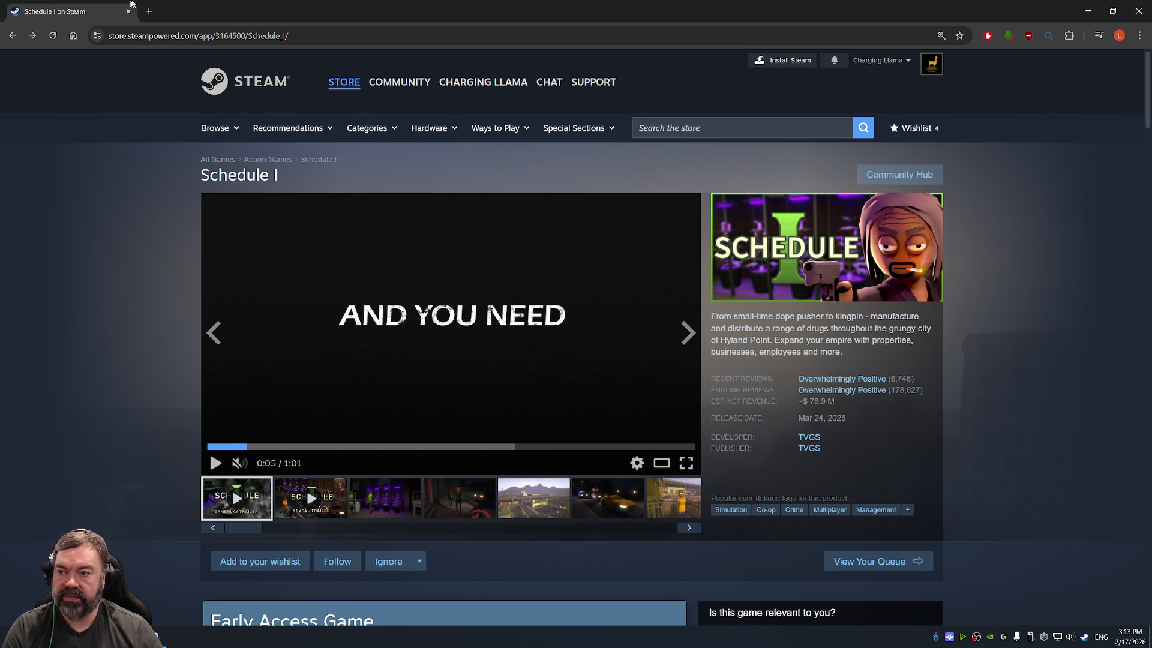
pyautogui.click(128, 11)
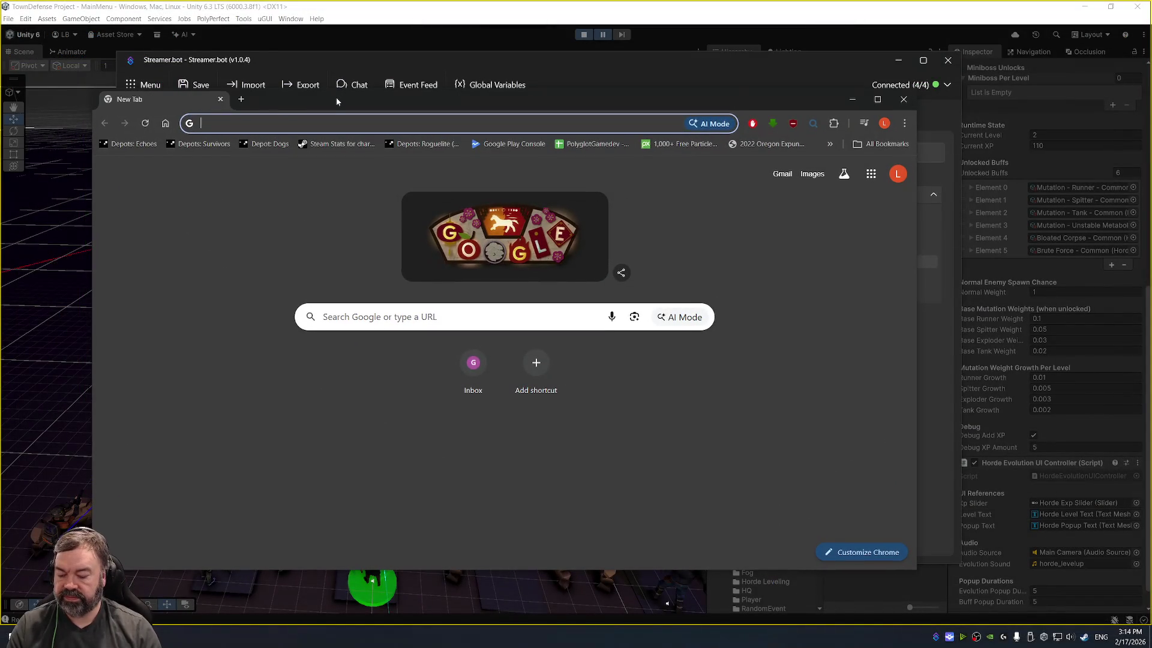
# Step: Search 'steam only up' to reach the Only Up! Steam page and pause its trailer
pyautogui.write('steam only up')
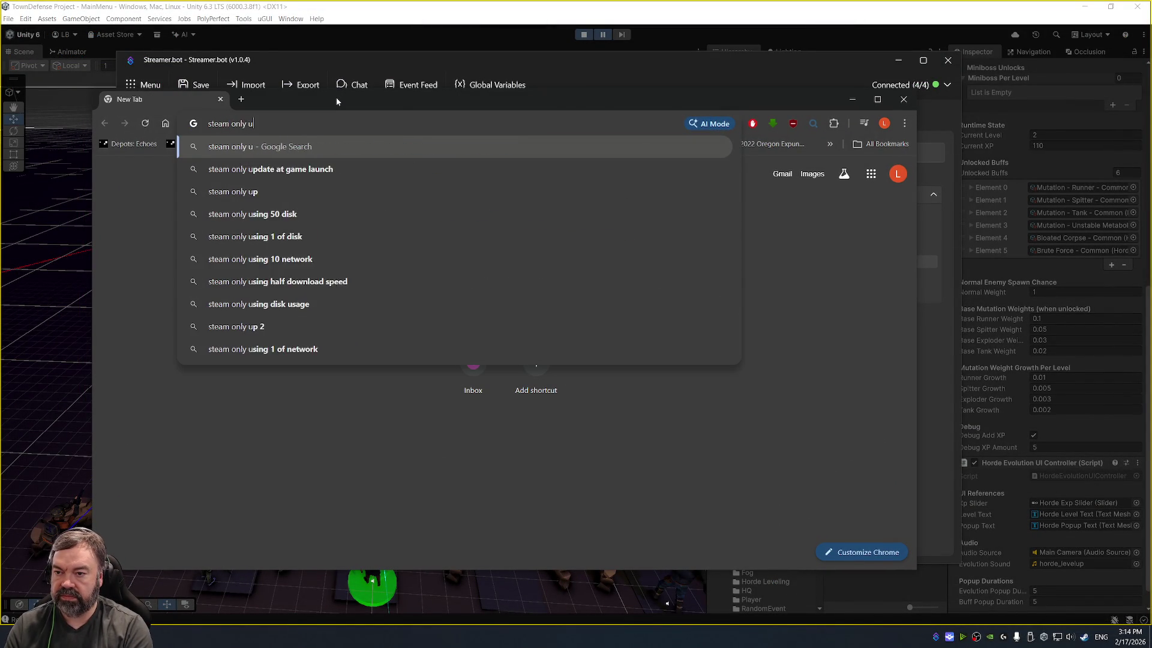
pyautogui.press('Return')
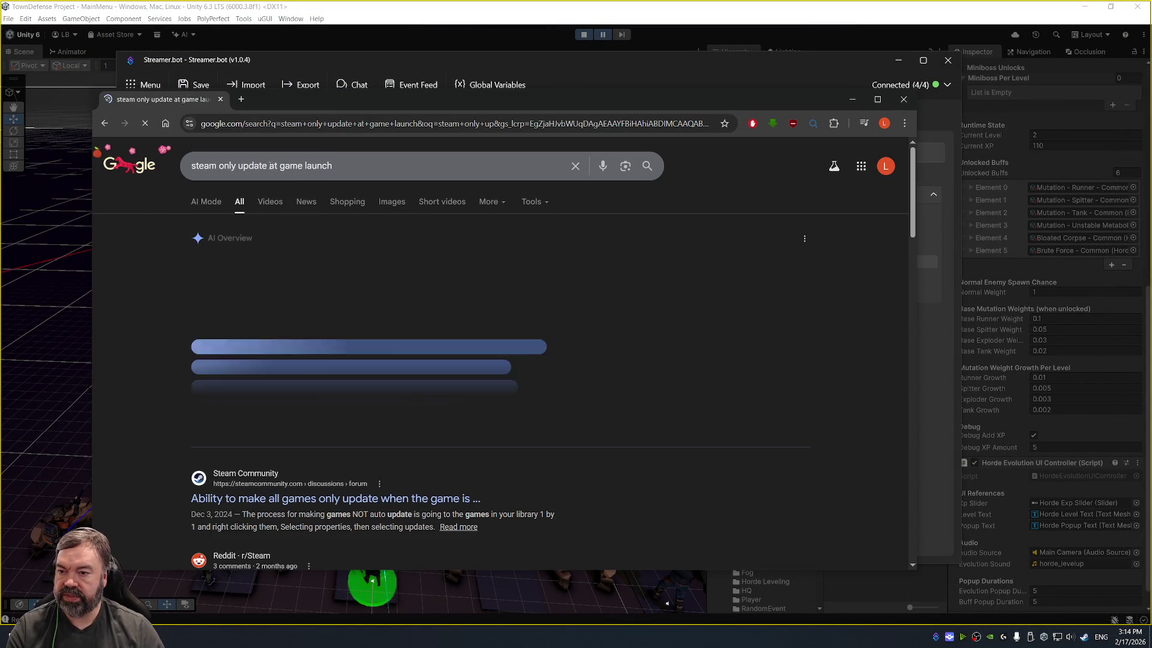
pyautogui.tripleClick(251, 166)
pyautogui.write('steam only up')
pyautogui.press('Return')
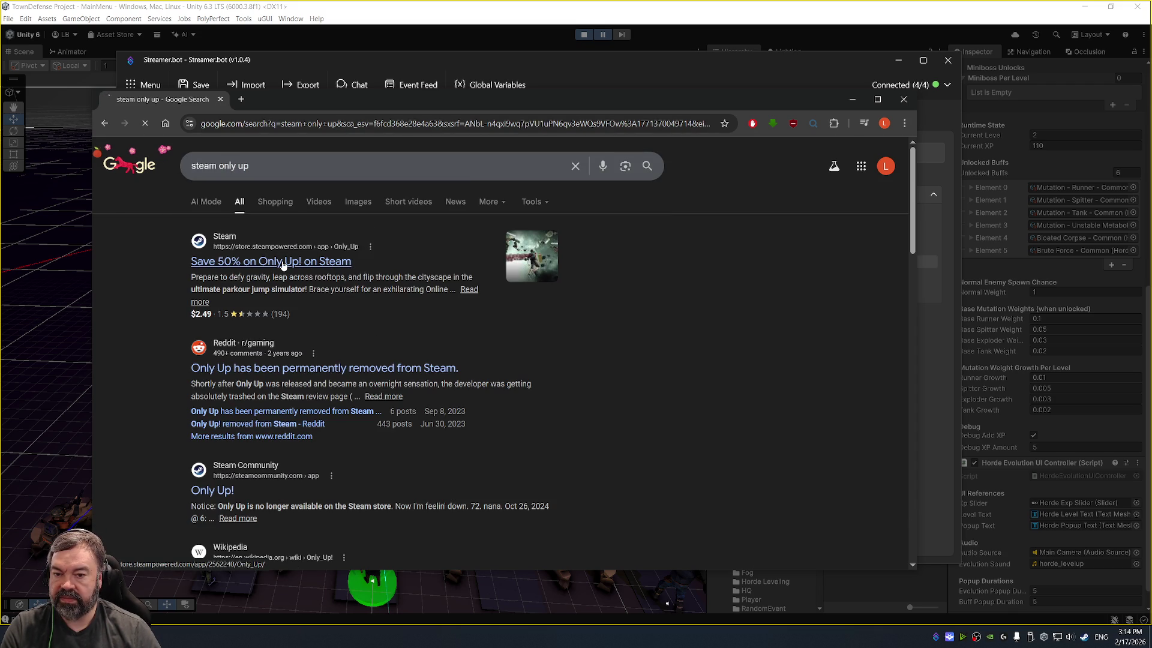
pyautogui.scroll(-2, 690, 315)
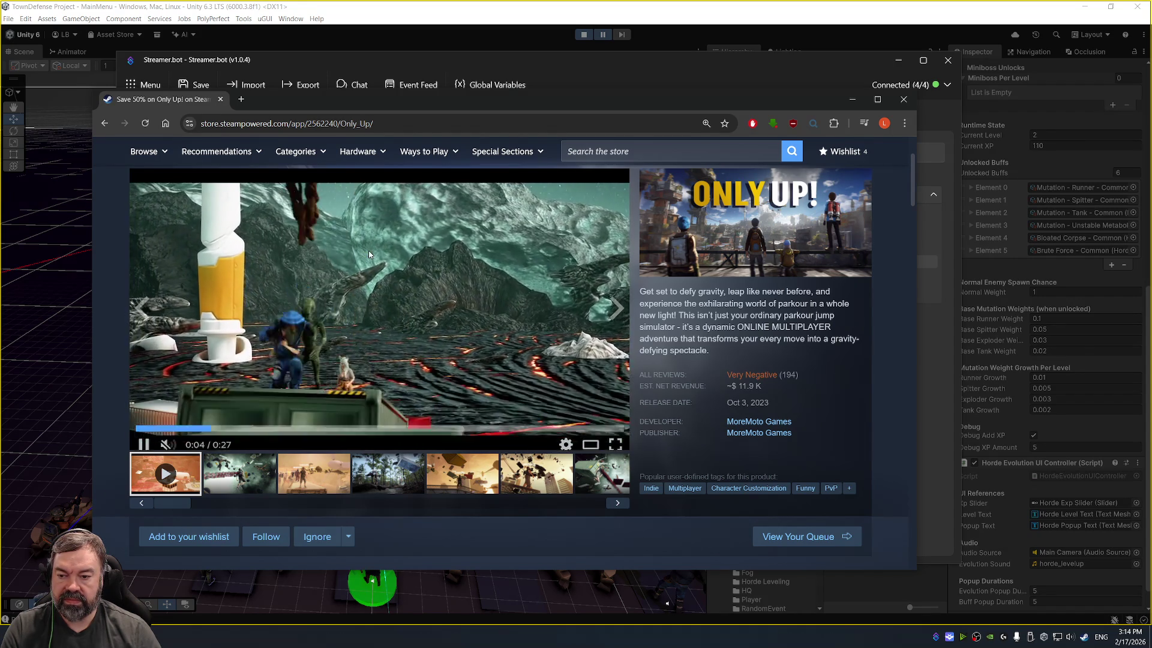
pyautogui.click(368, 254)
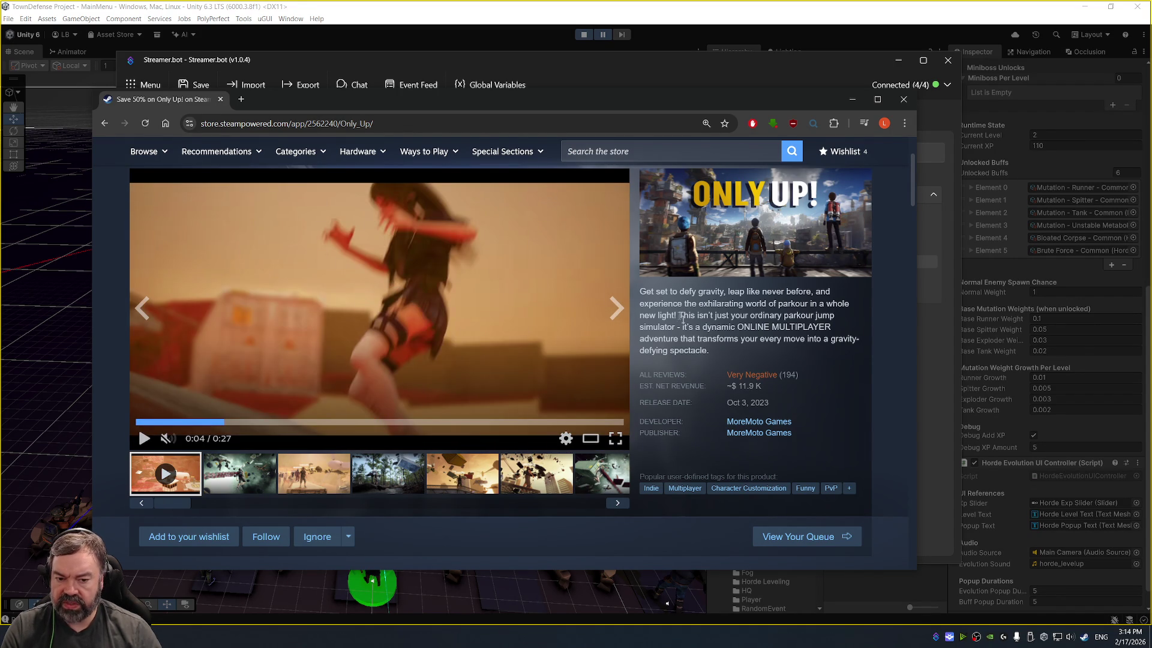
# Step: Read the Only Up! Very Negative user reviews, return to the page top, and close it
pyautogui.moveTo(757, 377)
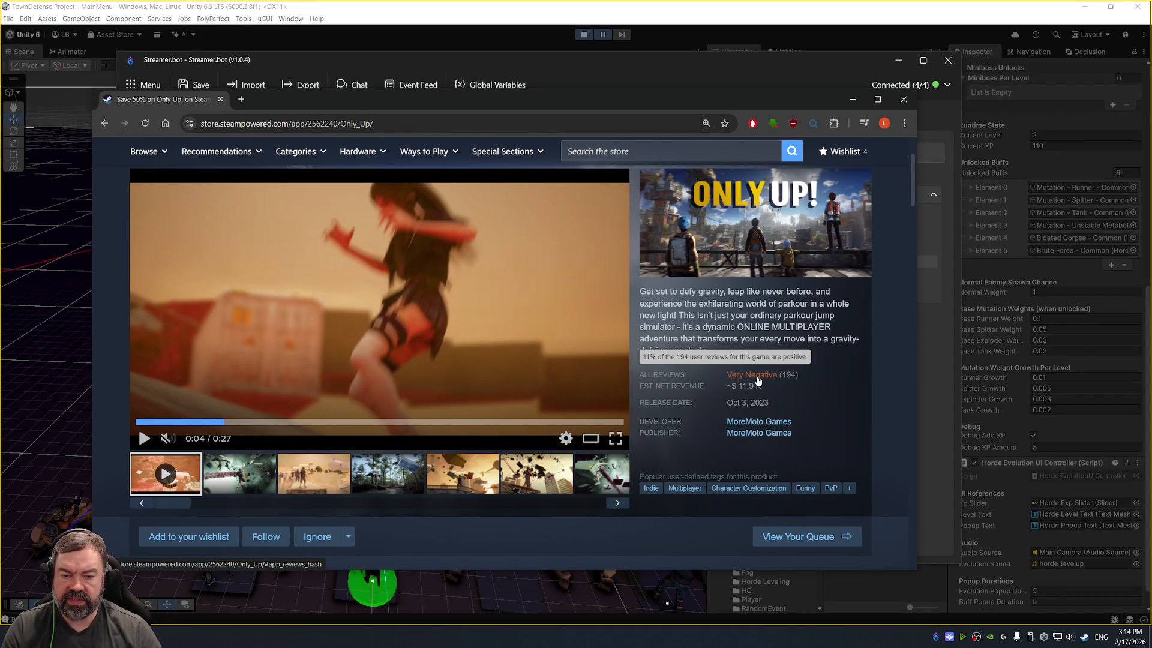
pyautogui.click(758, 381)
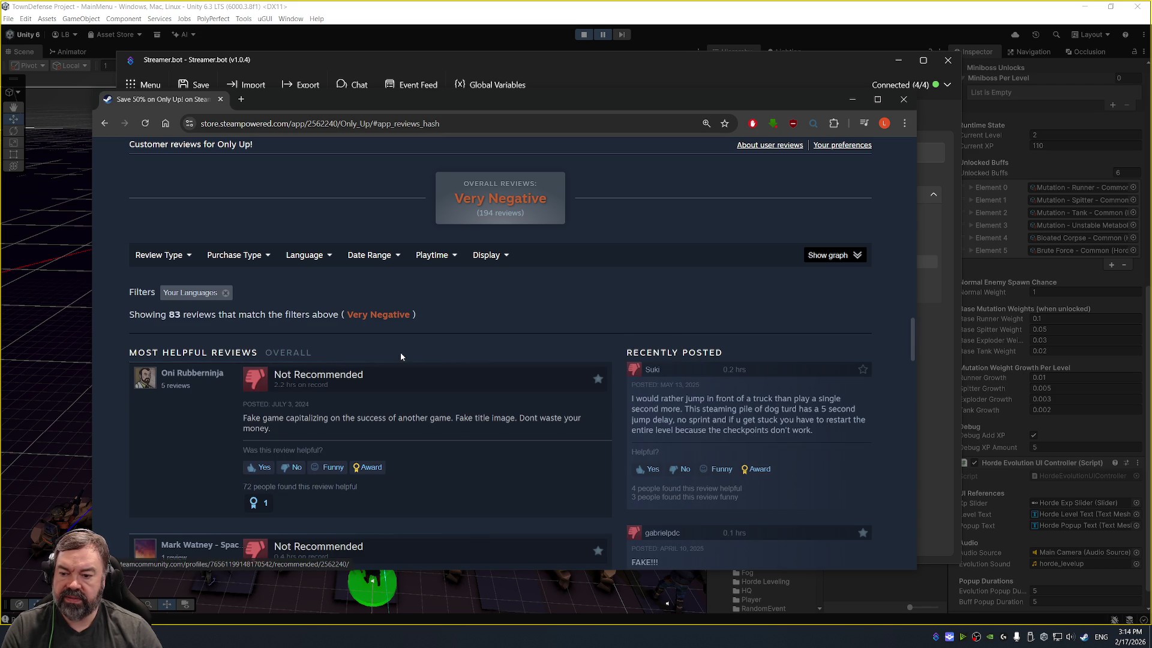
pyautogui.scroll(-1, 470, 317)
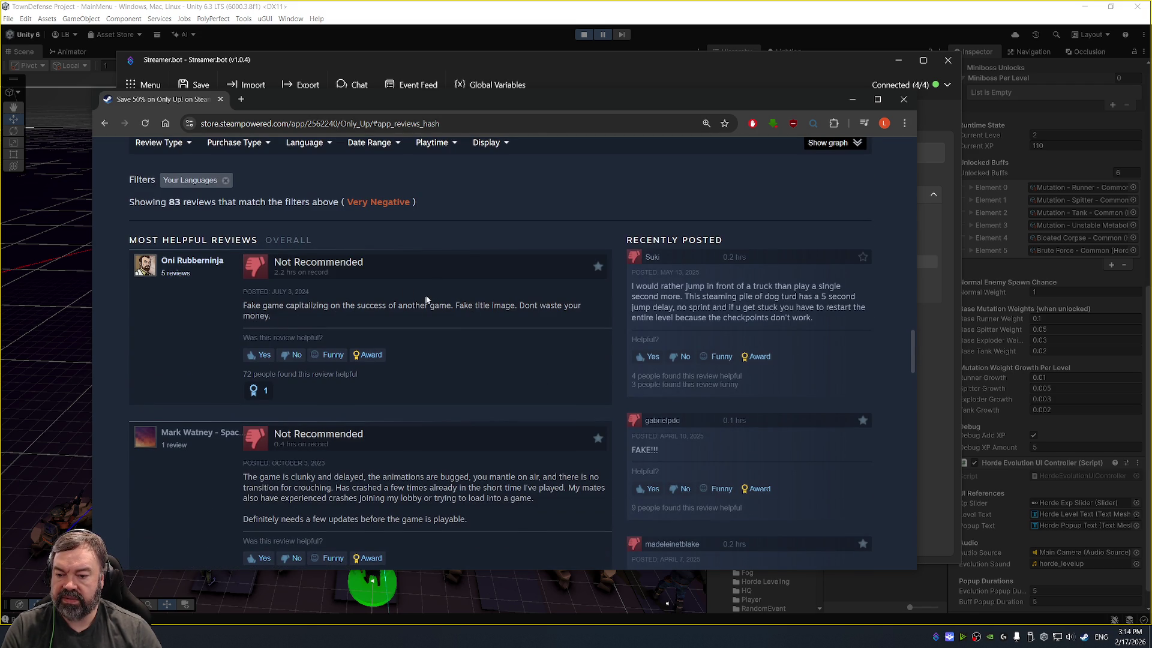
pyautogui.hotkey('alt', 'Left')
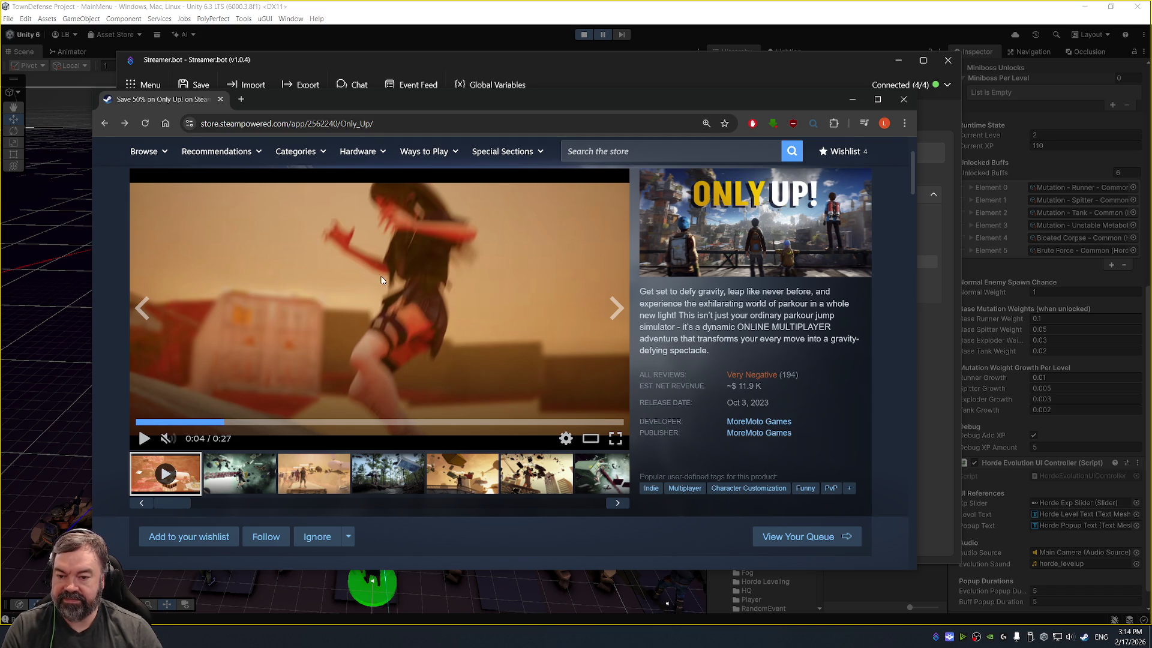
pyautogui.moveTo(487, 105)
pyautogui.mouseDown()
pyautogui.moveTo(507, 106)
pyautogui.moveTo(500, 98)
pyautogui.mouseUp()
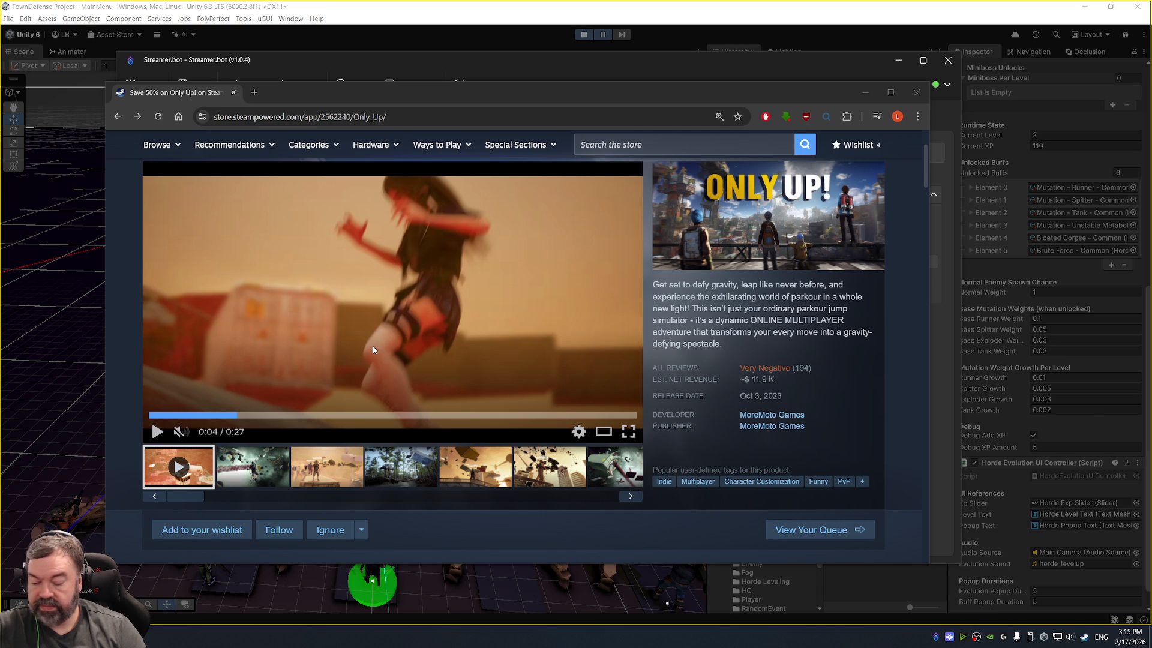
pyautogui.click(233, 92)
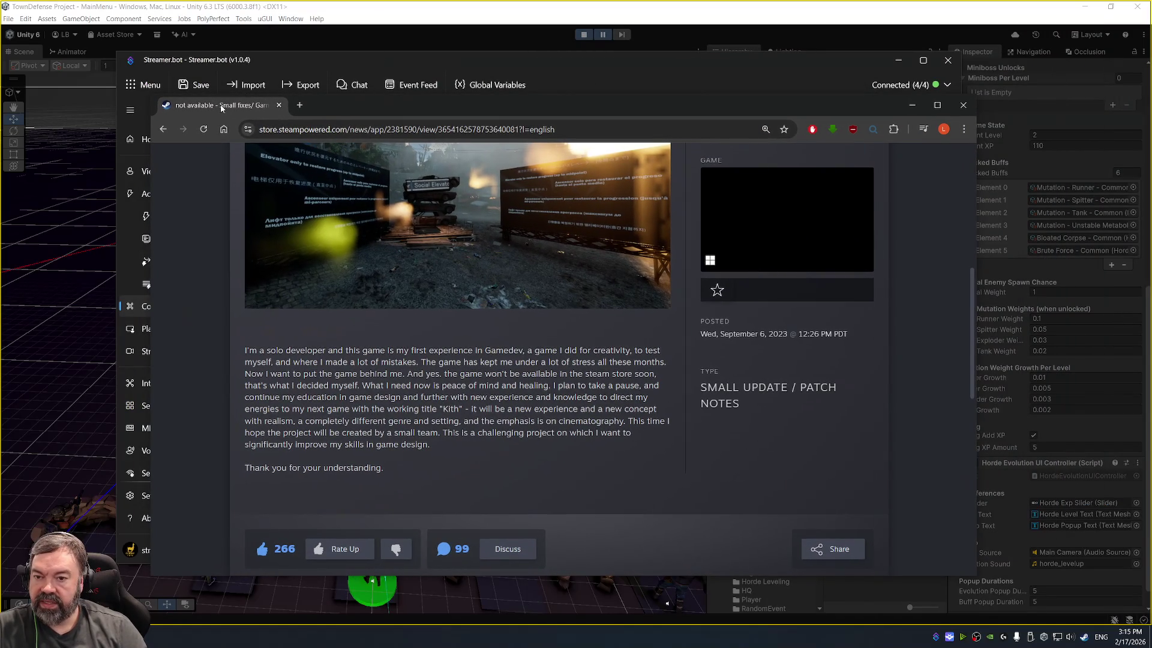
# Step: Scroll through the Only Up! news post and bring up the full list of news posts
pyautogui.scroll(2, 405, 261)
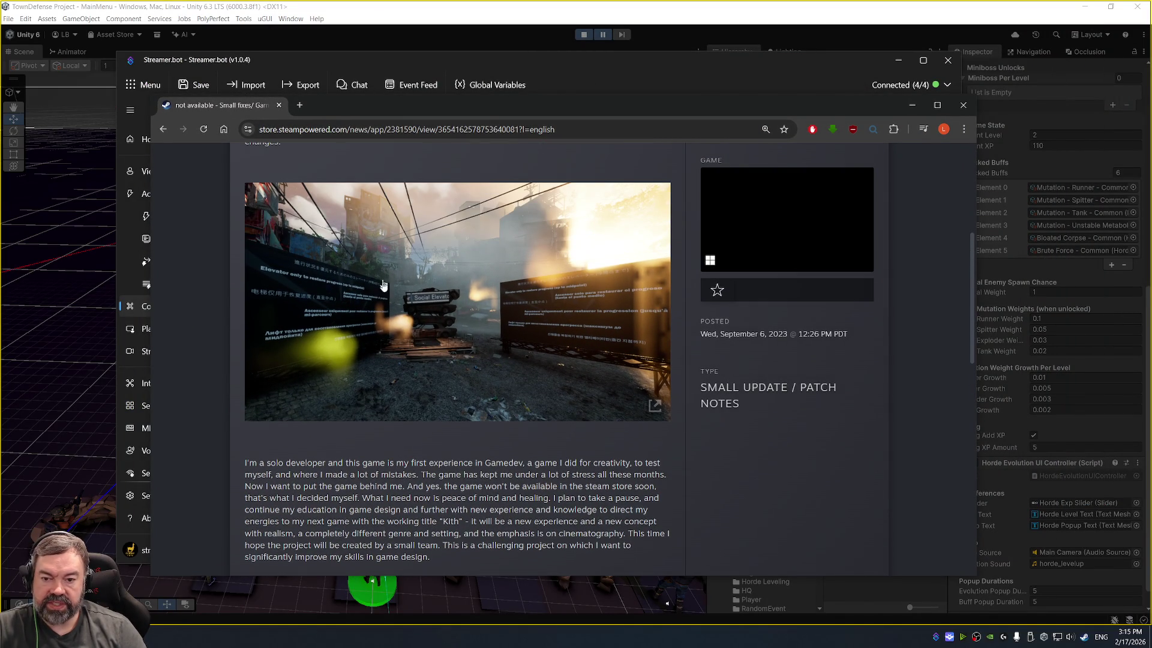
pyautogui.scroll(-2, 484, 397)
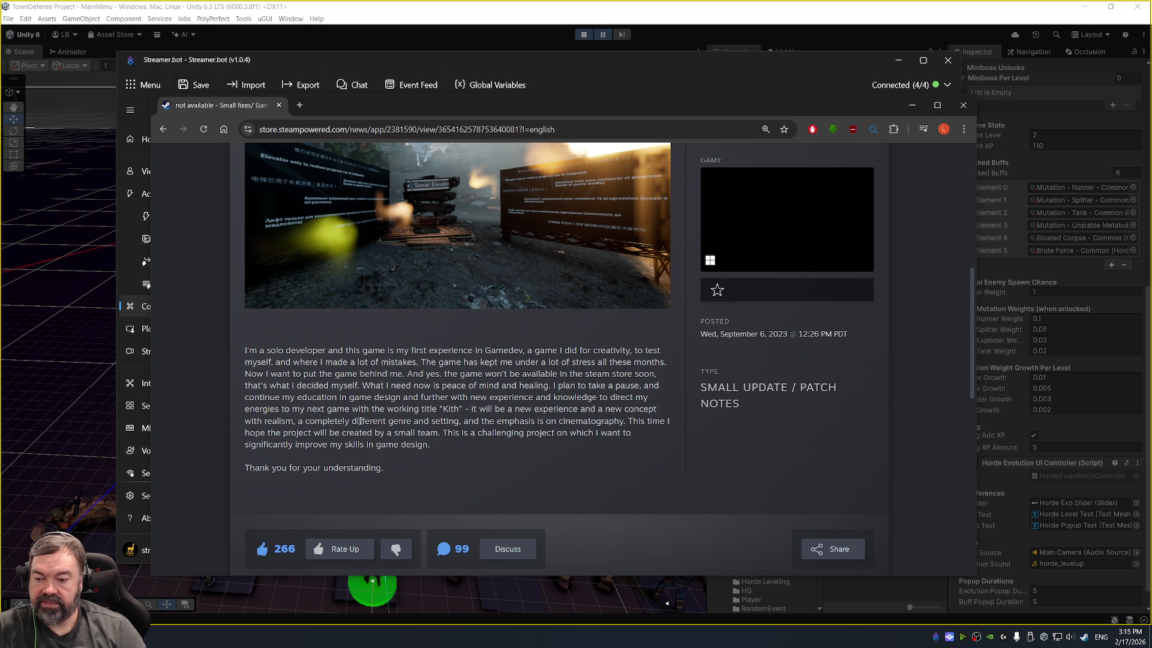
pyautogui.scroll(-5, 394, 446)
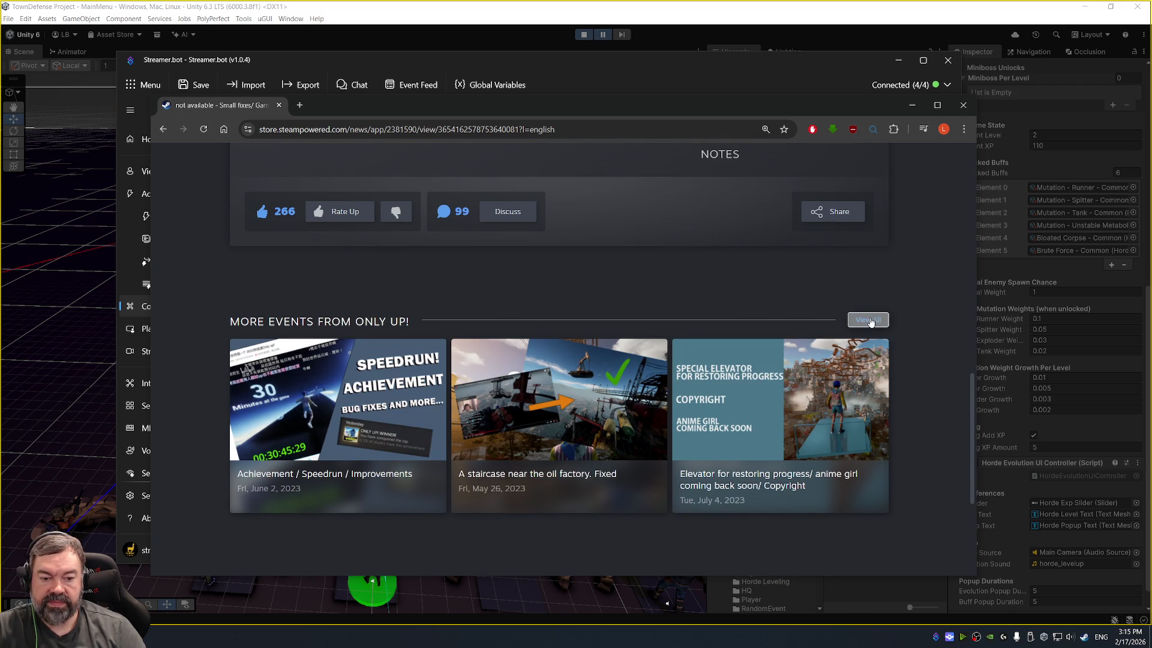
pyautogui.click(868, 320)
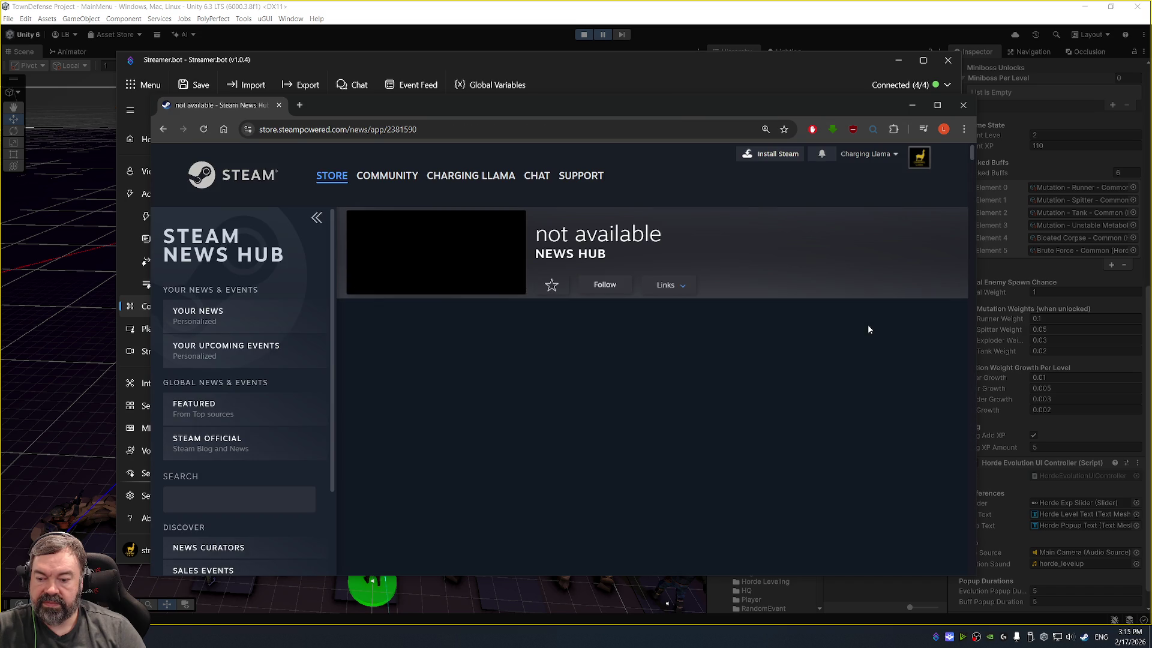
# Step: Read the Achievement / Speedrun news post, then close Chrome to reveal Streamer.bot's commands
pyautogui.doubleClick(410, 129)
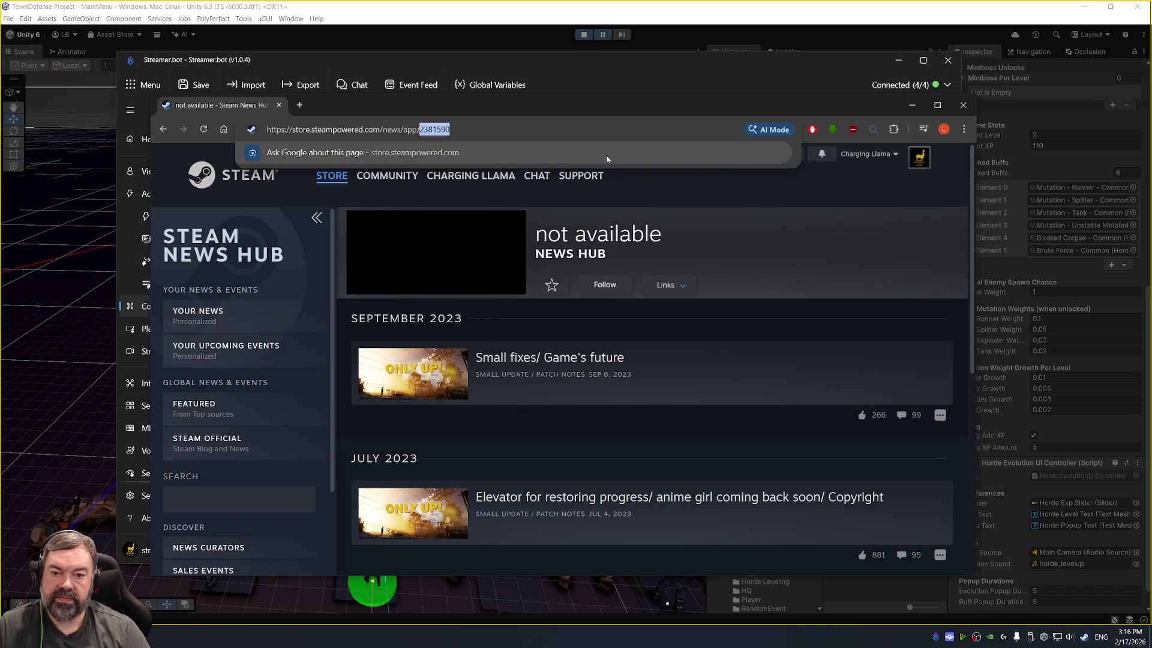
pyautogui.scroll(-3, 672, 255)
pyautogui.scroll(2, 660, 264)
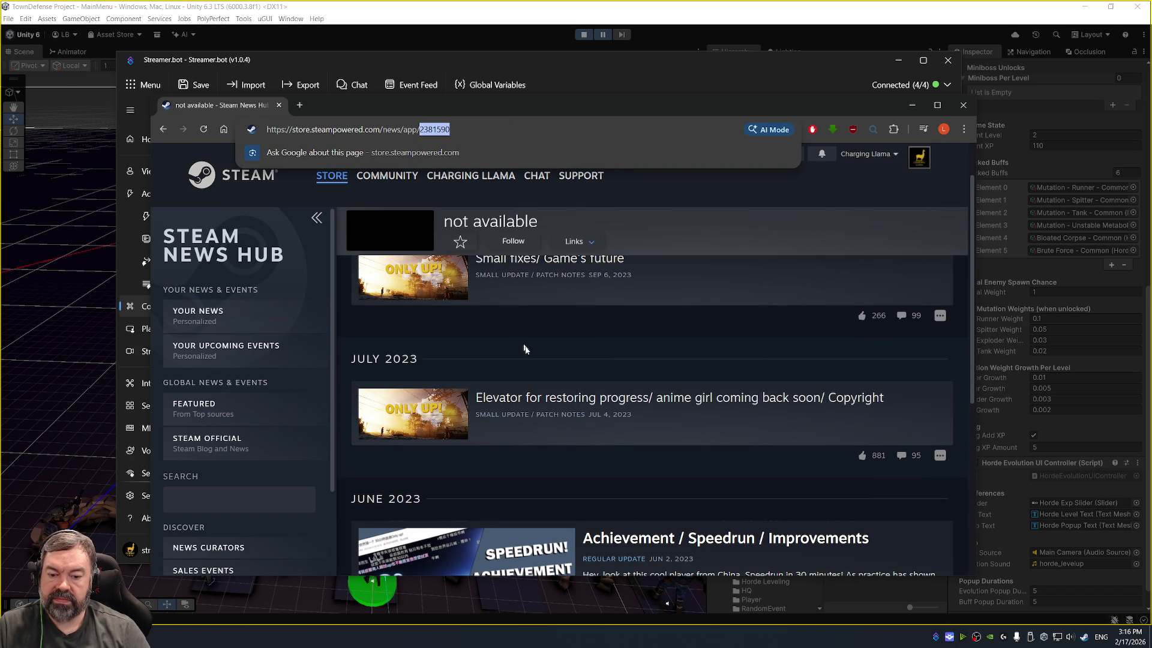
pyautogui.scroll(-2, 613, 546)
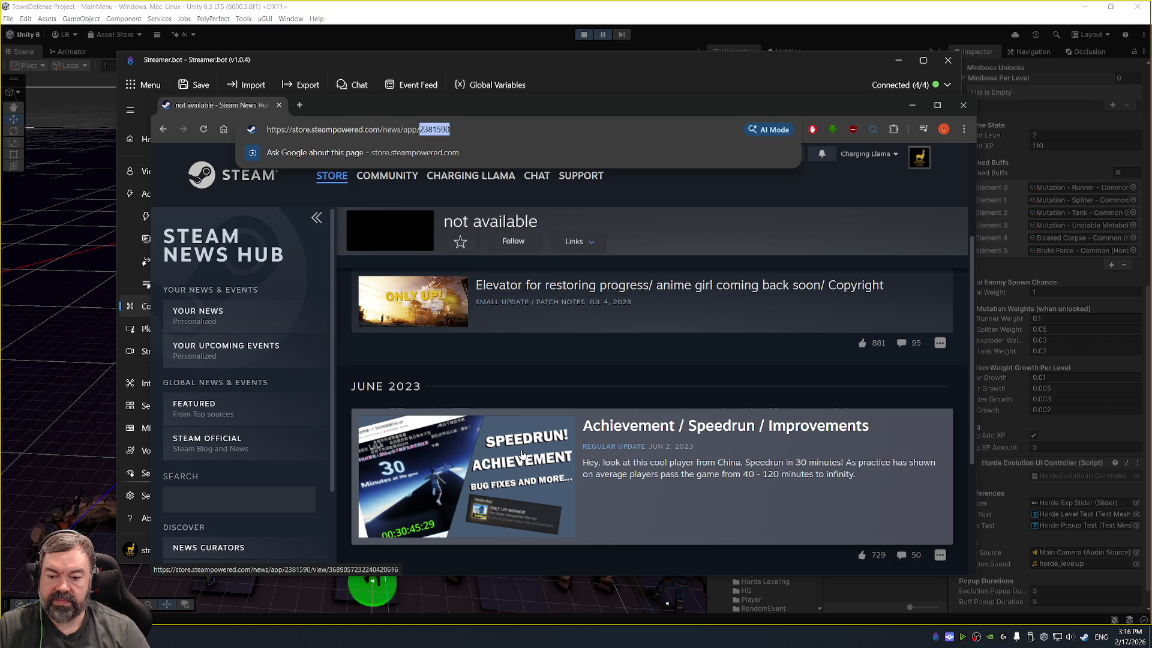
pyautogui.click(543, 547)
pyautogui.scroll(-6, 498, 390)
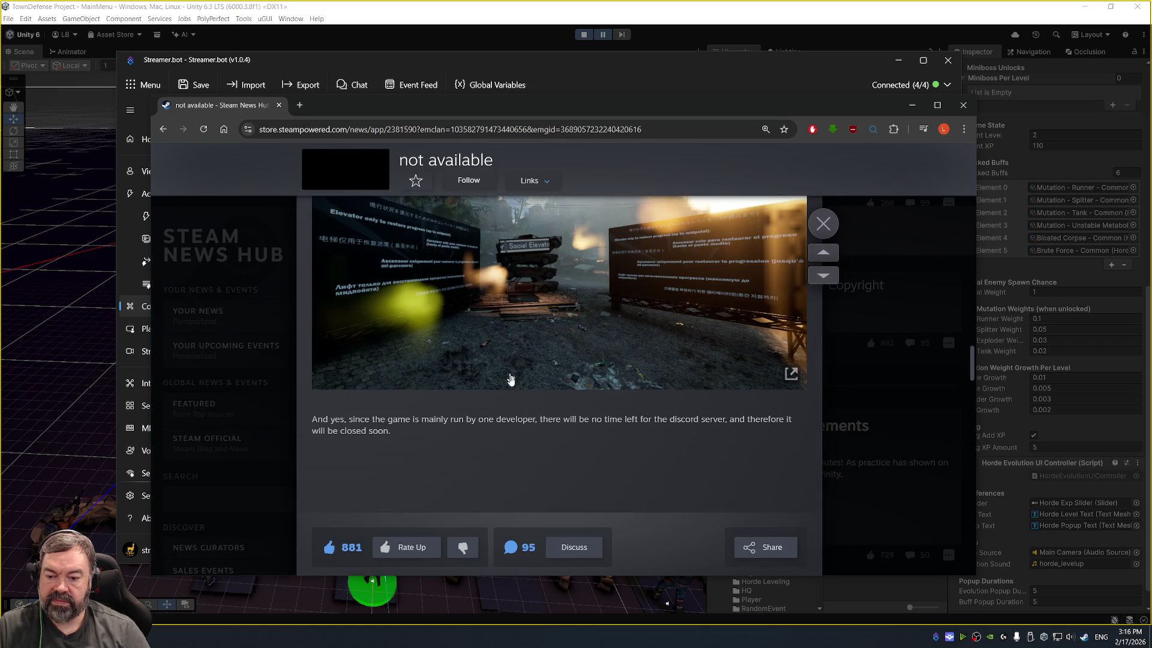
pyautogui.scroll(6, 549, 378)
pyautogui.scroll(5, 549, 378)
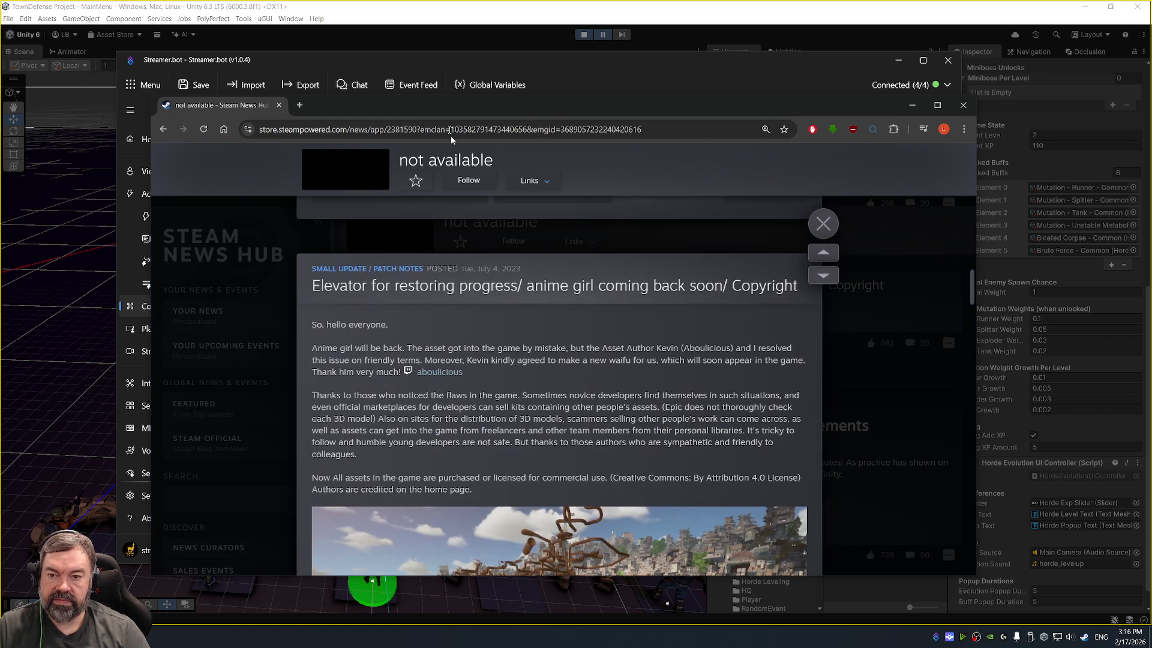
pyautogui.click(279, 106)
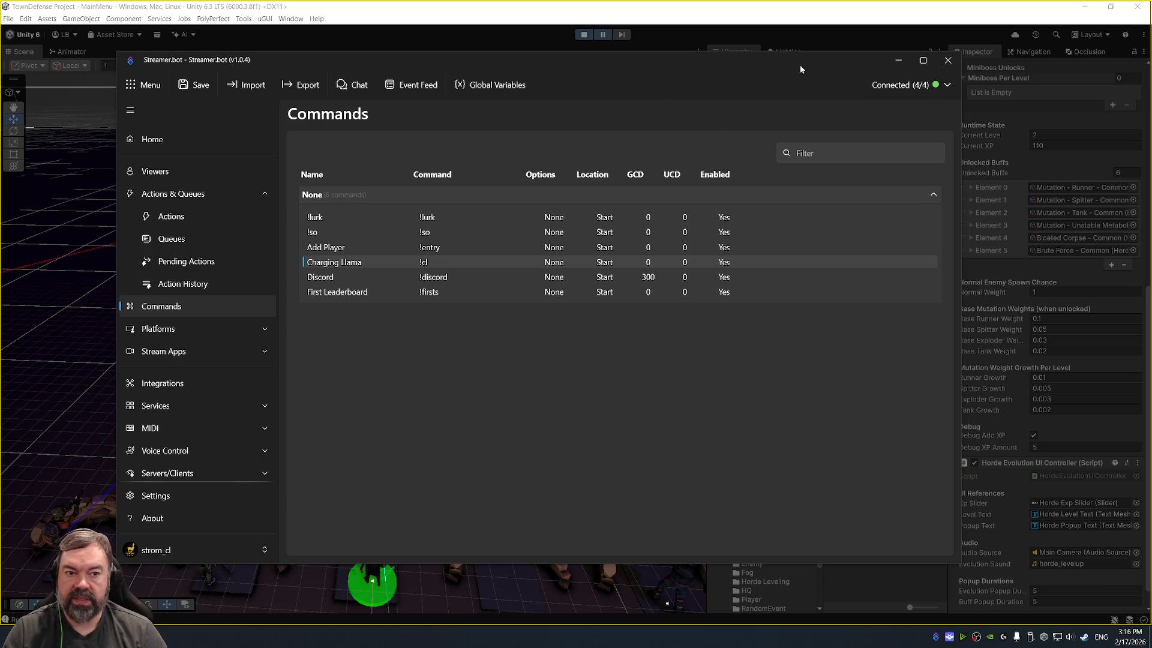
# Step: Move Streamer.bot aside and put the Unity TownDefense editor in front, briefly checking Visual Studio
pyautogui.moveTo(791, 55); pyautogui.dragTo(769, 74)
pyautogui.click(620, 14)
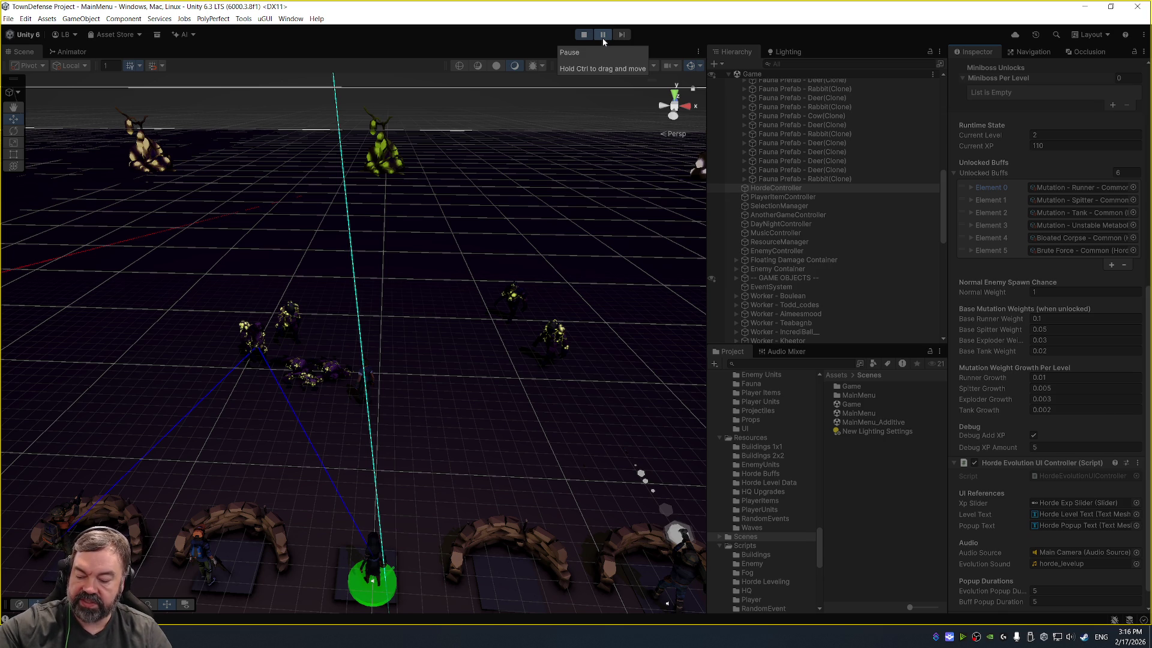
pyautogui.hotkey('alt', 'Tab')
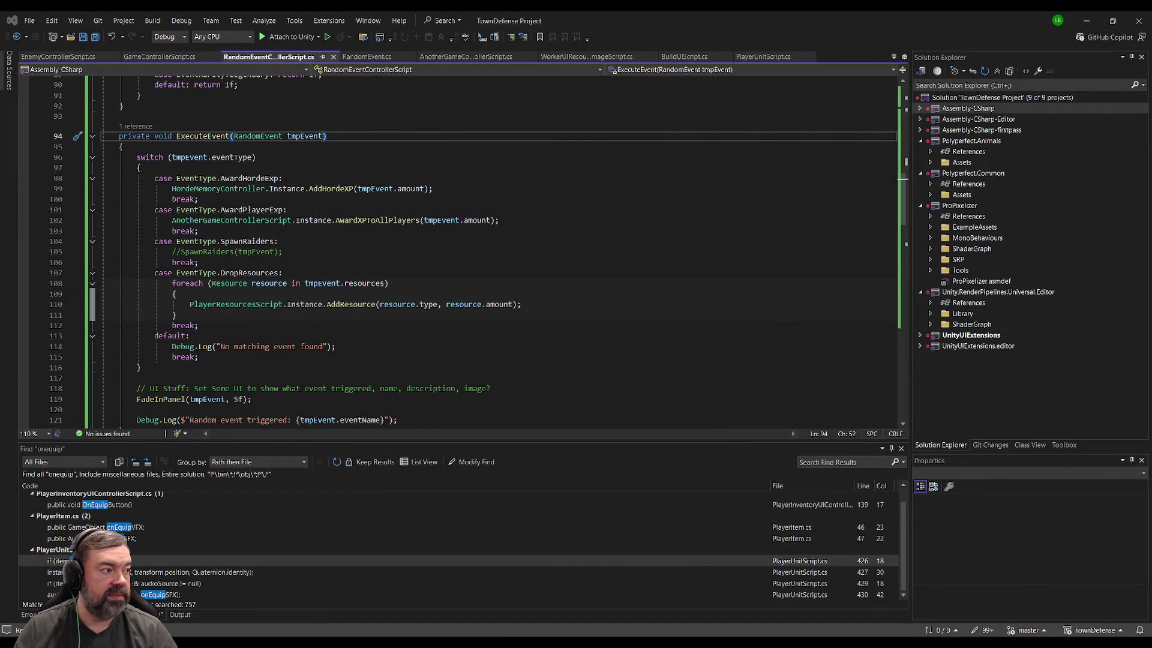
pyautogui.hotkey('alt', 'Tab')
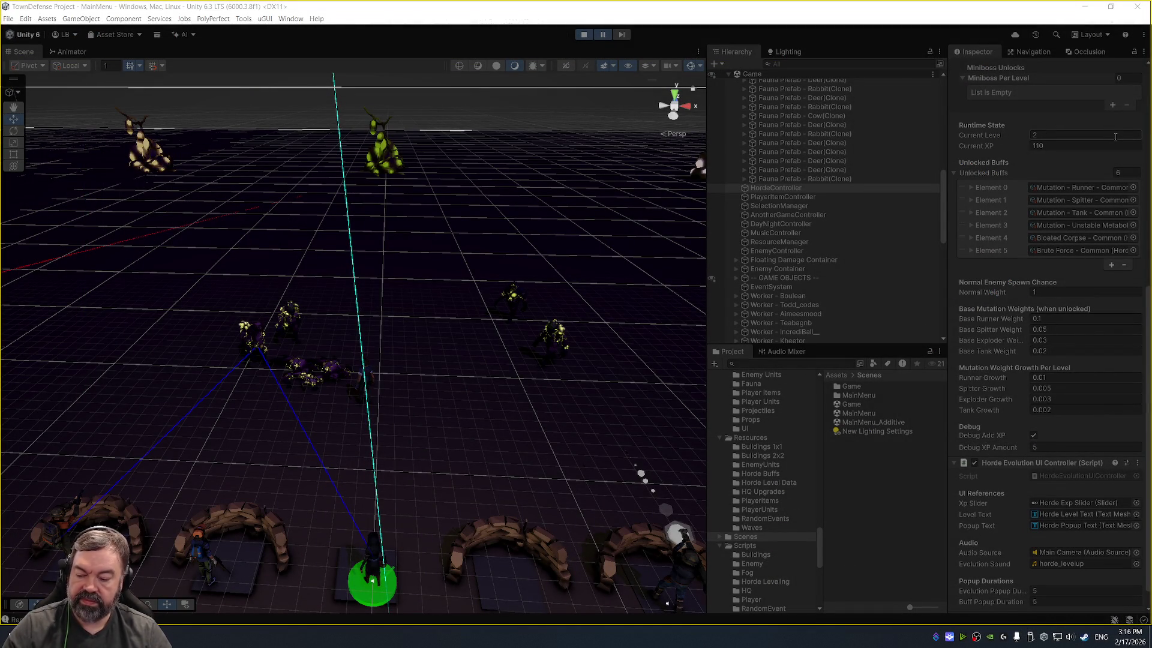
pyautogui.hotkey('alt', 'Tab')
pyautogui.hotkey('alt', 'Tab')
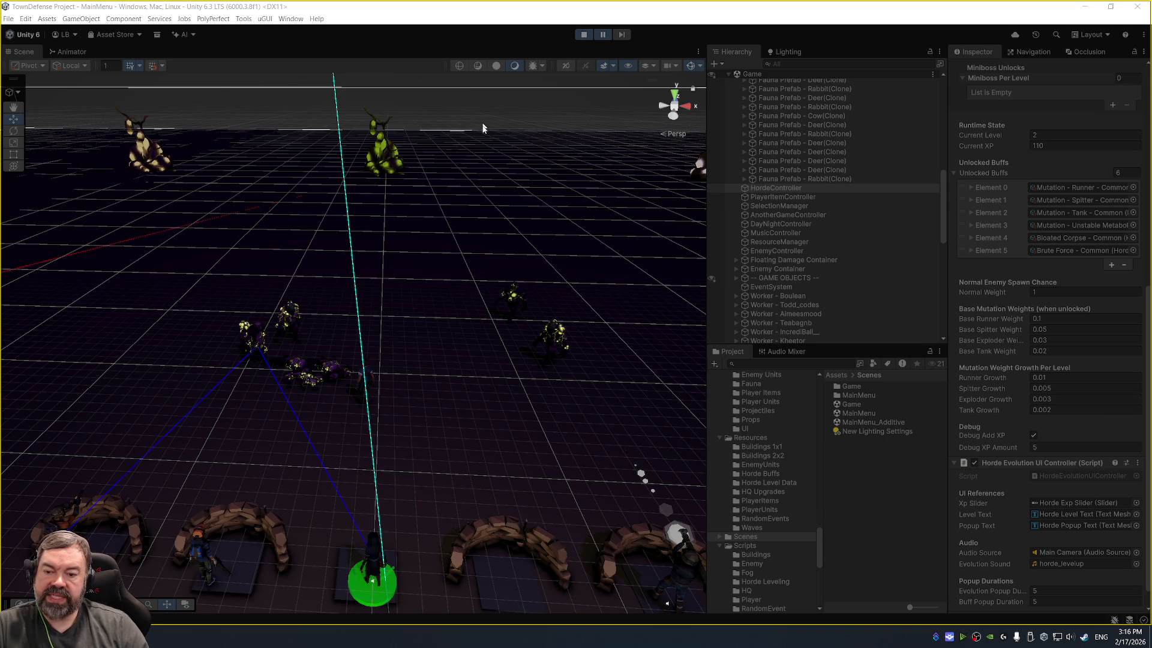
# Step: Orbit and zoom the Scene view down onto the town wall and gate, then select ResourceManager
pyautogui.moveTo(437, 197)
pyautogui.mouseDown()
pyautogui.moveTo(452, 282)
pyautogui.moveTo(518, 233)
pyautogui.moveTo(448, 255)
pyautogui.mouseUp()
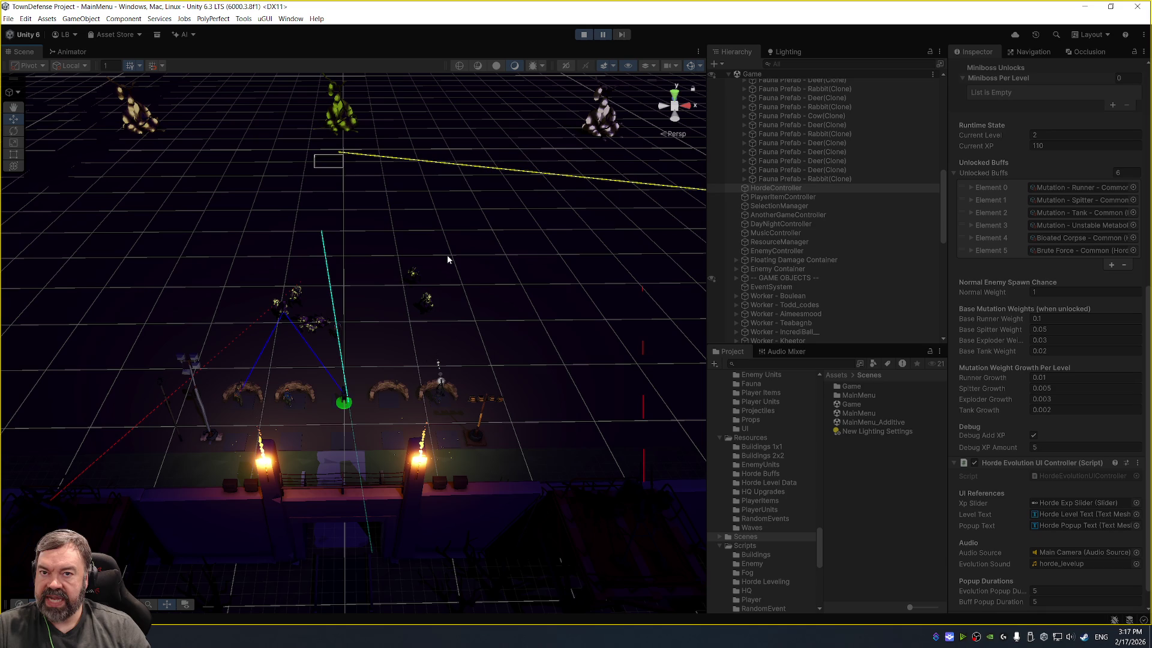
pyautogui.scroll(5, 361, 250)
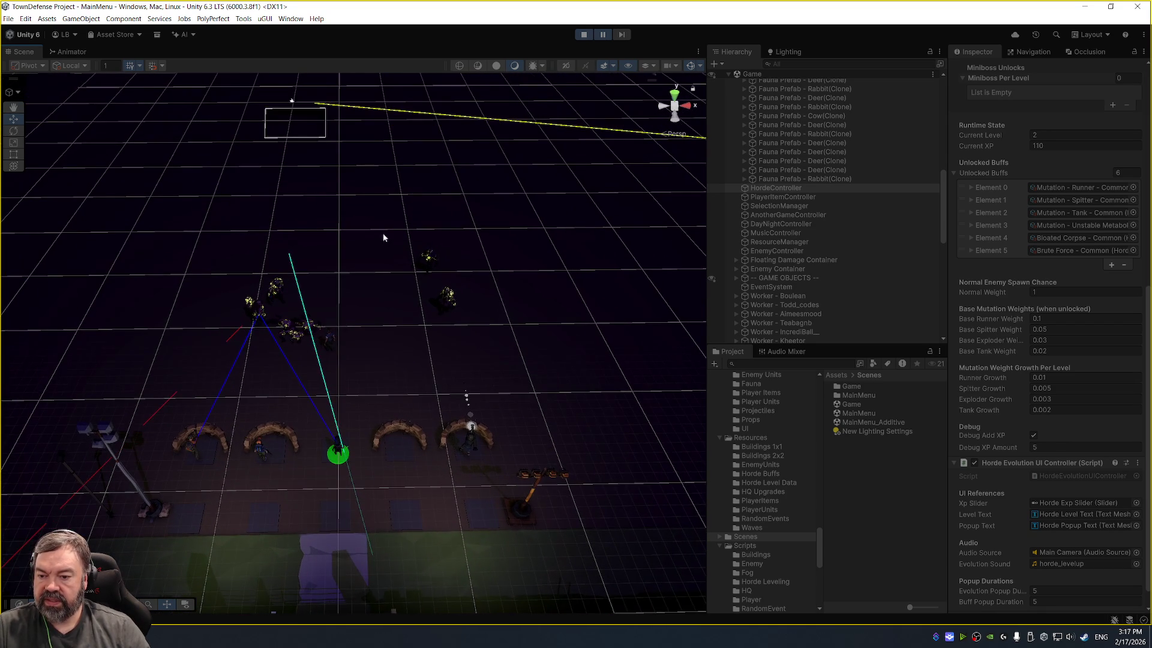
pyautogui.moveTo(383, 238); pyautogui.dragTo(405, 198)
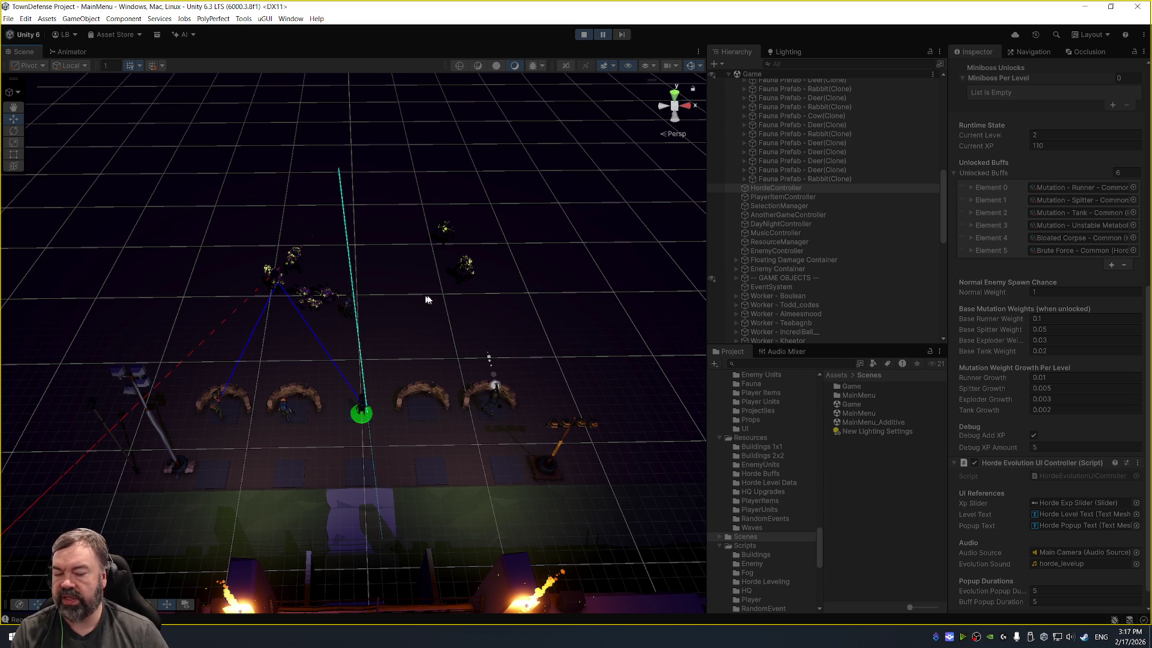
pyautogui.moveTo(395, 329)
pyautogui.mouseDown()
pyautogui.moveTo(420, 279)
pyautogui.moveTo(476, 265)
pyautogui.moveTo(499, 275)
pyautogui.mouseUp()
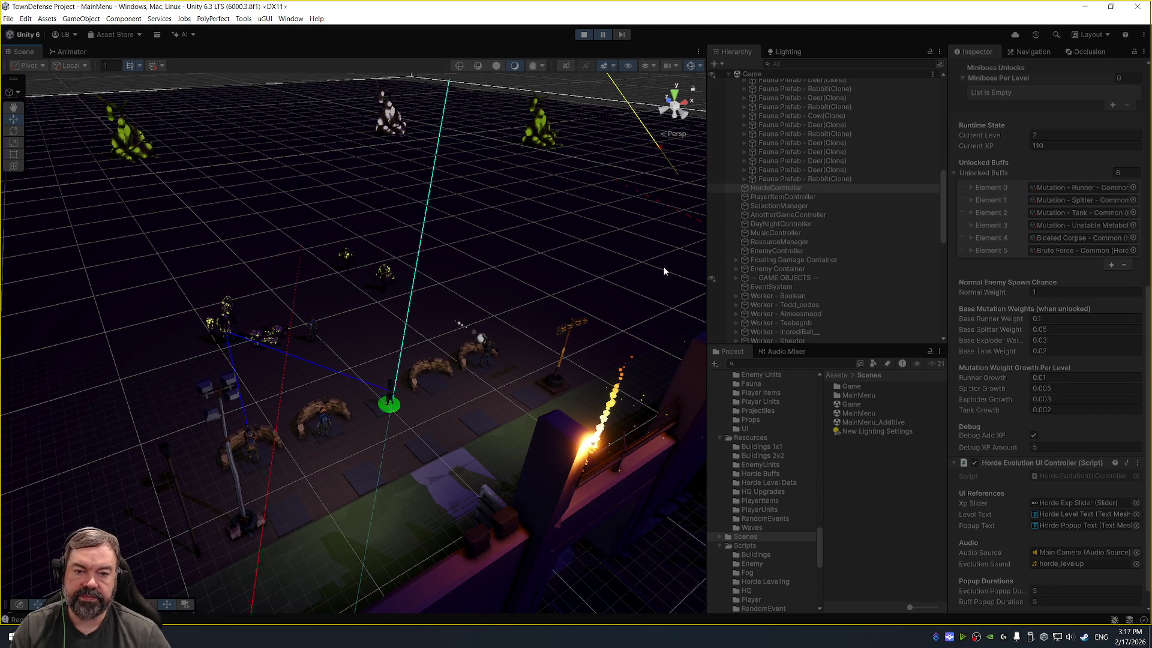
pyautogui.moveTo(426, 201)
pyautogui.mouseDown()
pyautogui.moveTo(578, 198)
pyautogui.moveTo(326, 242)
pyautogui.moveTo(292, 266)
pyautogui.moveTo(286, 318)
pyautogui.moveTo(414, 268)
pyautogui.mouseUp()
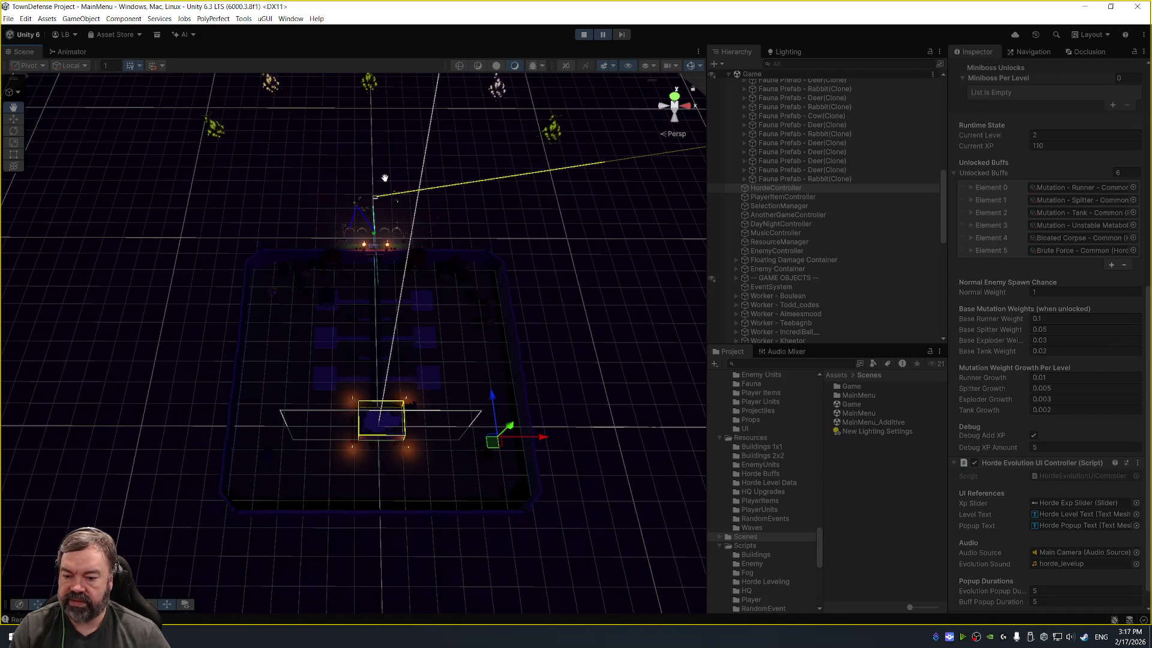
pyautogui.scroll(3, 413, 268)
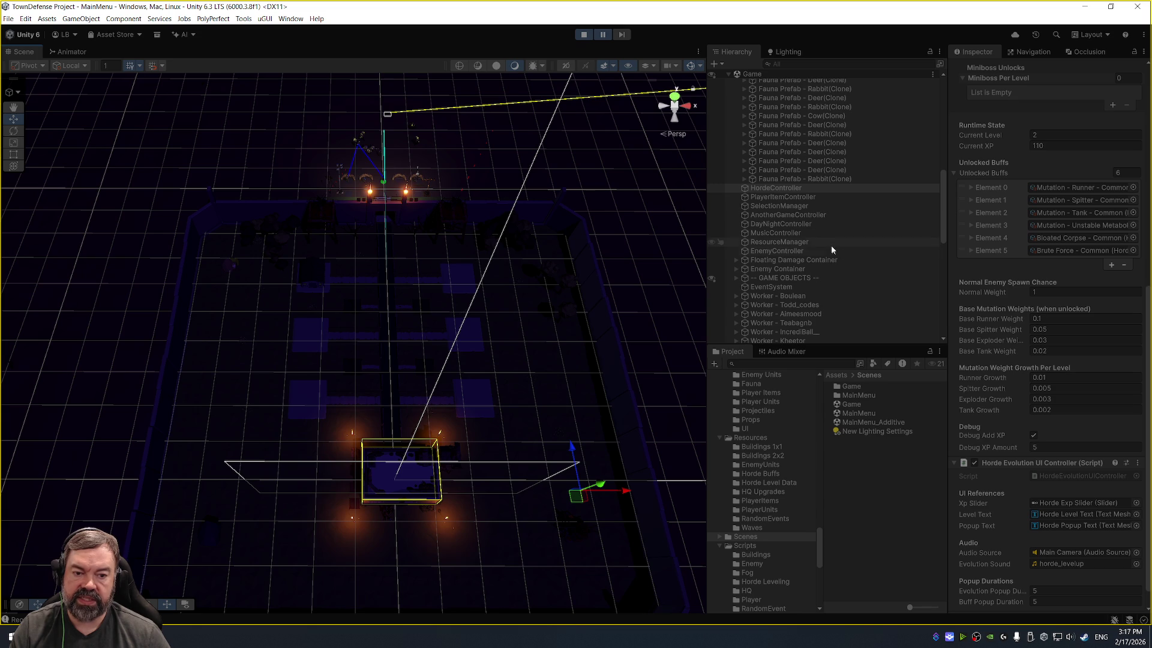
pyautogui.click(793, 241)
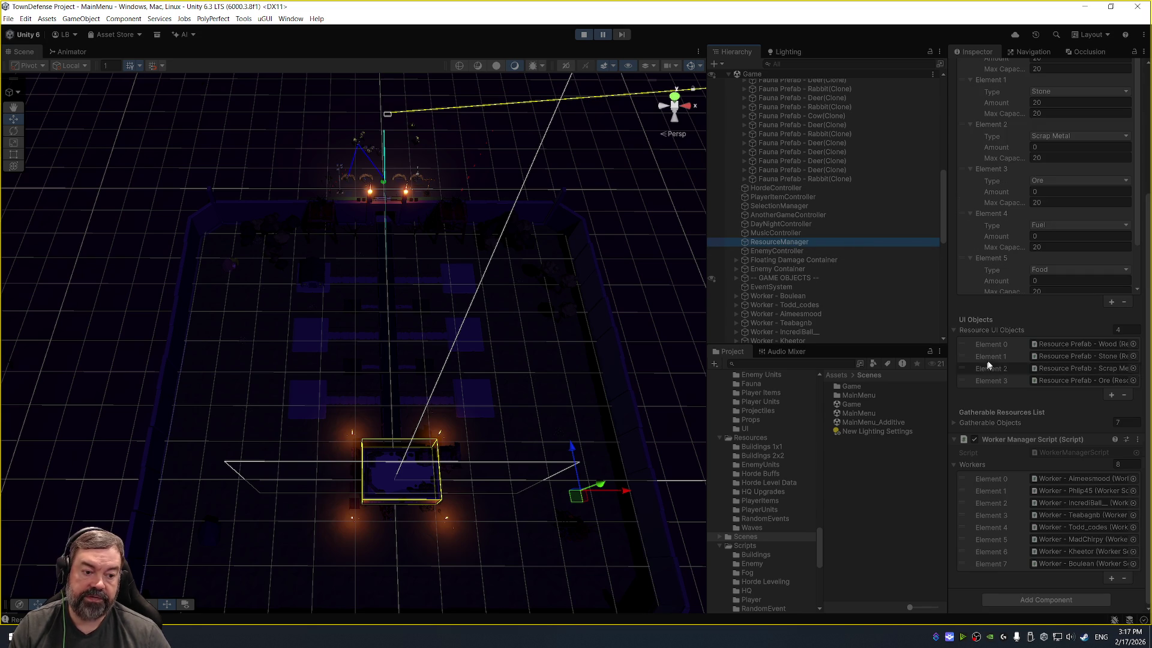
# Step: Inspect ResourceManager, the Enemy Container, and a worker's script (Stone, speed 4, harvest time 3)
pyautogui.scroll(6, 981, 336)
pyautogui.scroll(-4, 1077, 301)
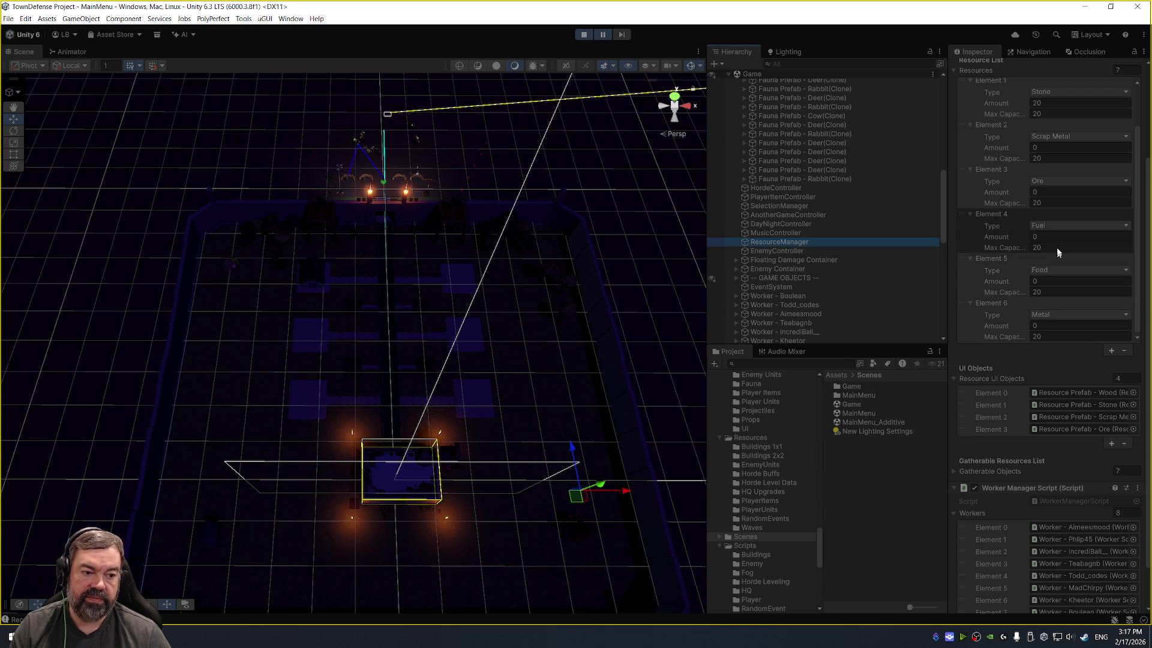
pyautogui.click(833, 270)
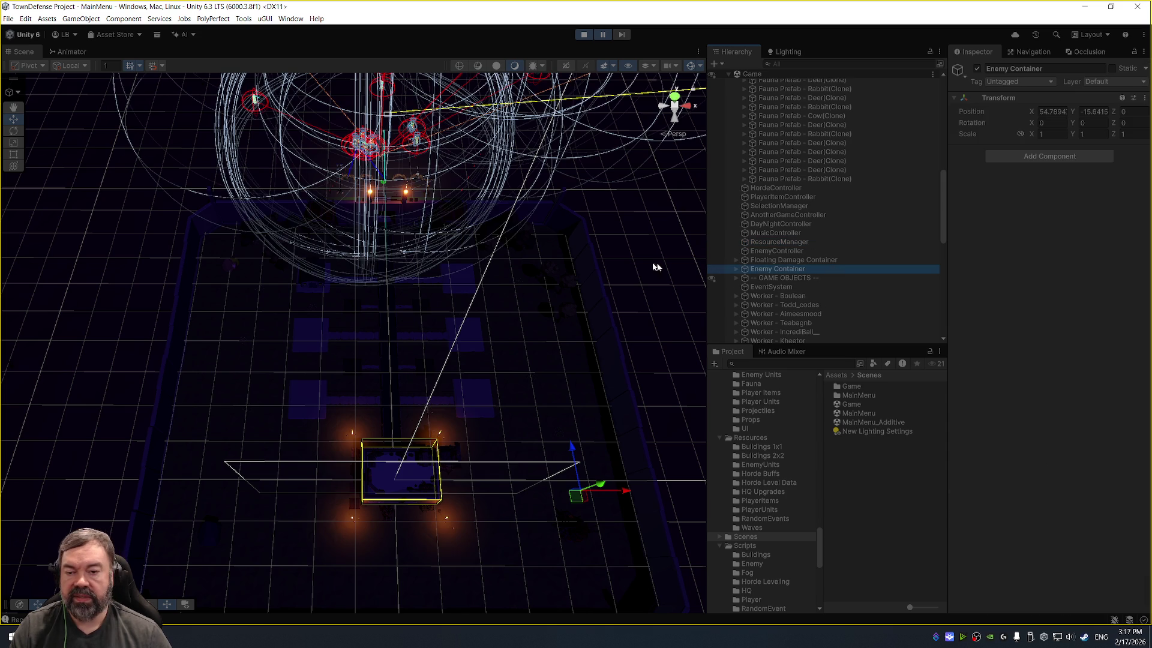
pyautogui.moveTo(532, 236)
pyautogui.mouseDown()
pyautogui.moveTo(485, 250)
pyautogui.moveTo(524, 205)
pyautogui.moveTo(571, 205)
pyautogui.moveTo(543, 214)
pyautogui.mouseUp()
pyautogui.moveTo(550, 347)
pyautogui.mouseDown()
pyautogui.moveTo(420, 336)
pyautogui.moveTo(438, 329)
pyautogui.moveTo(409, 356)
pyautogui.moveTo(551, 294)
pyautogui.moveTo(380, 310)
pyautogui.moveTo(293, 266)
pyautogui.moveTo(383, 304)
pyautogui.mouseUp()
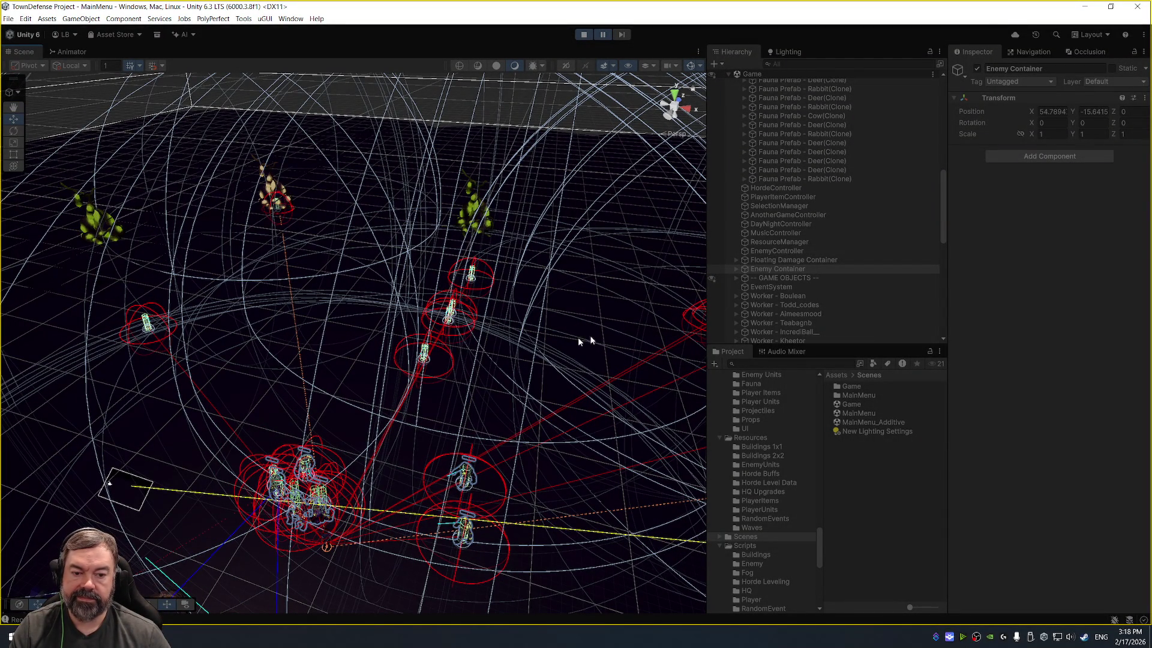
pyautogui.click(876, 295)
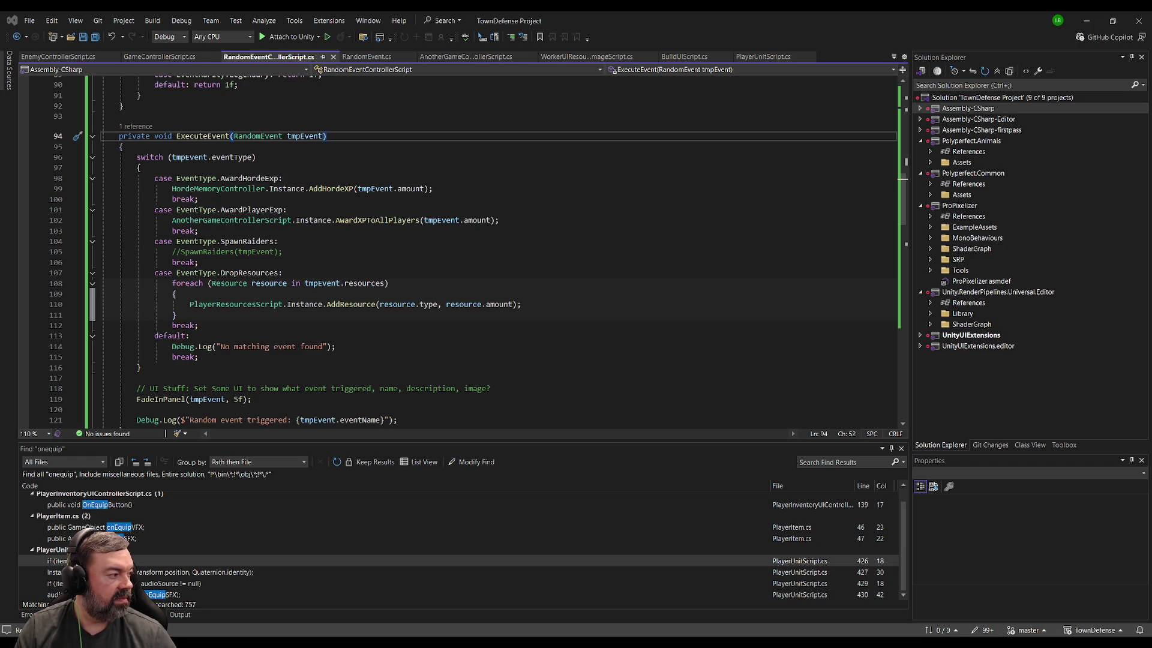
pyautogui.hotkey('alt', 'Tab')
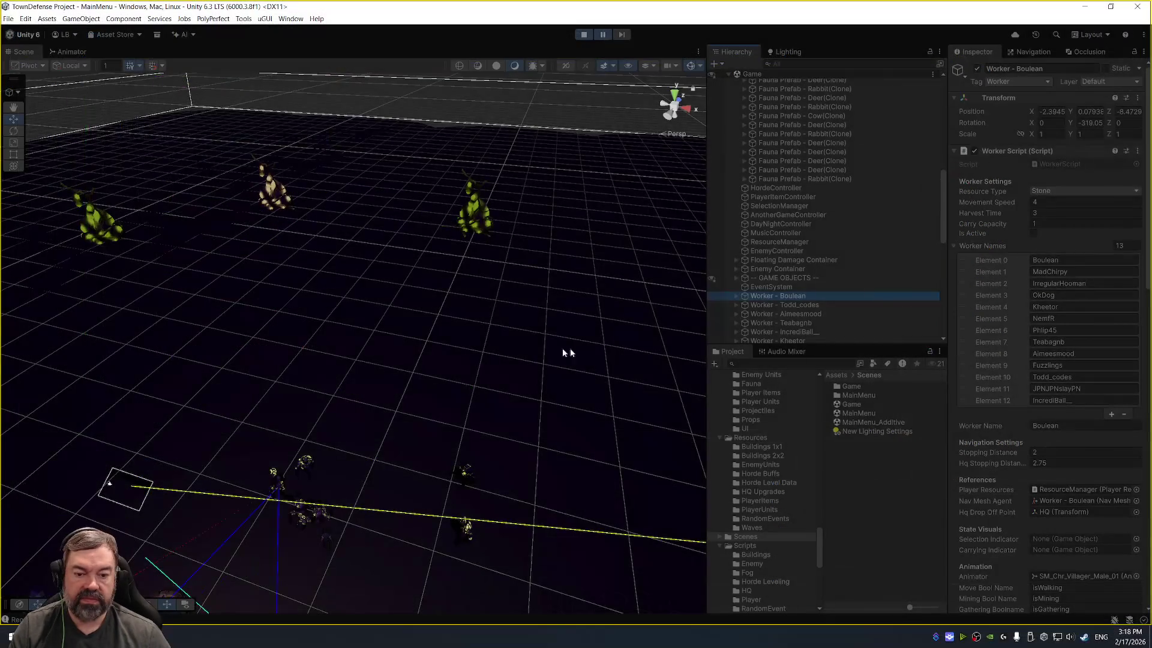
# Step: Orbit for a new angle on the town and stop the running game
pyautogui.moveTo(420, 384)
pyautogui.mouseDown()
pyautogui.moveTo(438, 355)
pyautogui.moveTo(457, 411)
pyautogui.moveTo(493, 360)
pyautogui.moveTo(425, 270)
pyautogui.moveTo(435, 316)
pyautogui.mouseUp()
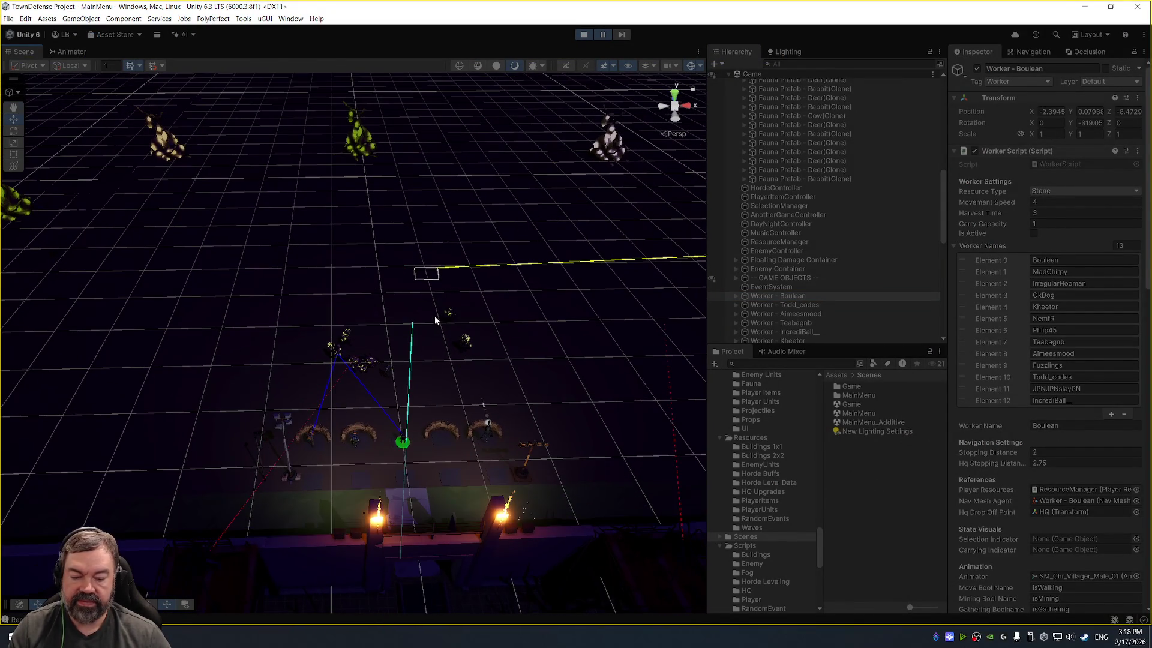
pyautogui.click(584, 36)
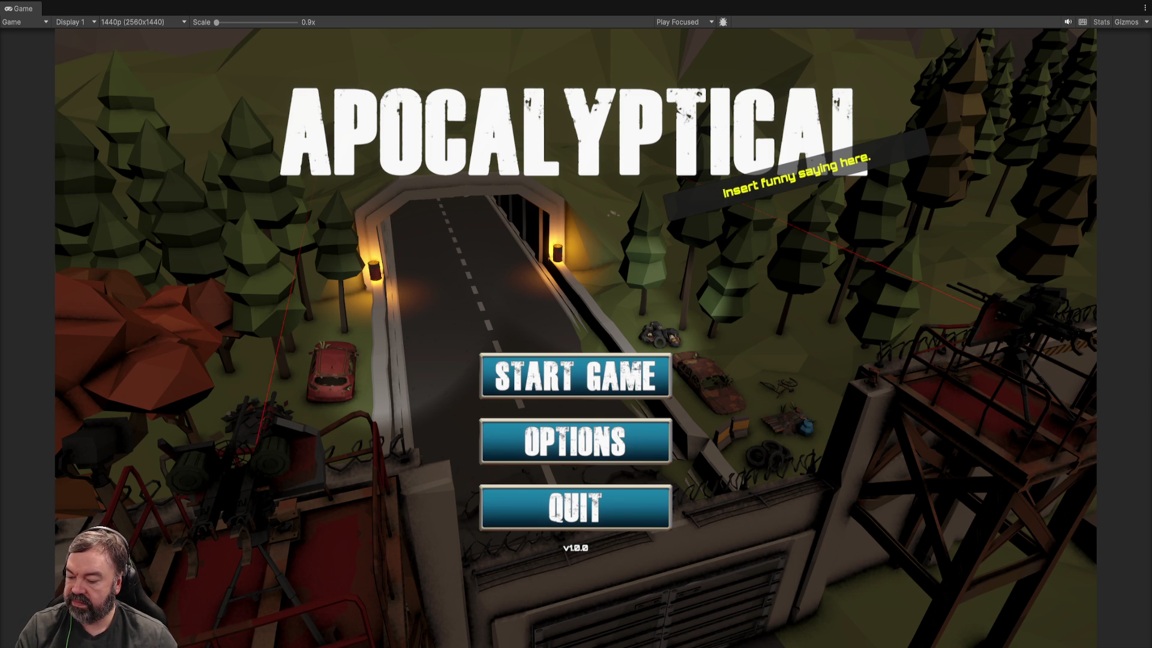
# Step: Exit the full-size APOCALYPTICAL title preview with Ctrl+P, back to the MainMenu scene editor
pyautogui.hotkey('ctrl', 'p')
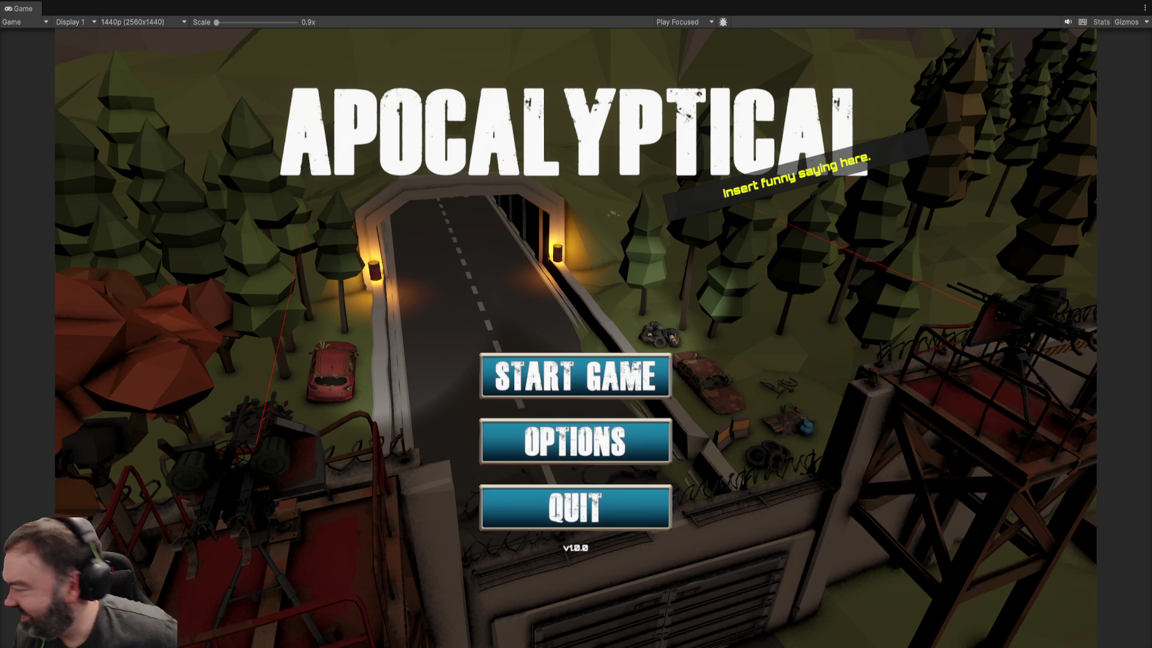
pyautogui.hotkey('ctrl', 'p')
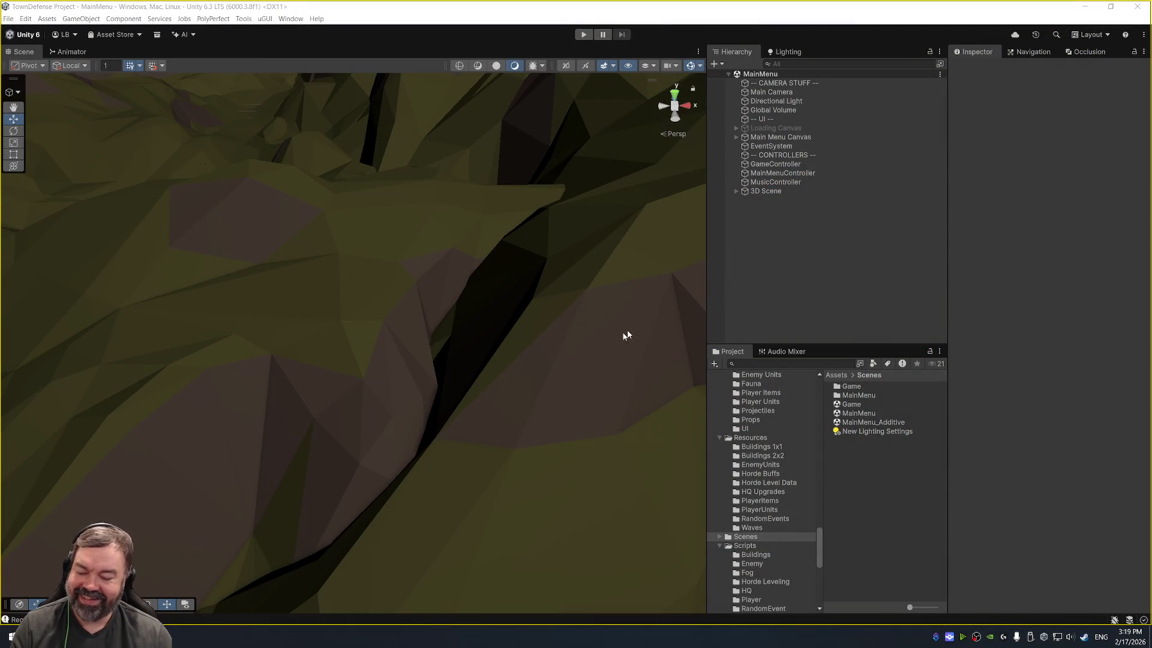
# Step: Frame and orbit around the gate wall piece, then switch to RandomEventControllerScript in Visual Studio
pyautogui.scroll(-10, 528, 414)
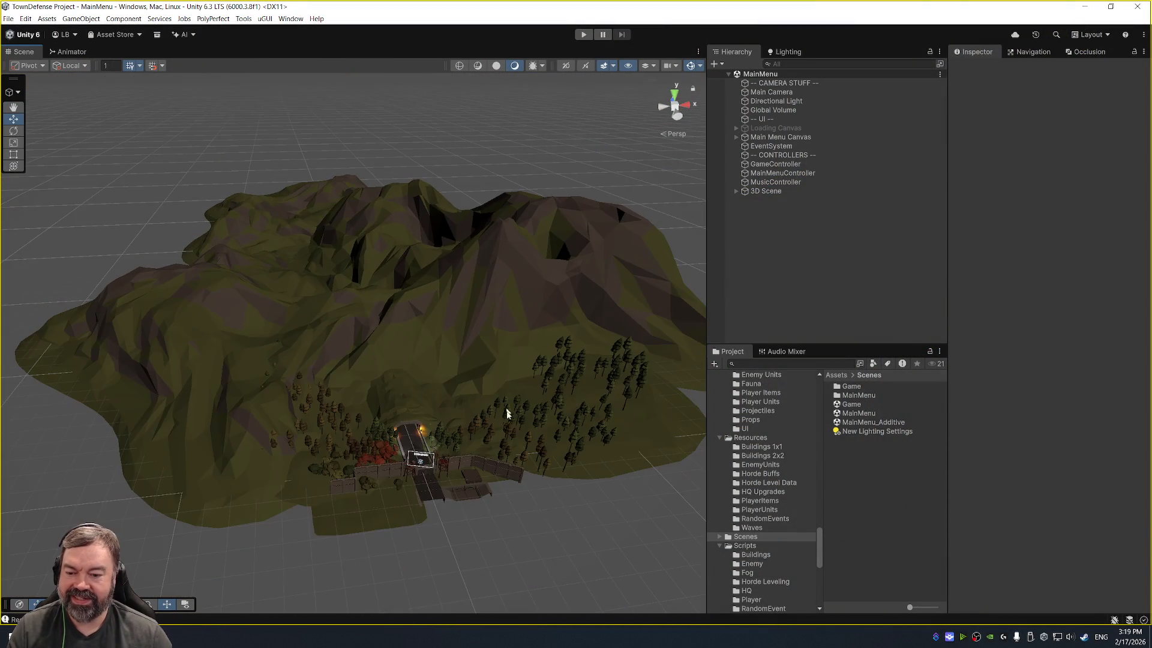
pyautogui.scroll(1, 505, 403)
pyautogui.click(477, 468)
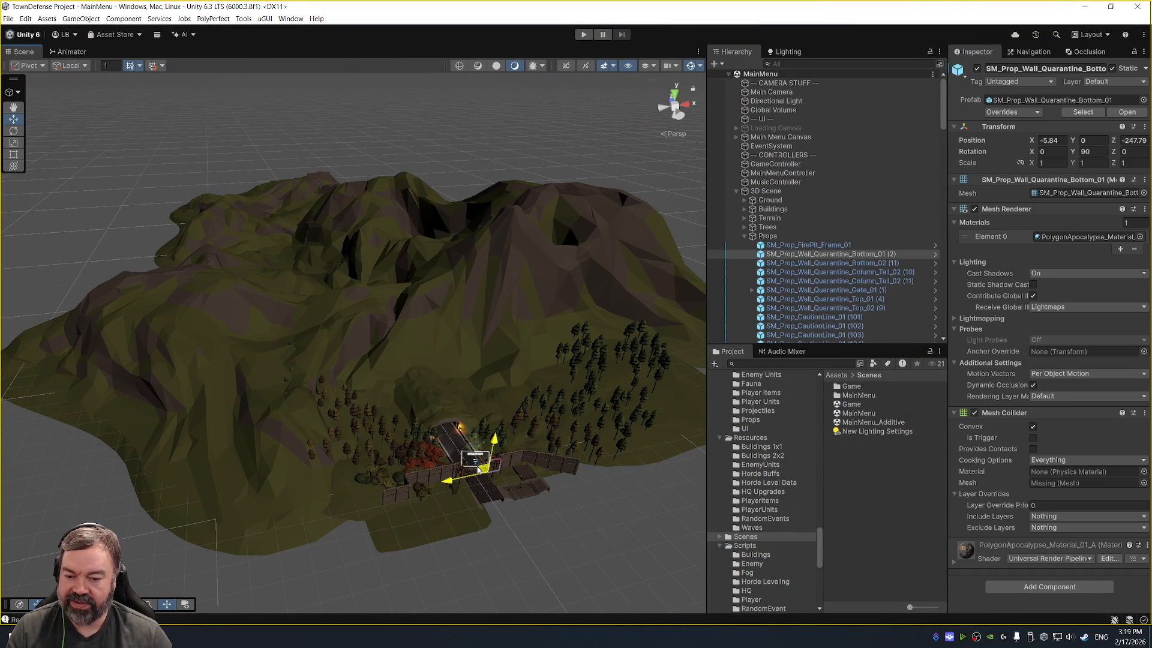
pyautogui.press('f')
pyautogui.scroll(-3, 360, 336)
pyautogui.moveTo(414, 383); pyautogui.dragTo(571, 306)
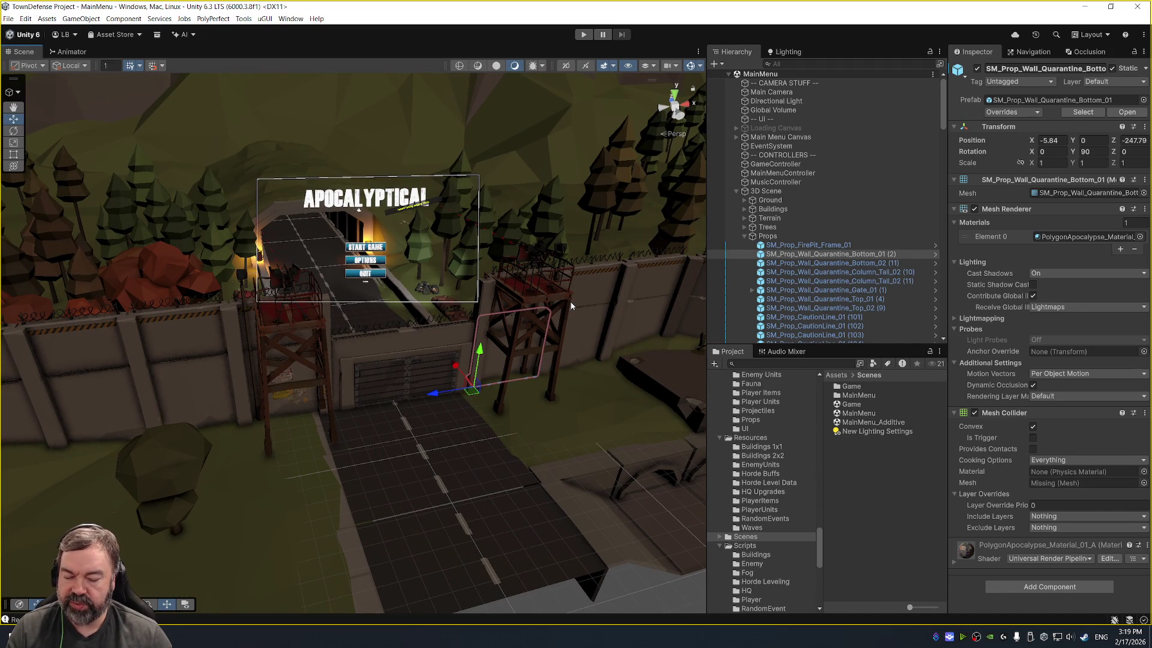
pyautogui.moveTo(425, 348)
pyautogui.mouseDown()
pyautogui.moveTo(396, 395)
pyautogui.moveTo(424, 300)
pyautogui.moveTo(446, 364)
pyautogui.mouseUp()
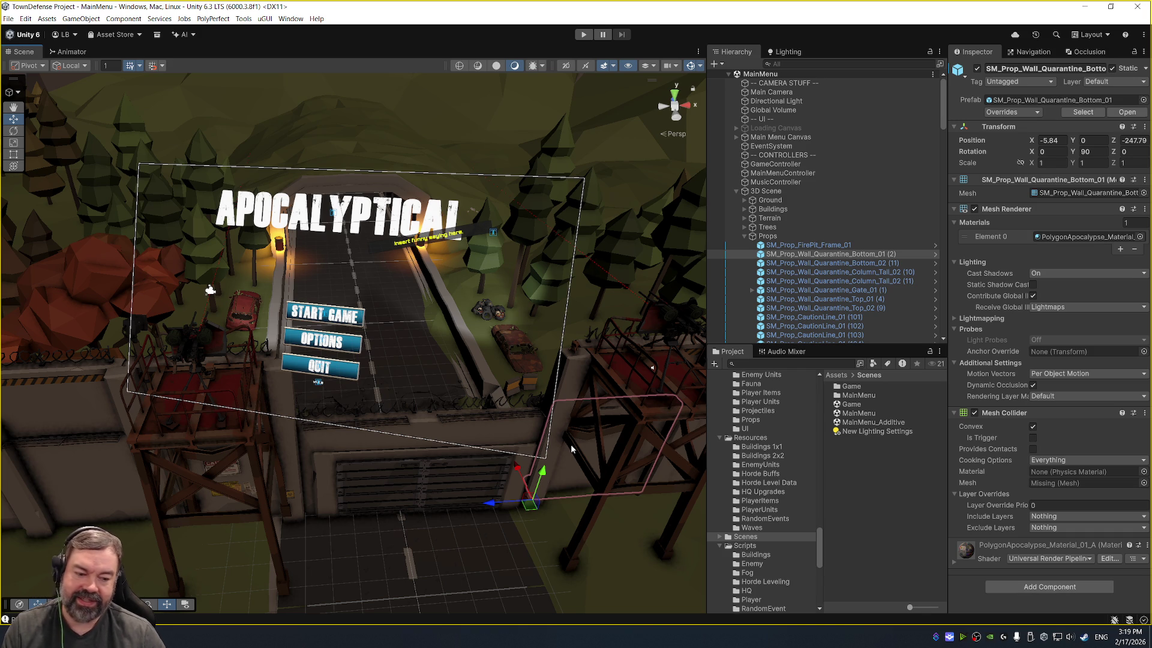
pyautogui.hotkey('alt', 'Tab')
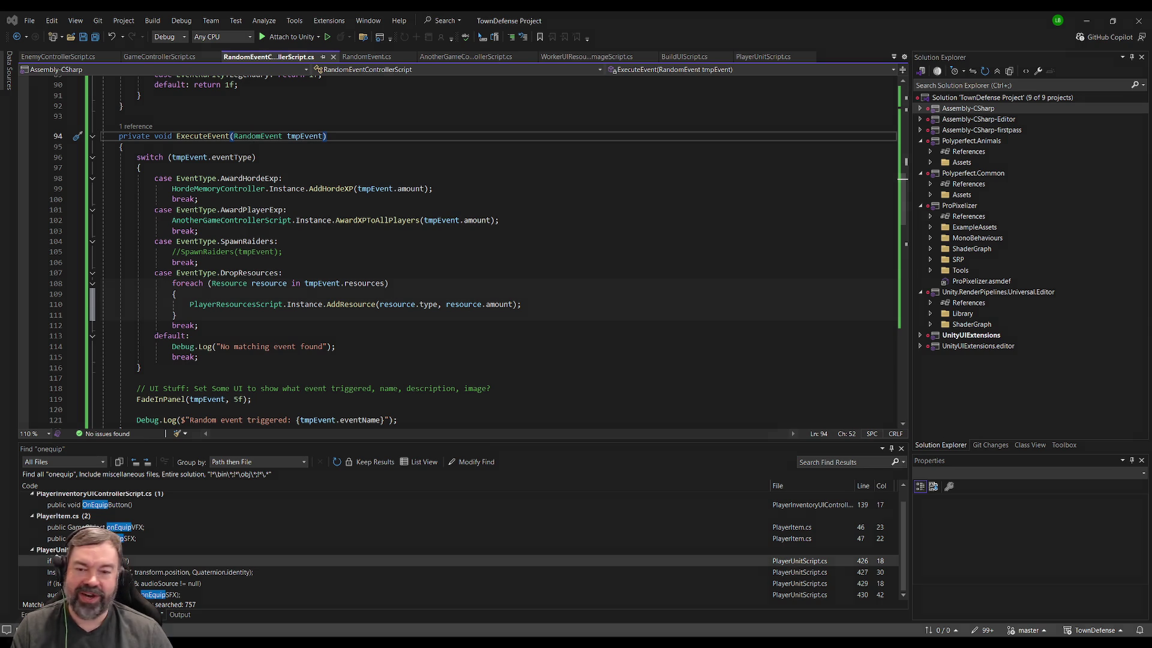
# Step: Move the Random Event System card to Done and POI World to Next Day Work Items
pyautogui.hotkey('alt', 'Tab')
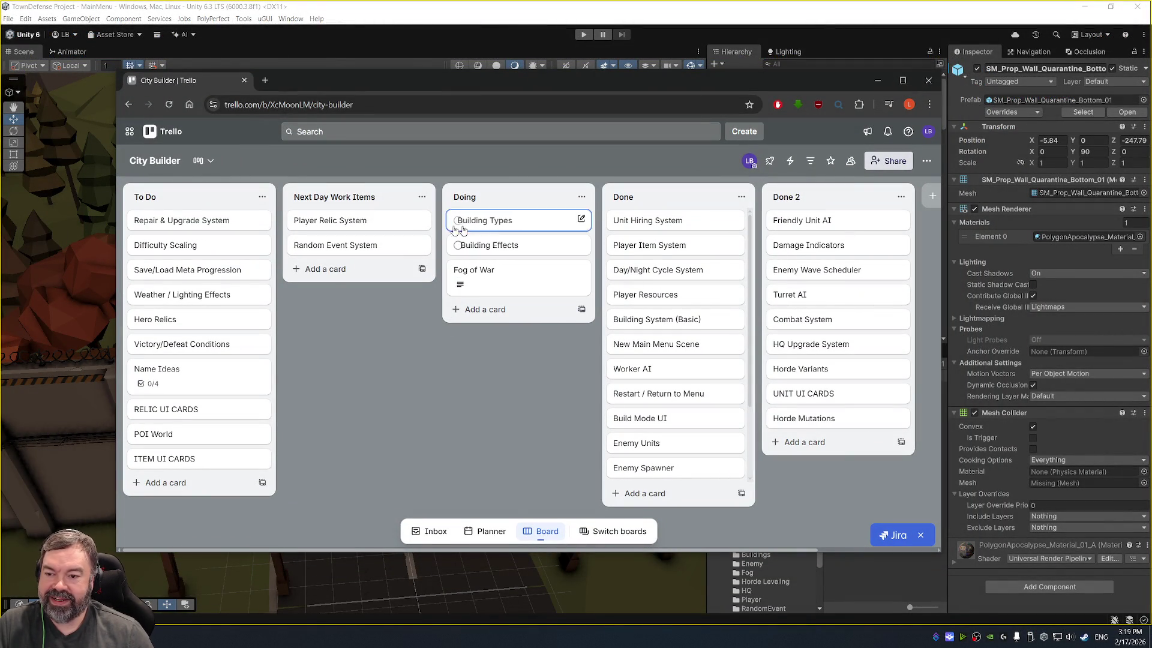
pyautogui.moveTo(360, 247)
pyautogui.mouseDown()
pyautogui.moveTo(423, 280)
pyautogui.moveTo(668, 272)
pyautogui.mouseUp()
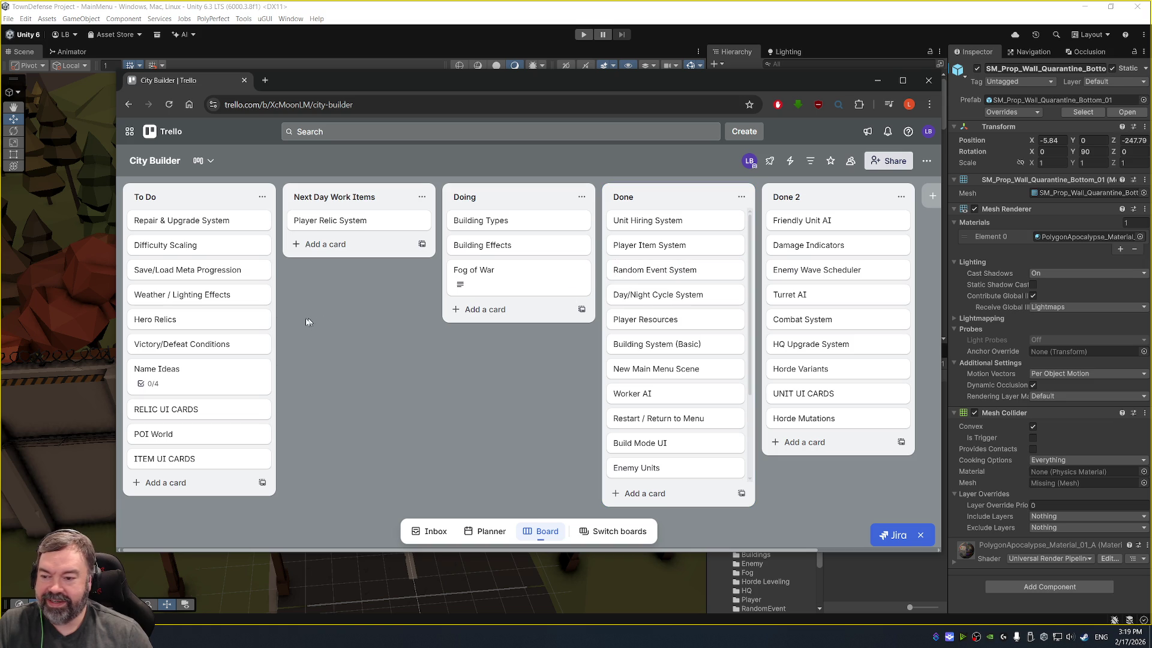
pyautogui.moveTo(199, 435); pyautogui.dragTo(359, 243)
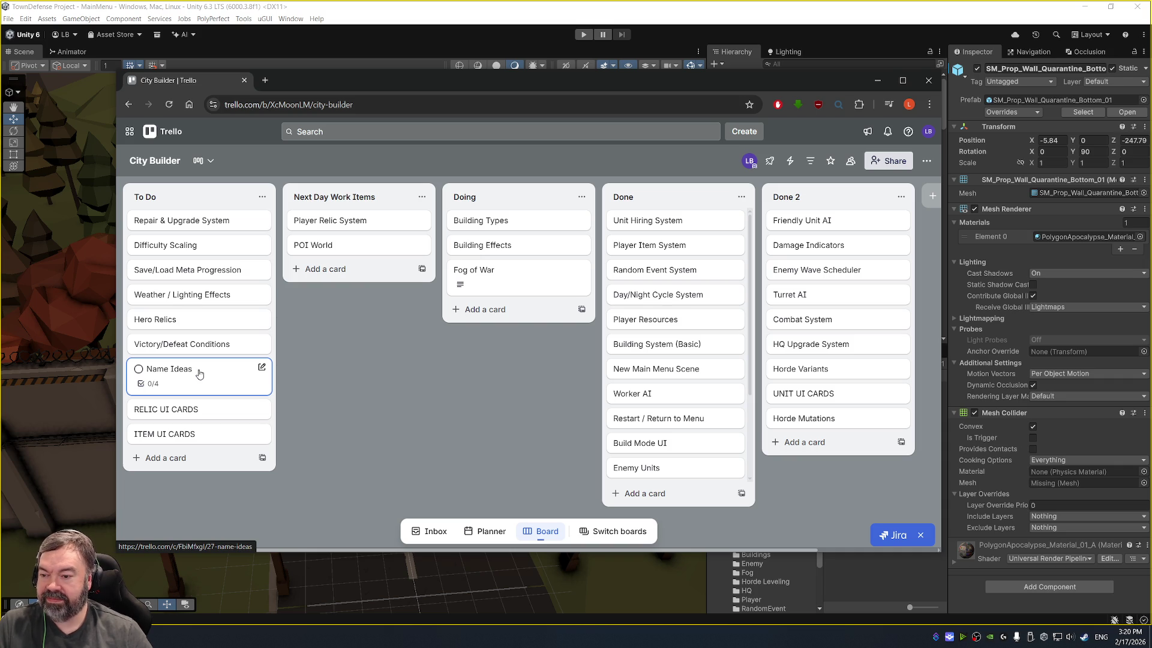
# Step: Look over the Name Ideas card's checklist, then close the Trello browser window
pyautogui.click(200, 373)
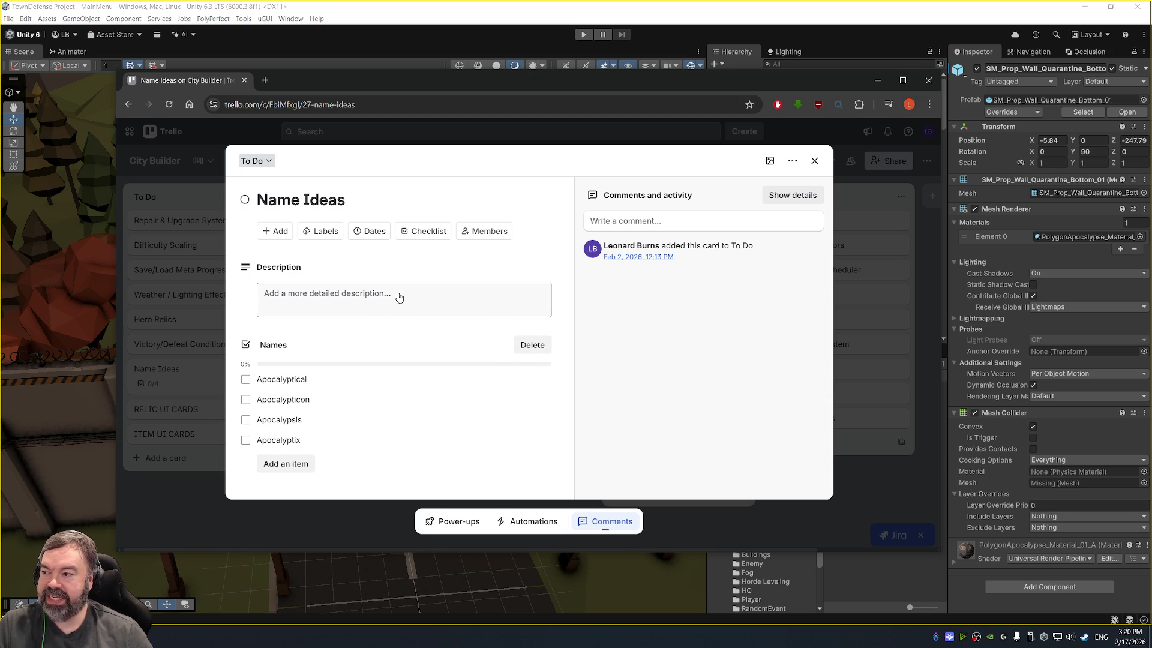
pyautogui.click(814, 160)
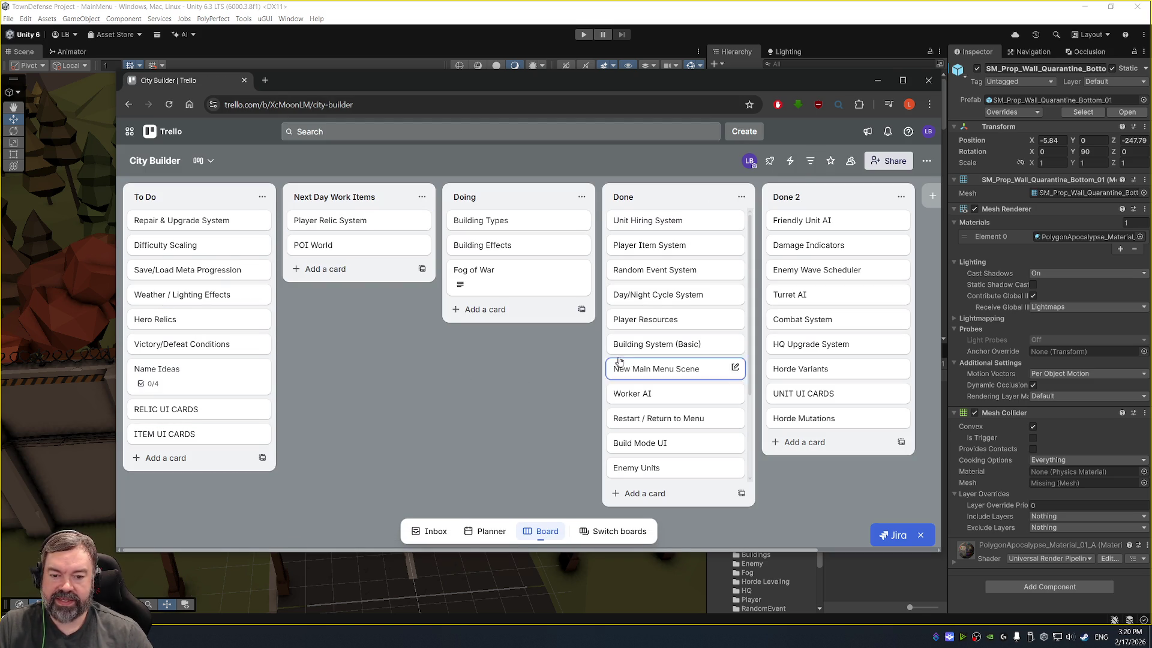
pyautogui.click(927, 80)
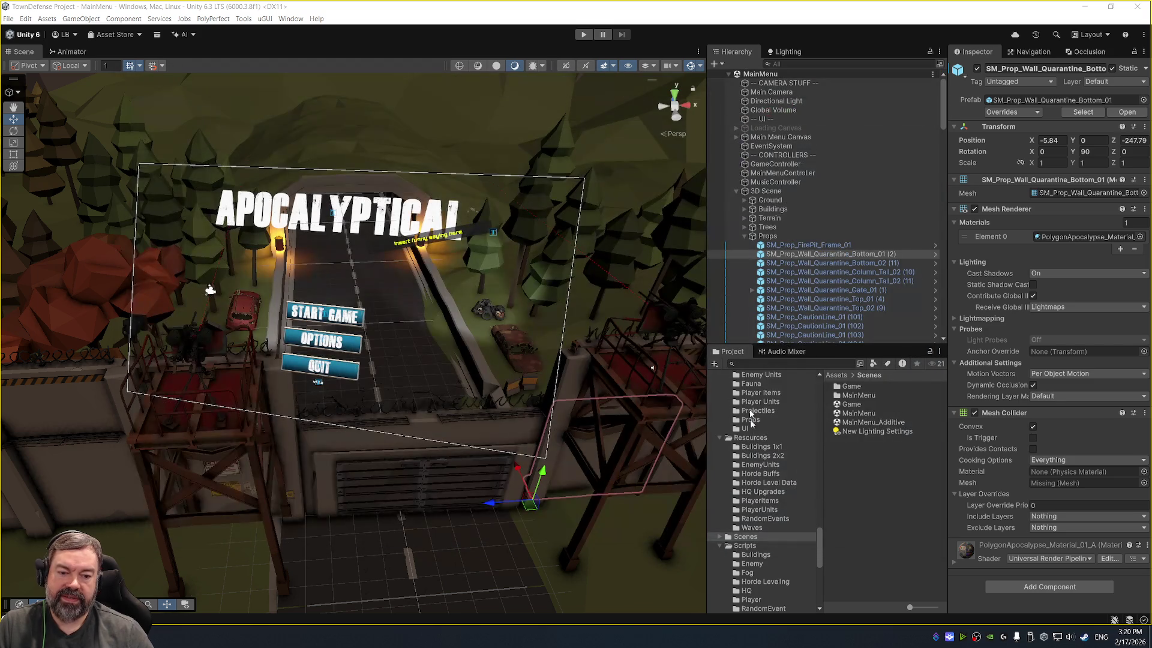
pyautogui.scroll(10, 443, 420)
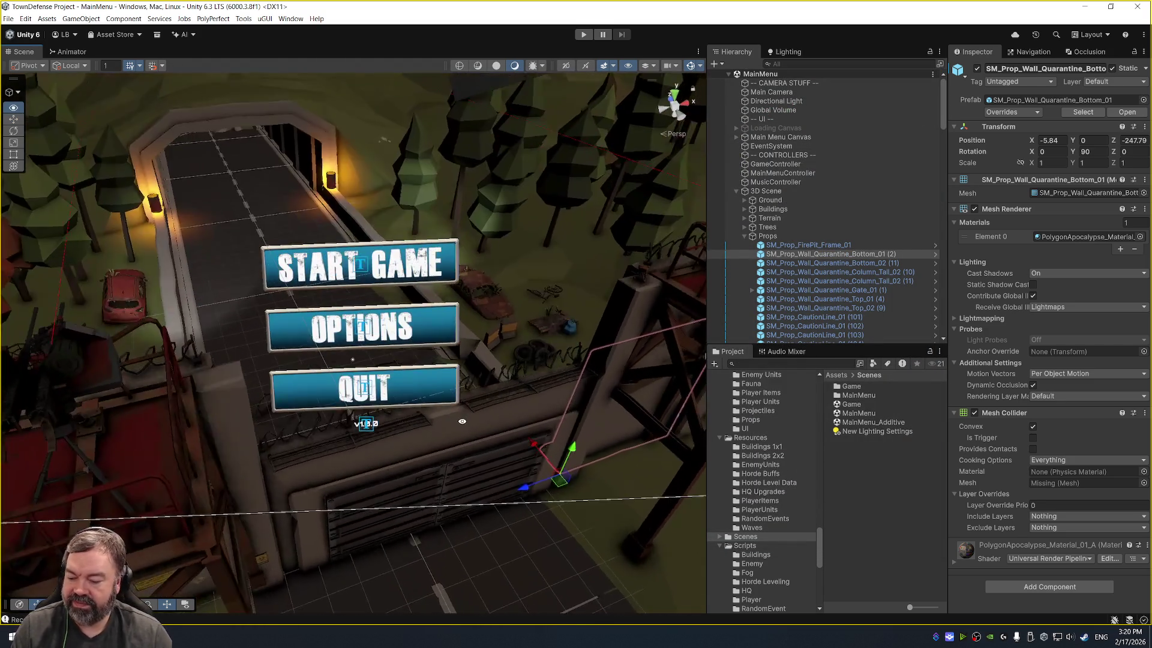
# Step: Orbit over the road and menu canvas, flip between Visual Studio and Unity, and stop the main menu preview
pyautogui.moveTo(462, 421)
pyautogui.mouseDown()
pyautogui.moveTo(391, 470)
pyautogui.moveTo(403, 449)
pyautogui.moveTo(517, 402)
pyautogui.moveTo(2, 498)
pyautogui.mouseUp()
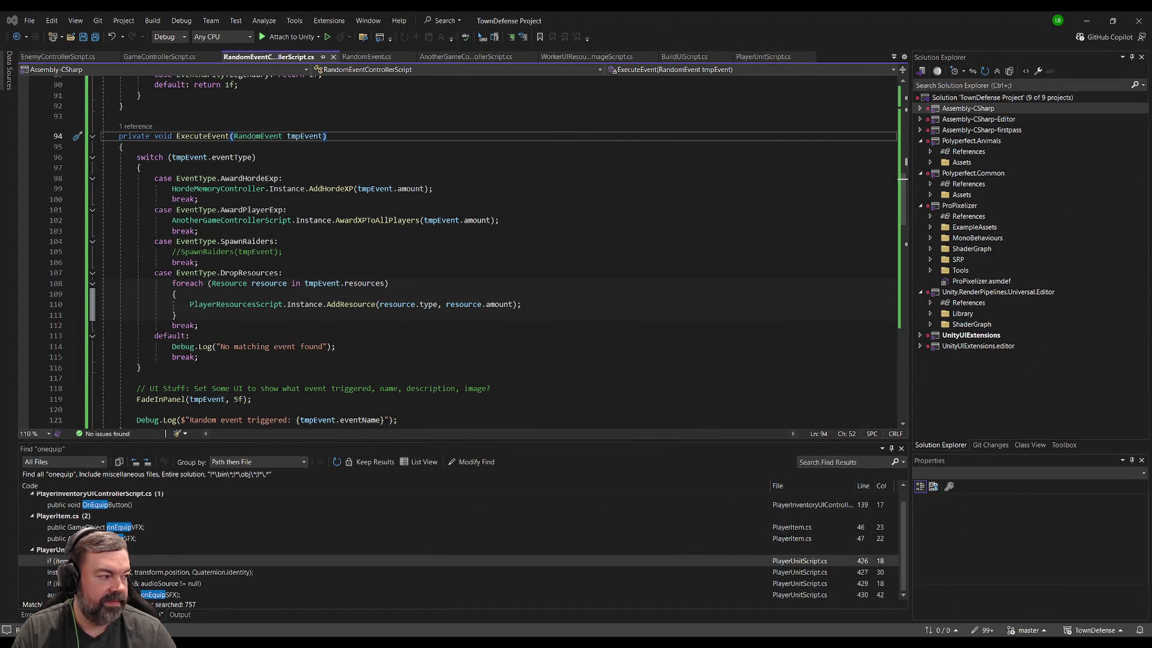
pyautogui.hotkey('alt', 'Tab')
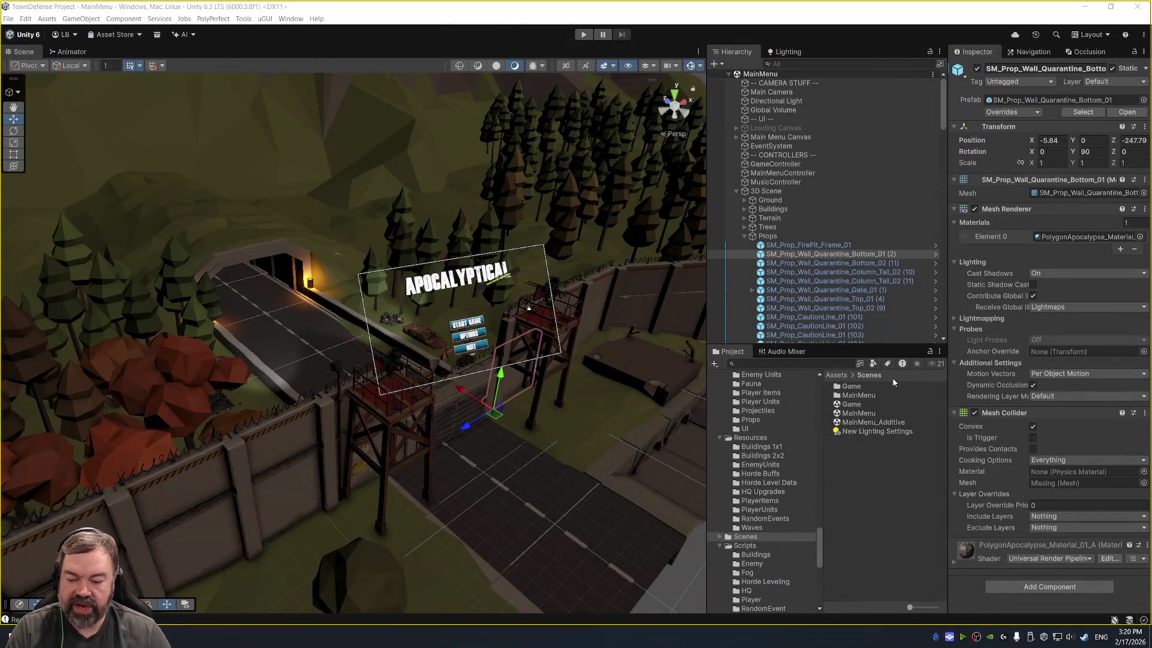
pyautogui.hotkey('alt', 'Tab')
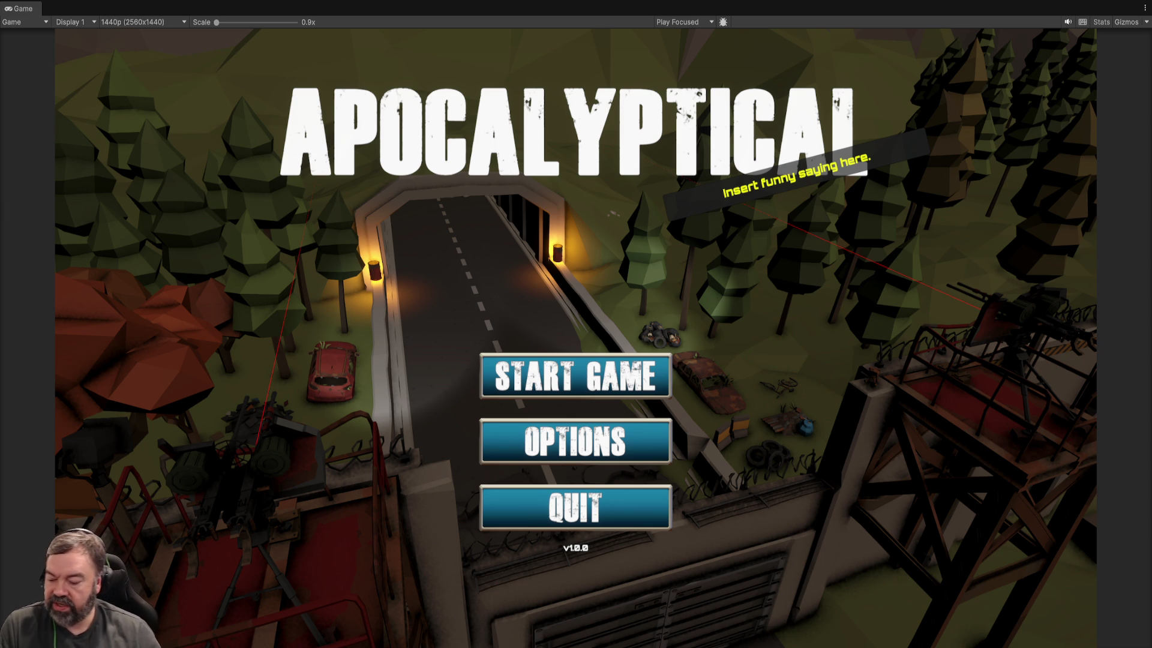
pyautogui.hotkey('ctrl', 'p')
# Step: Switch to the raided streamer's Twitch channel and start typing a greeting in chat
pyautogui.hotkey('alt', 'Tab')
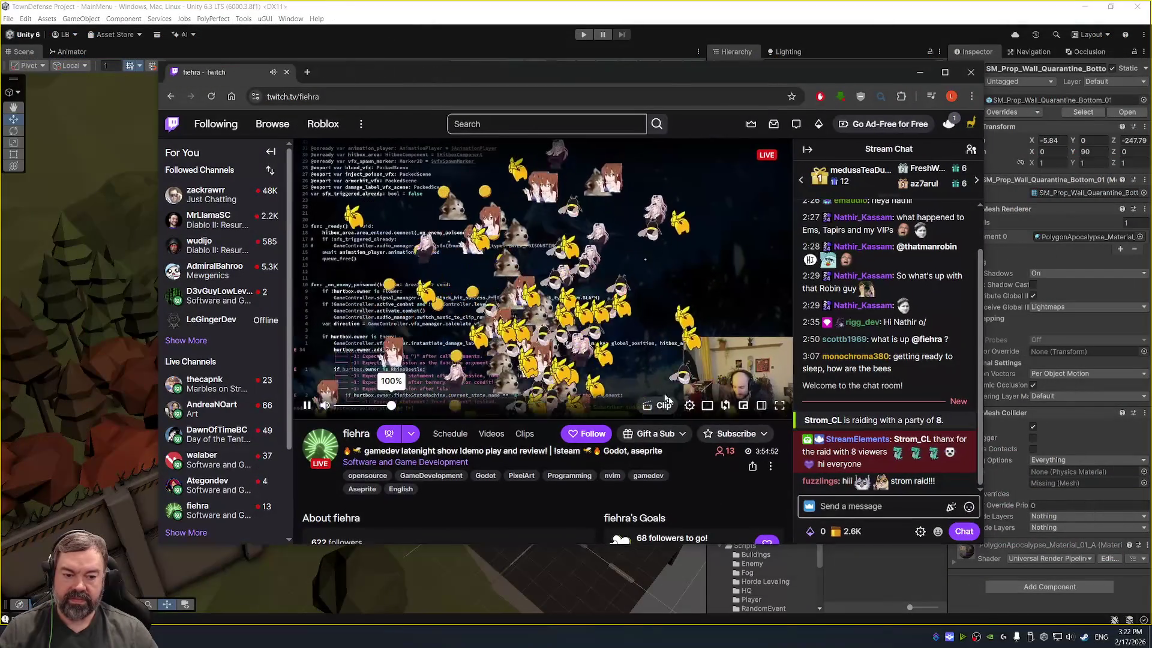
pyautogui.click(854, 507)
# Step: Send a greeting to the raided streamer by name, then discard the unfinished raid-time draft
pyautogui.write('Hey F')
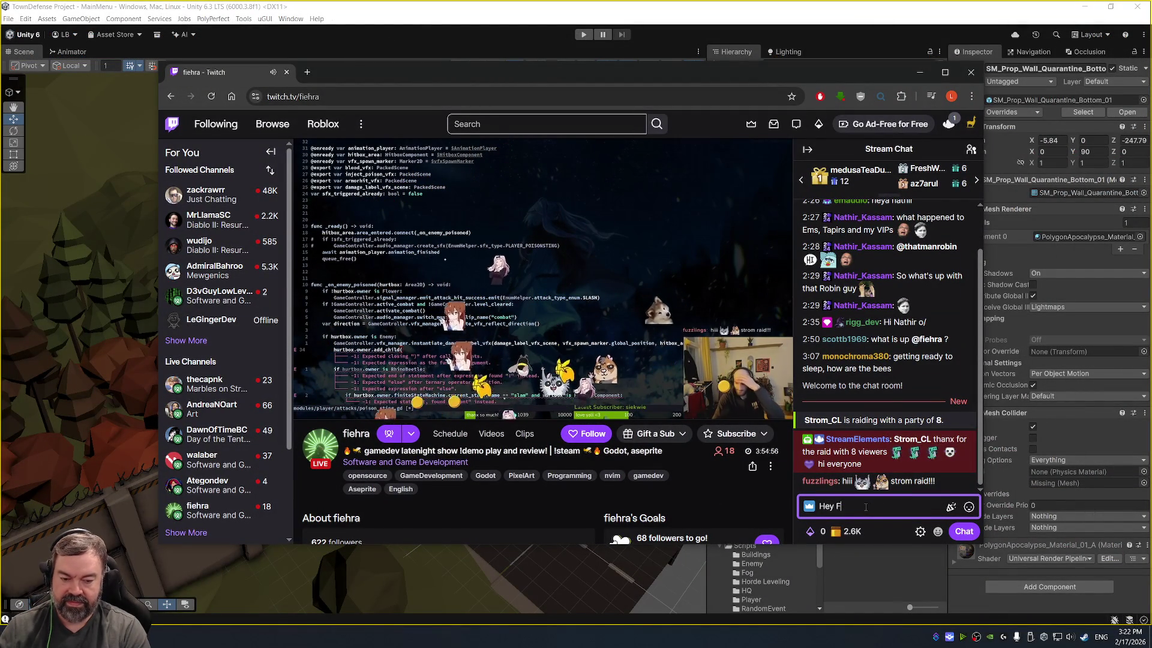
pyautogui.write('iehra!')
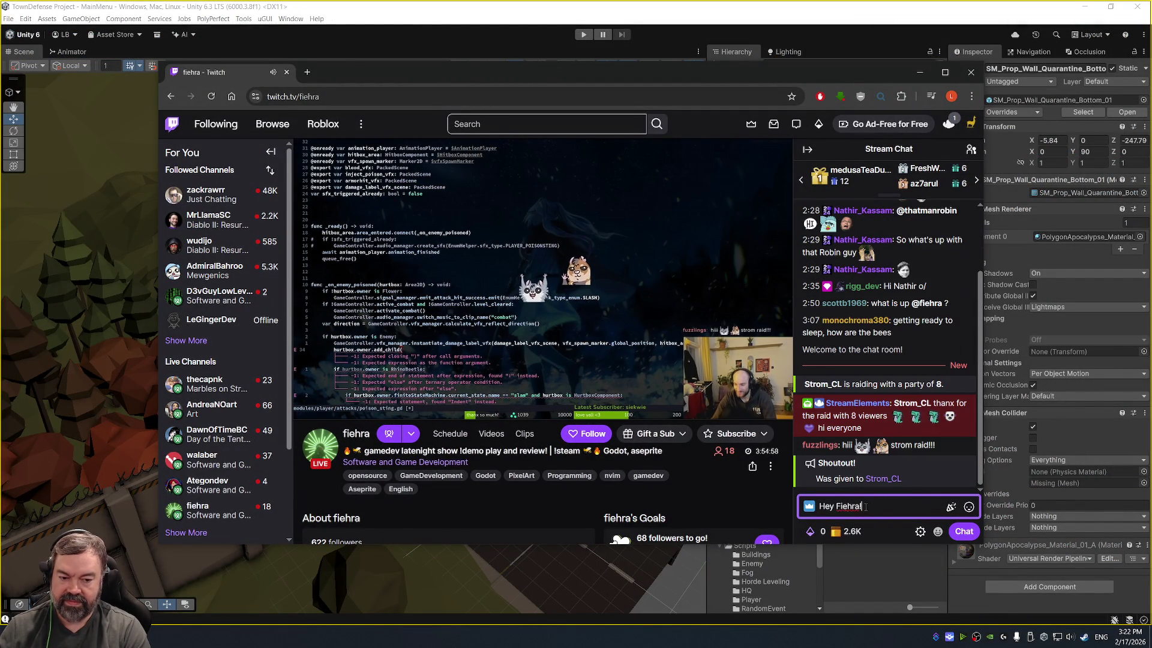
pyautogui.press('Return')
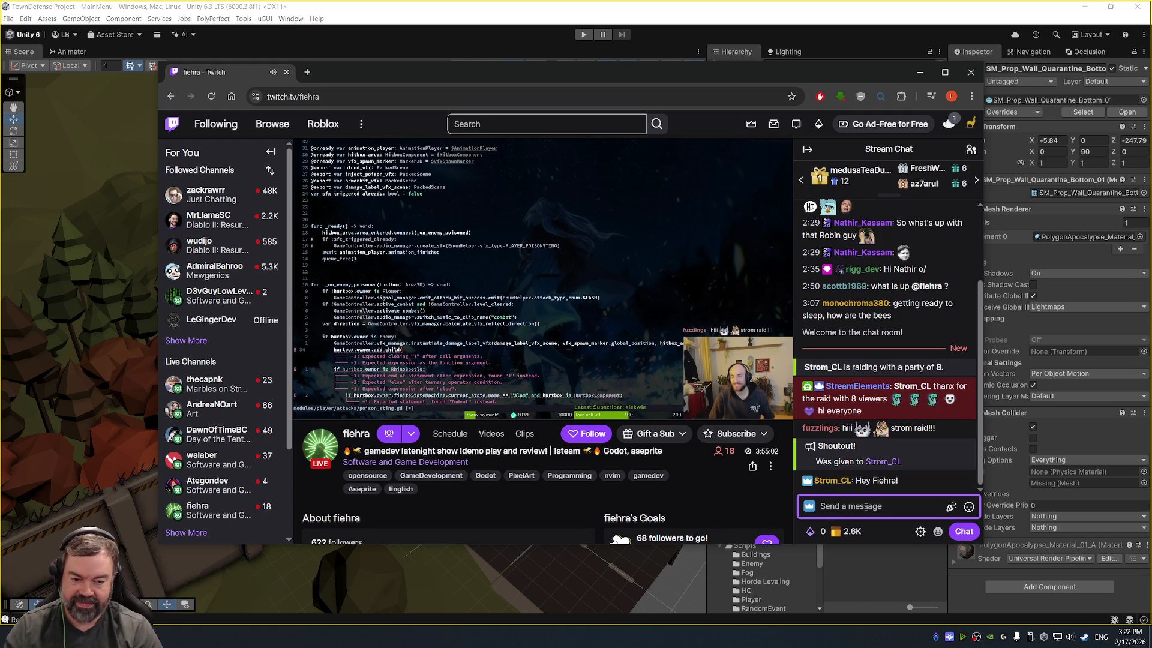
pyautogui.write('Raid time!')
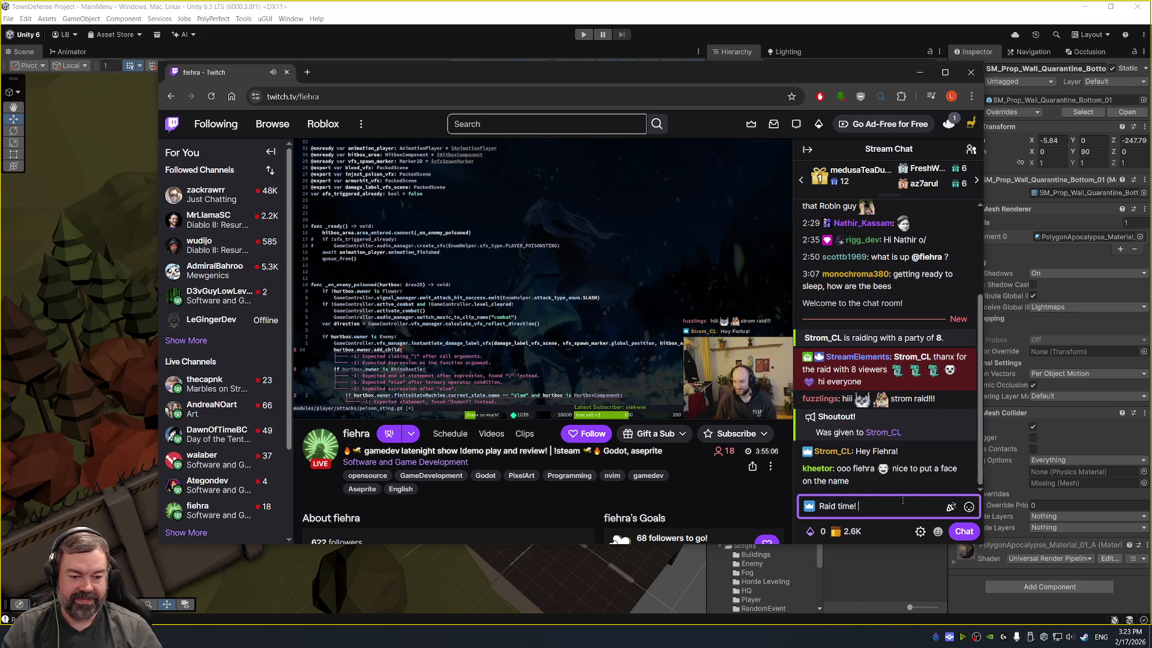
pyautogui.write(' Doing well, ')
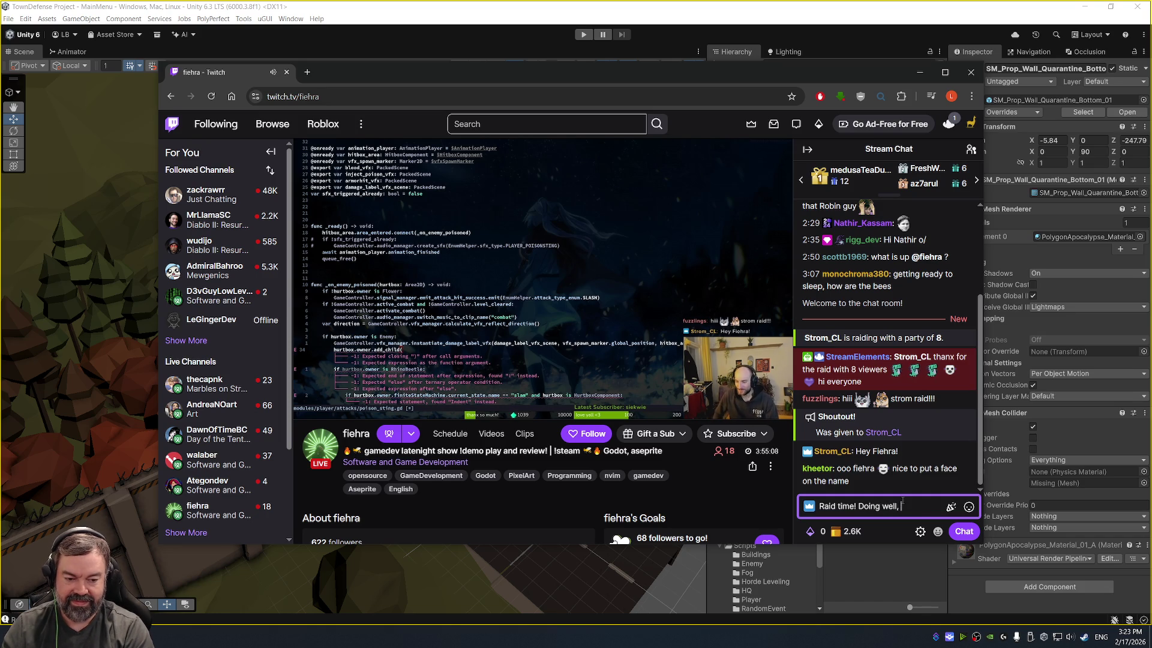
pyautogui.write("thought I'd")
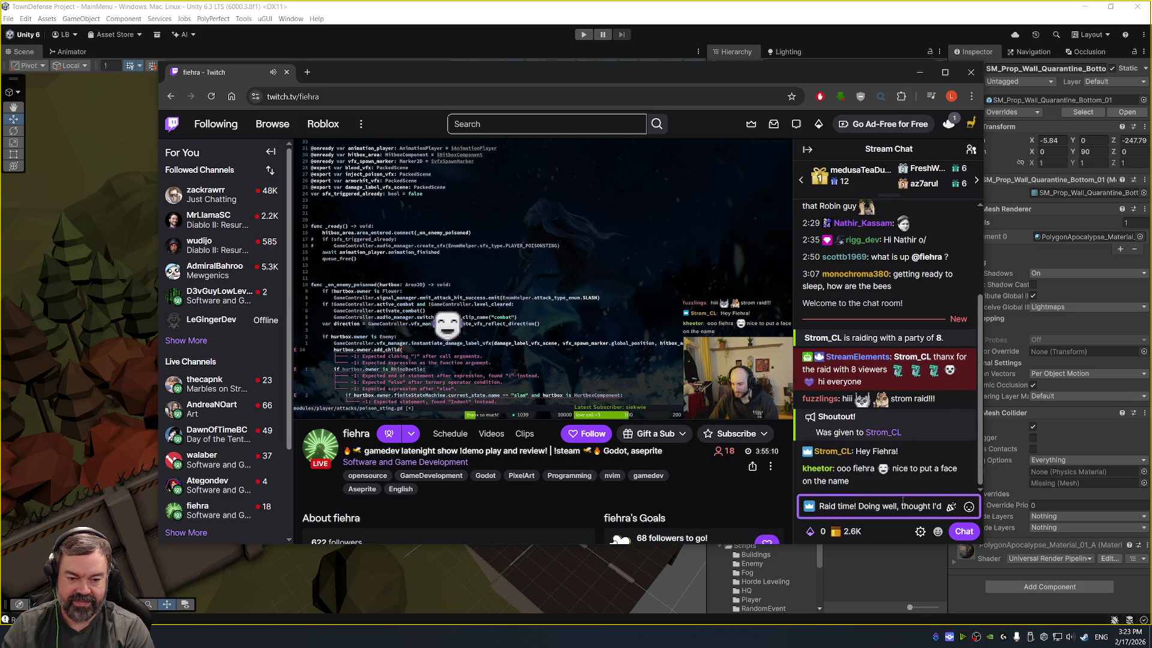
pyautogui.write(' come s')
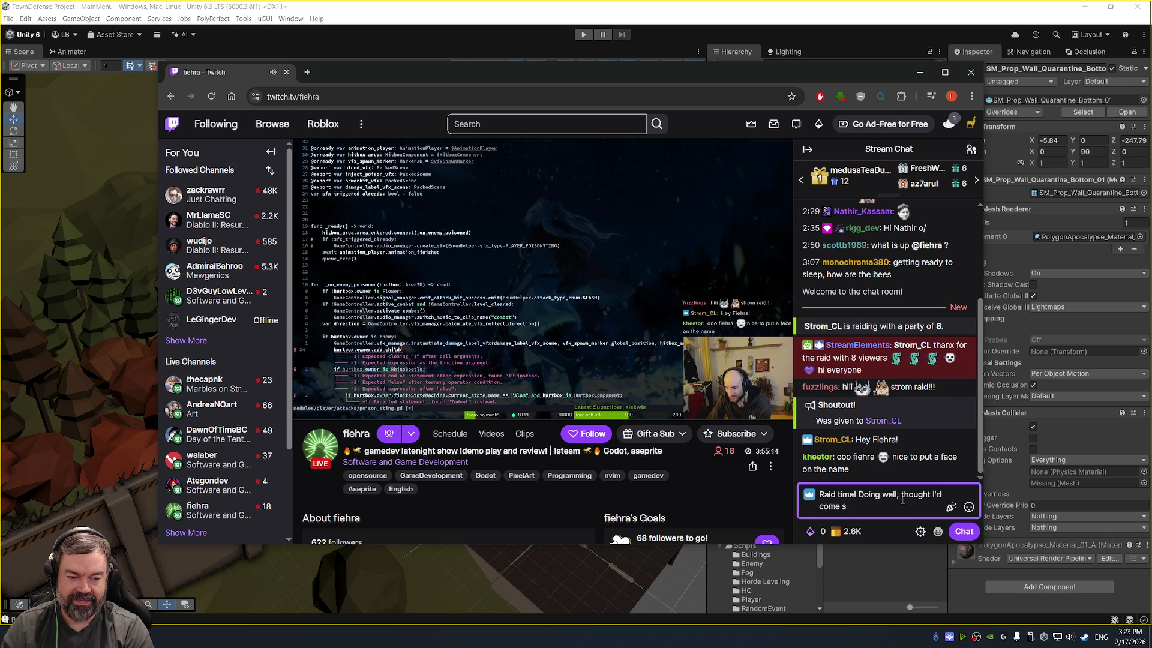
pyautogui.hotkey('ctrl', 'a')
pyautogui.press('BackSpace')
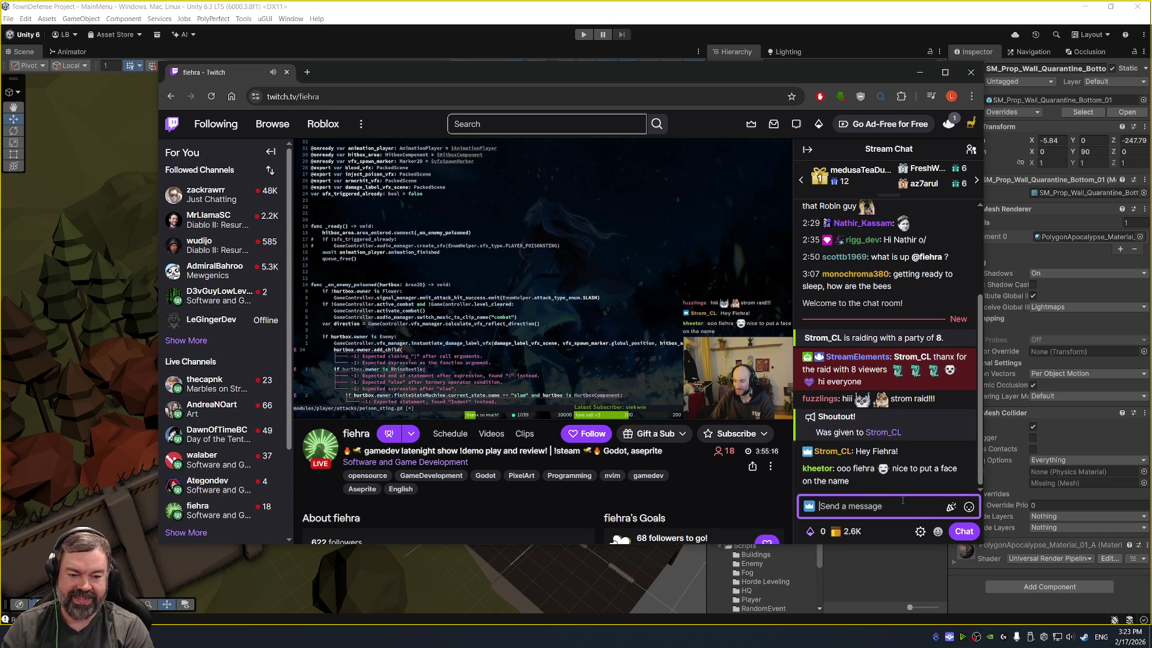
# Step: Send 'started streaming again a few weeks ago' and 'Been working on a city builder horde defense game.'
pyautogui.write('Ya I starte')
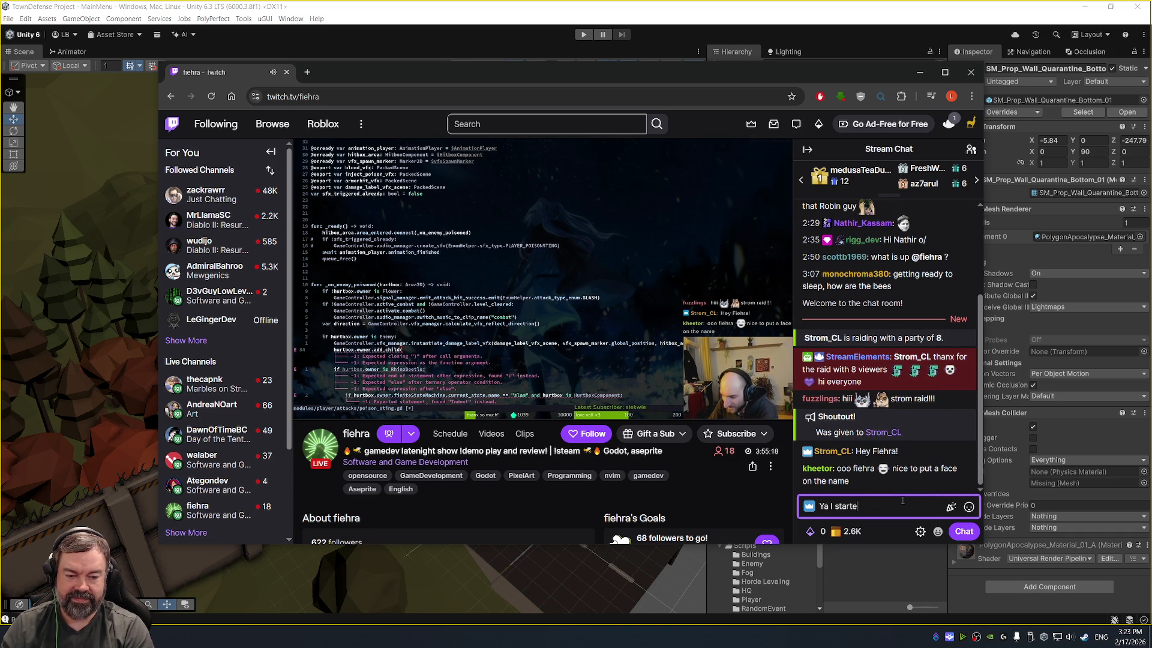
pyautogui.write('d streaming')
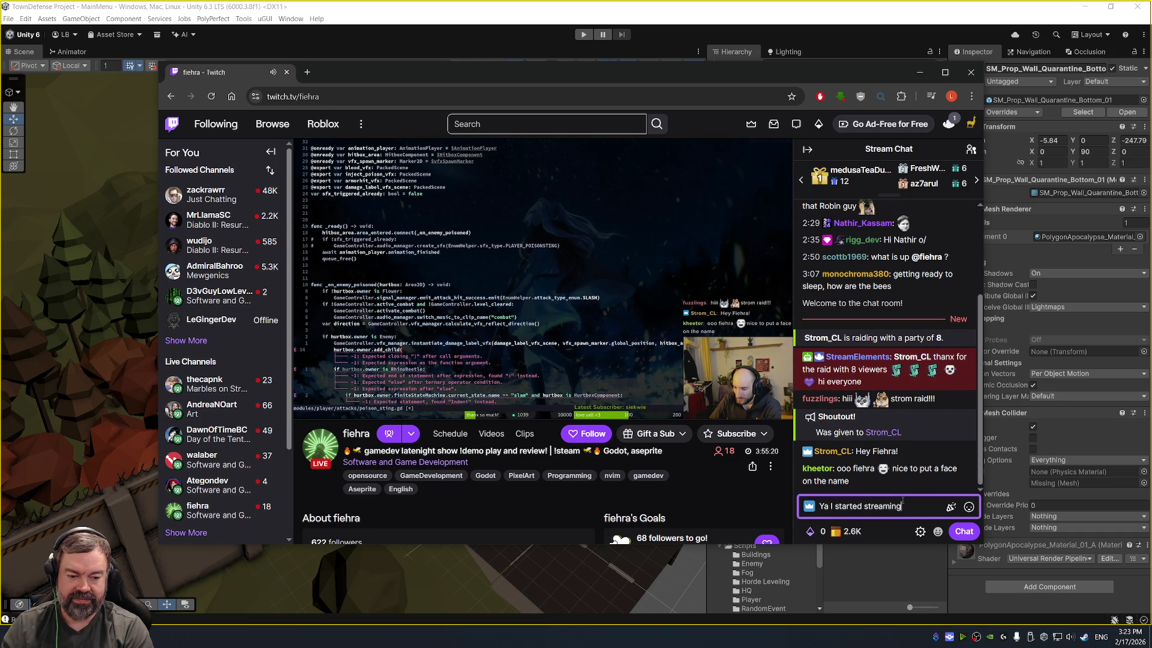
pyautogui.write(' again a few w')
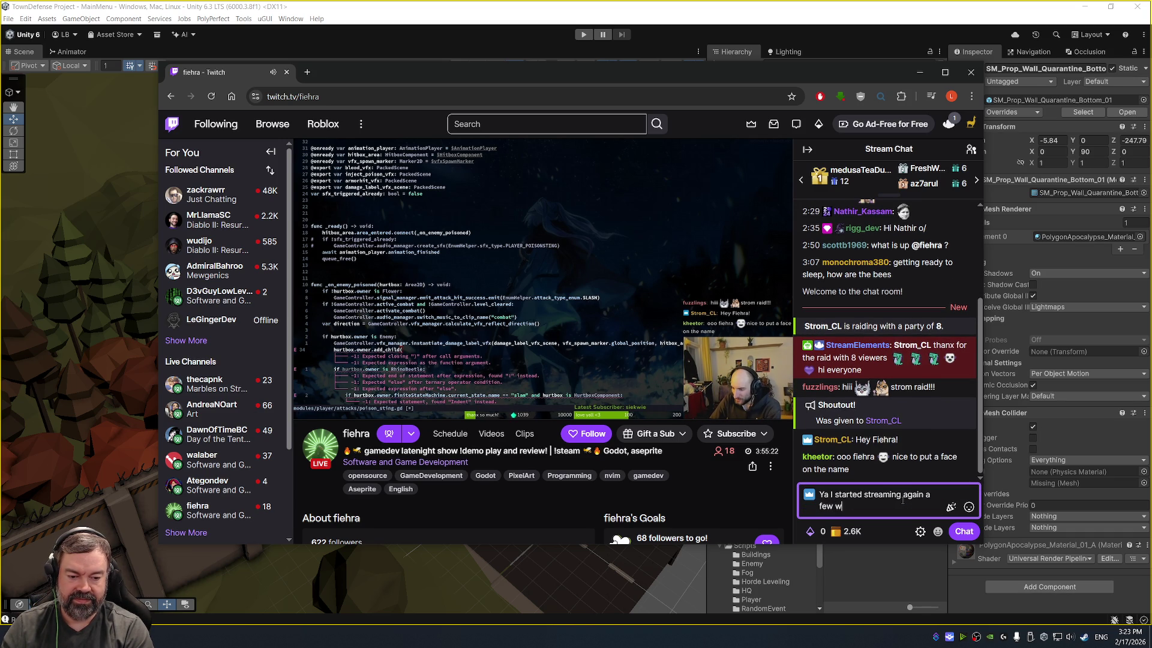
pyautogui.write('eeks ago, t')
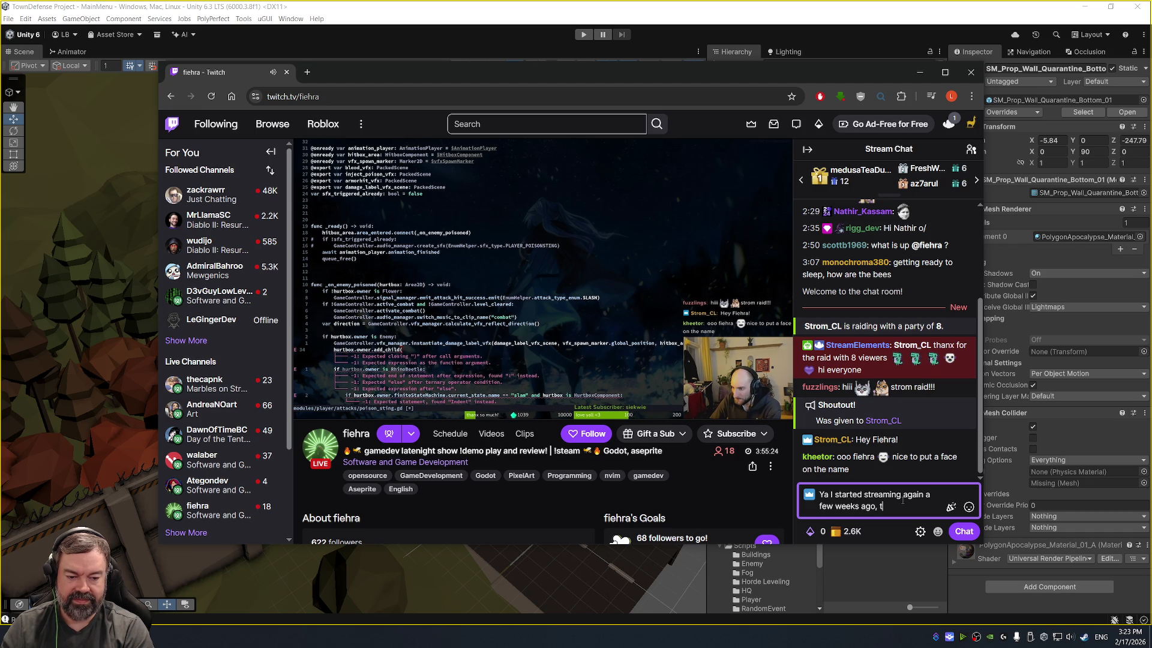
pyautogui.write('urned my camera on')
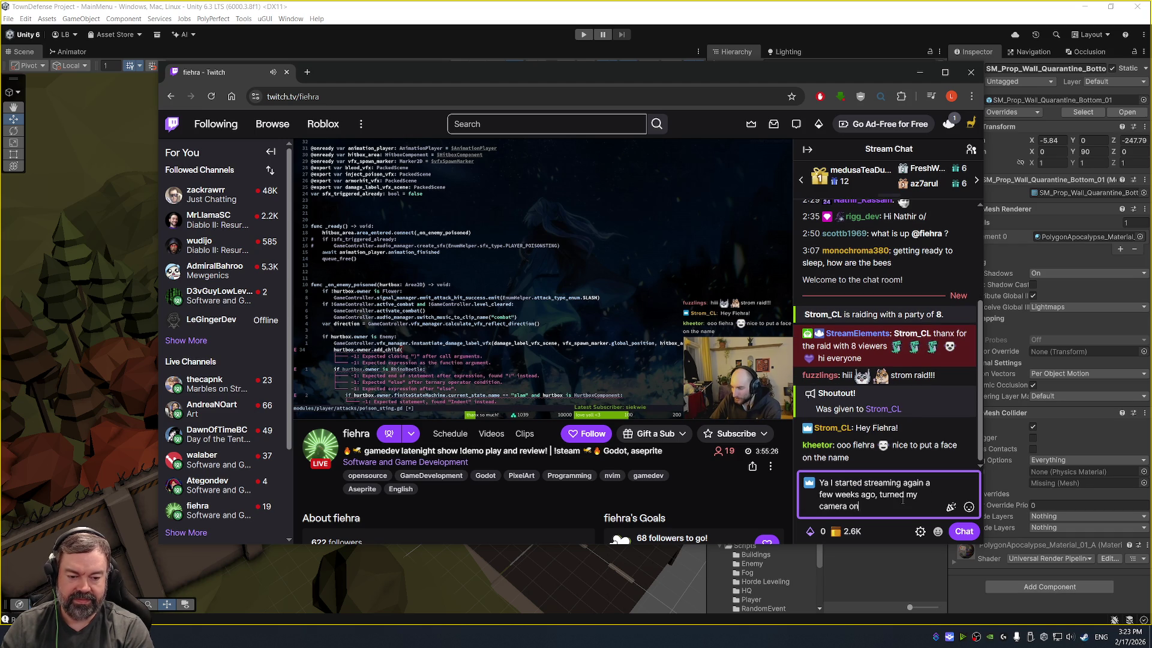
pyautogui.write(' last week.')
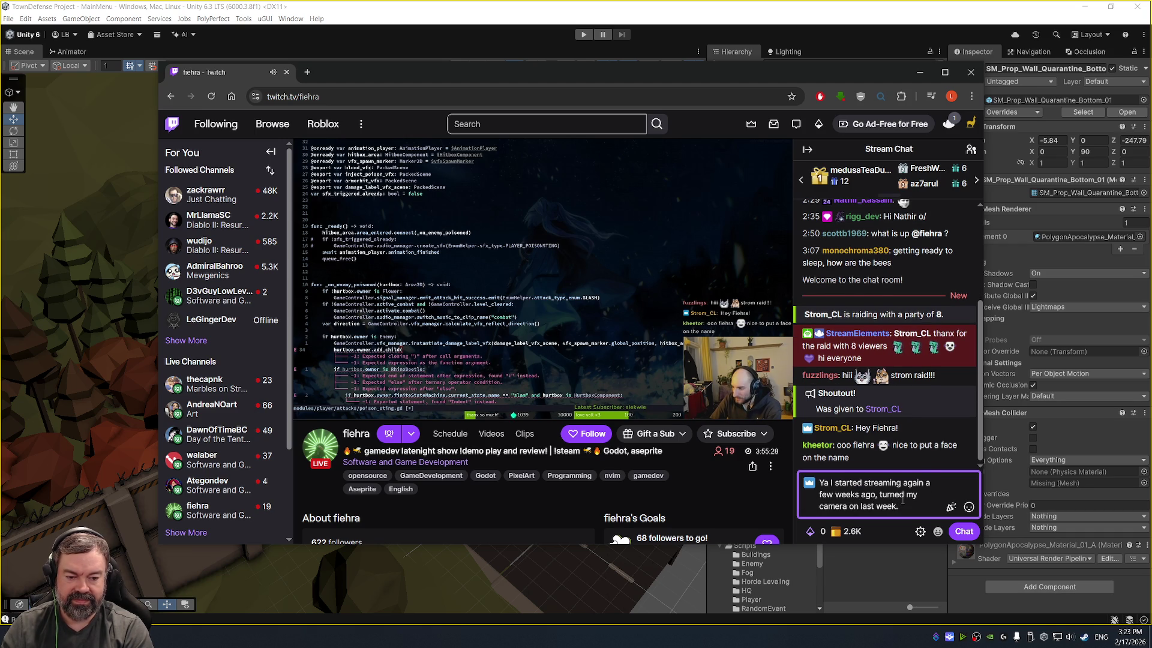
pyautogui.press('Return')
pyautogui.write('Been work')
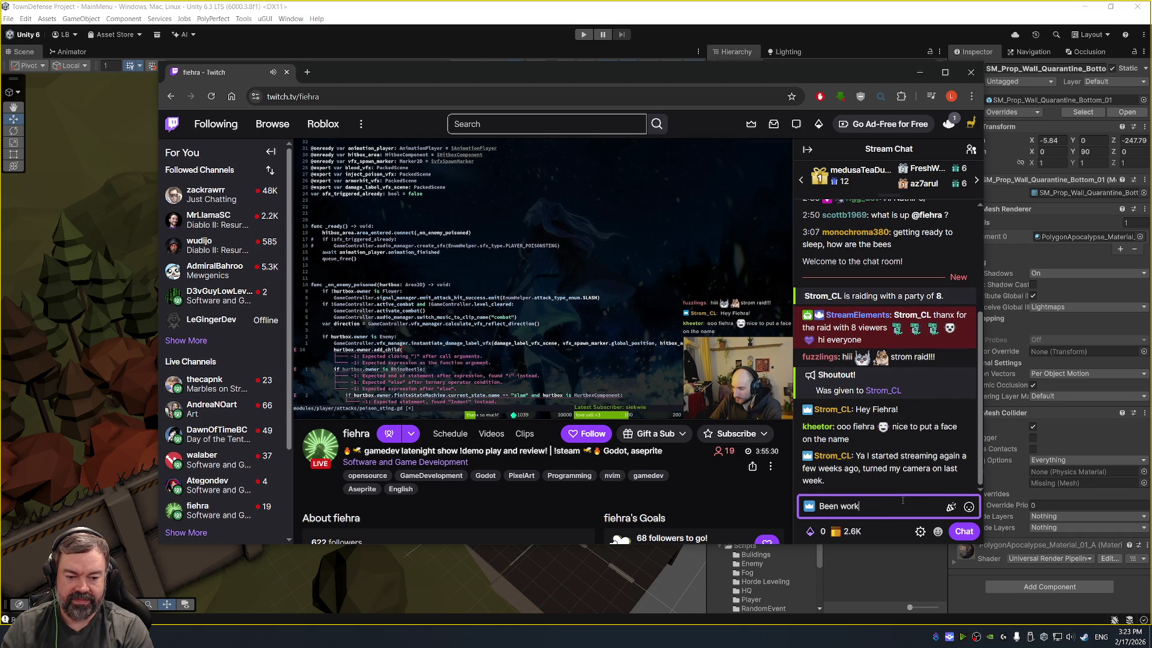
pyautogui.write('ing on a city gu')
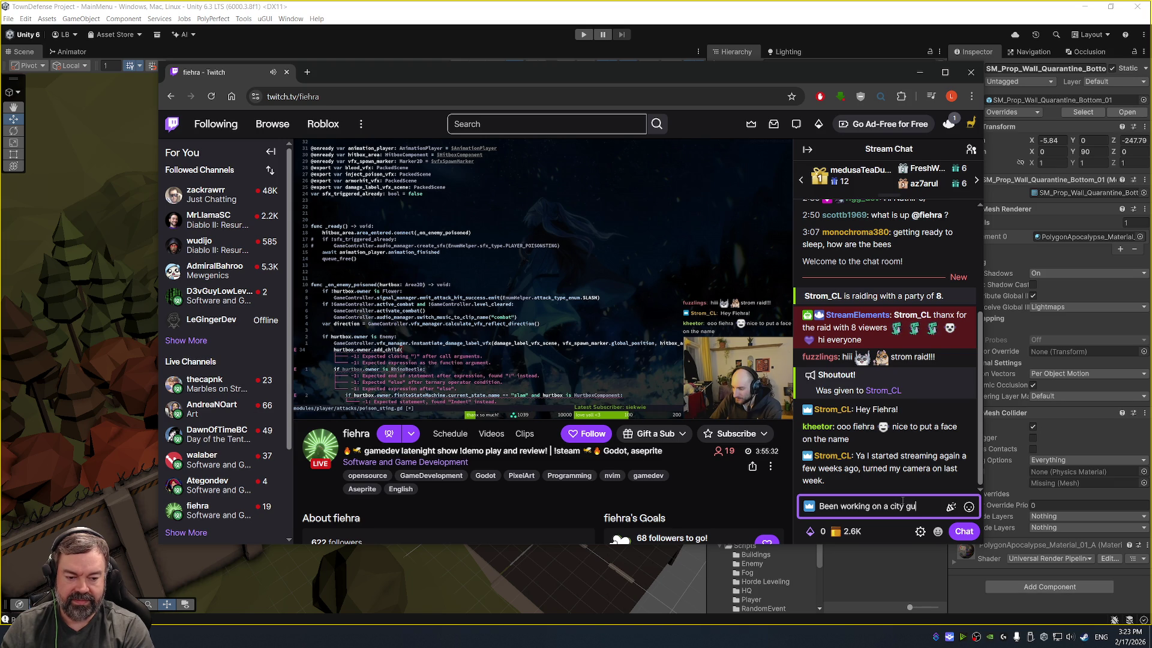
pyautogui.press('BackSpace')
pyautogui.press('BackSpace')
pyautogui.write('builder horde de')
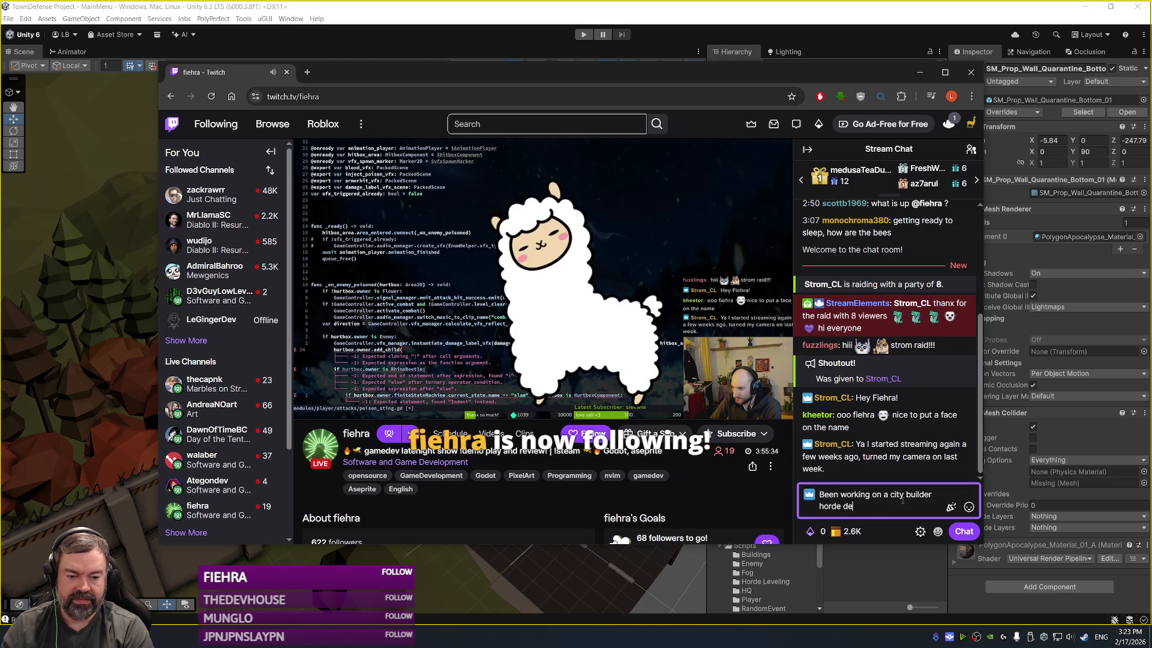
pyautogui.write('fense game')
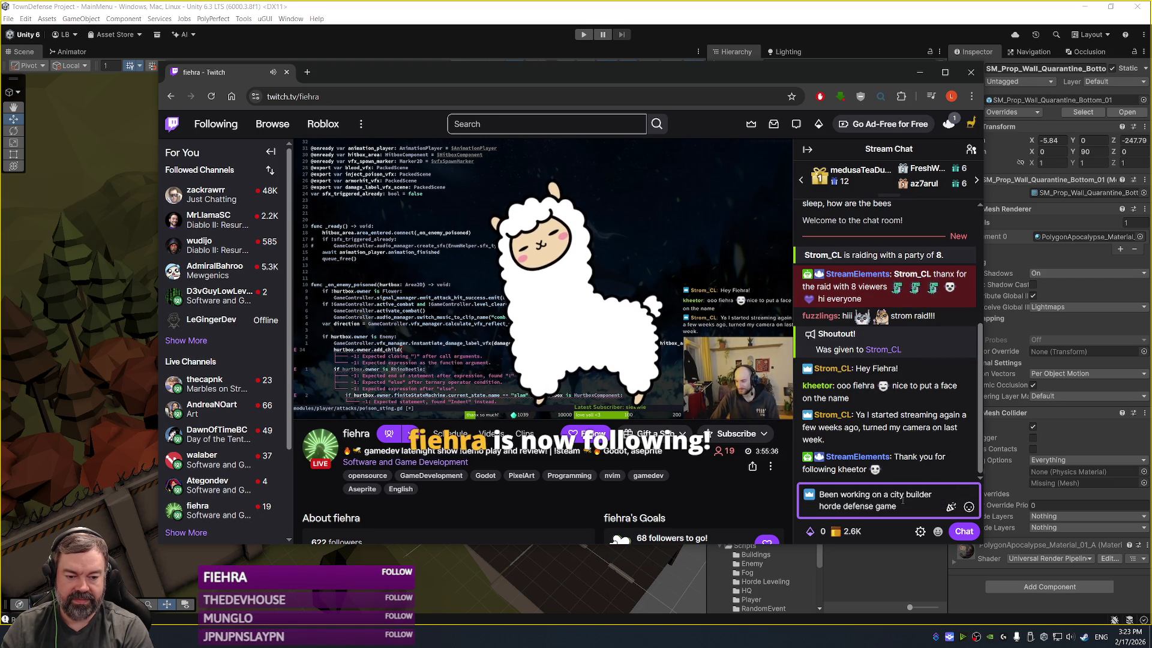
pyautogui.write('.')
pyautogui.press('Return')
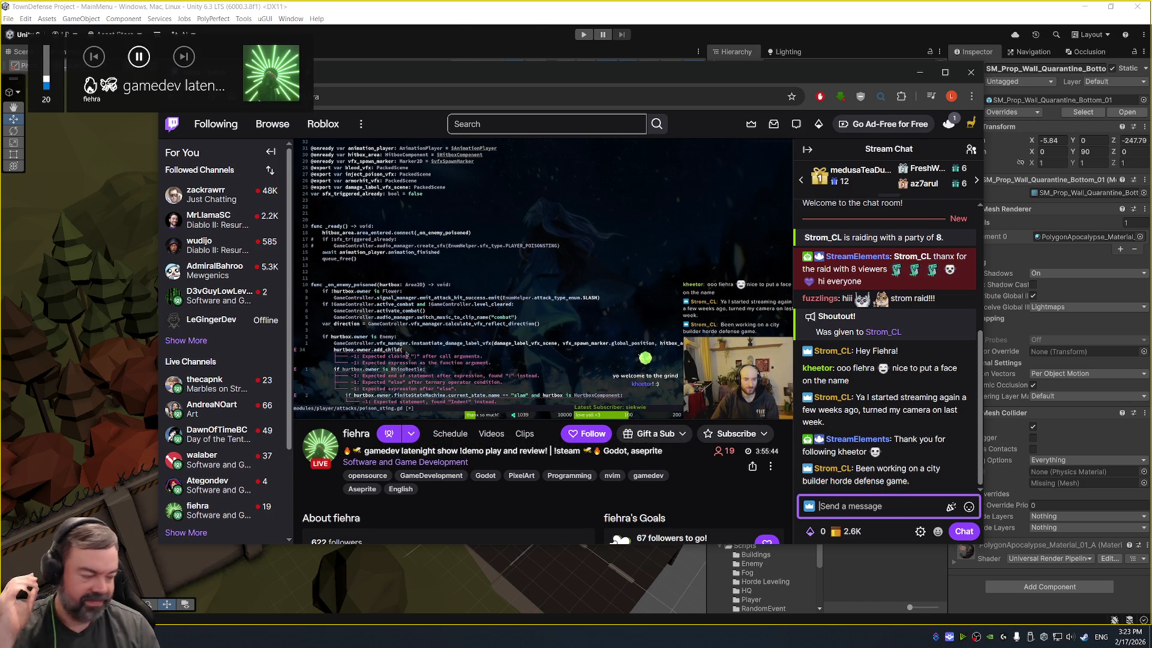
pyautogui.hotkey('alt', 'Tab')
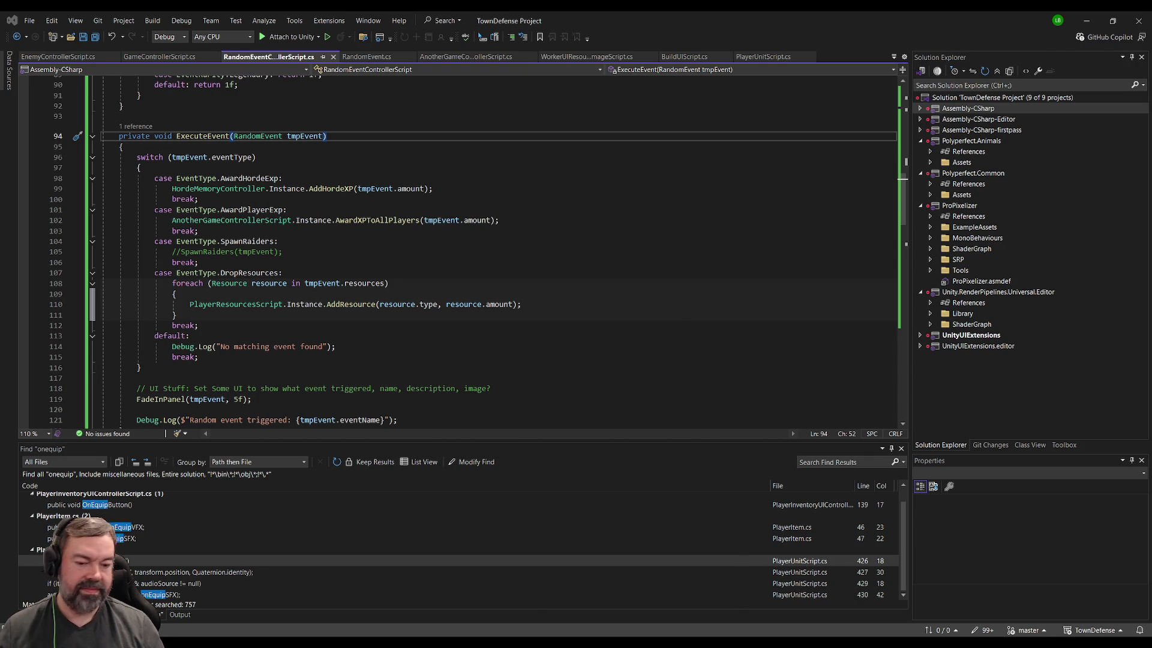
pyautogui.hotkey('alt', 'Tab')
pyautogui.click(913, 506)
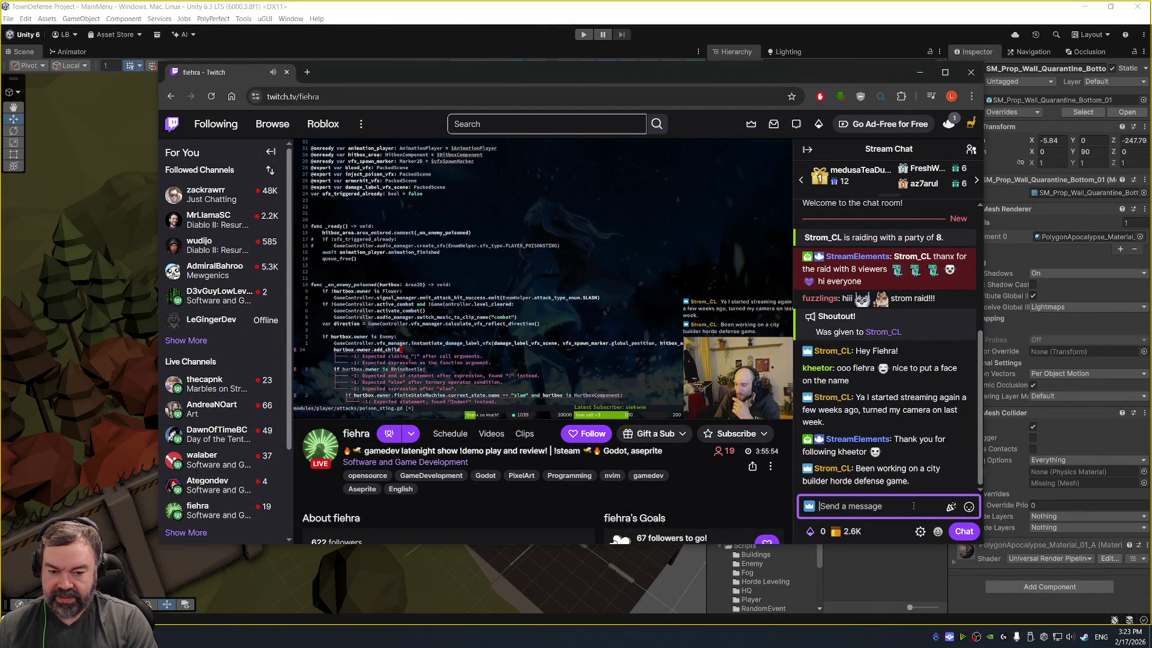
# Step: After dropping Sim City drafts, leave the unsent chat line 'Imagine Super Fantasy Kingdom meets 7 Days to Die'
pyautogui.write('Imagine')
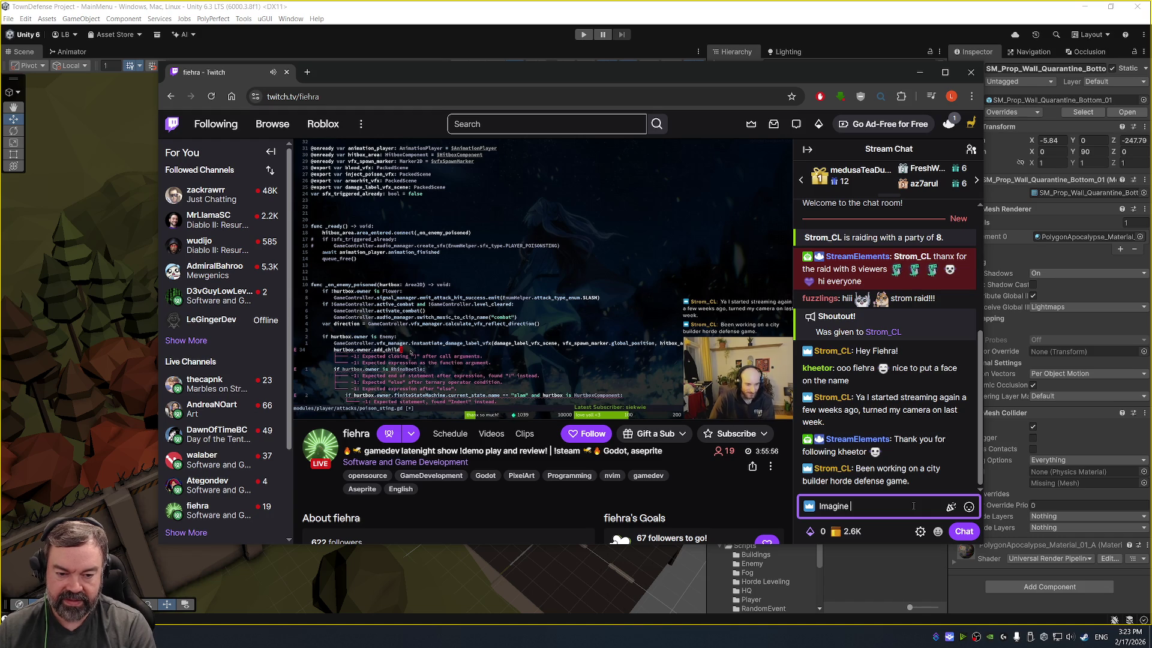
pyautogui.write(' Sim City')
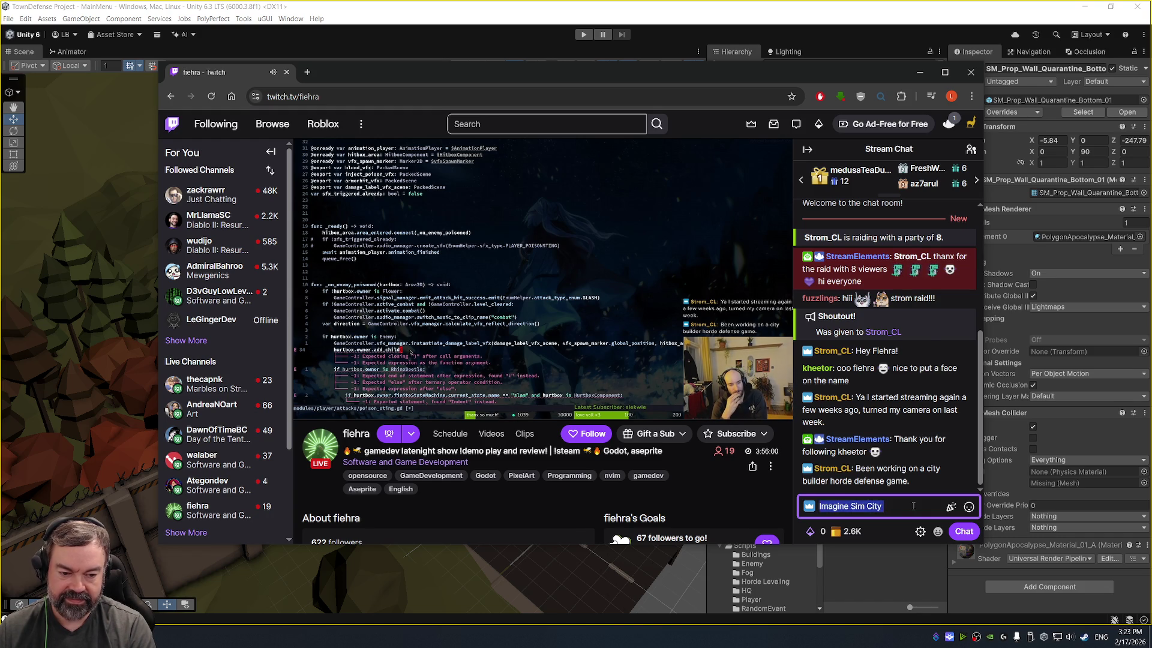
pyautogui.press('Return')
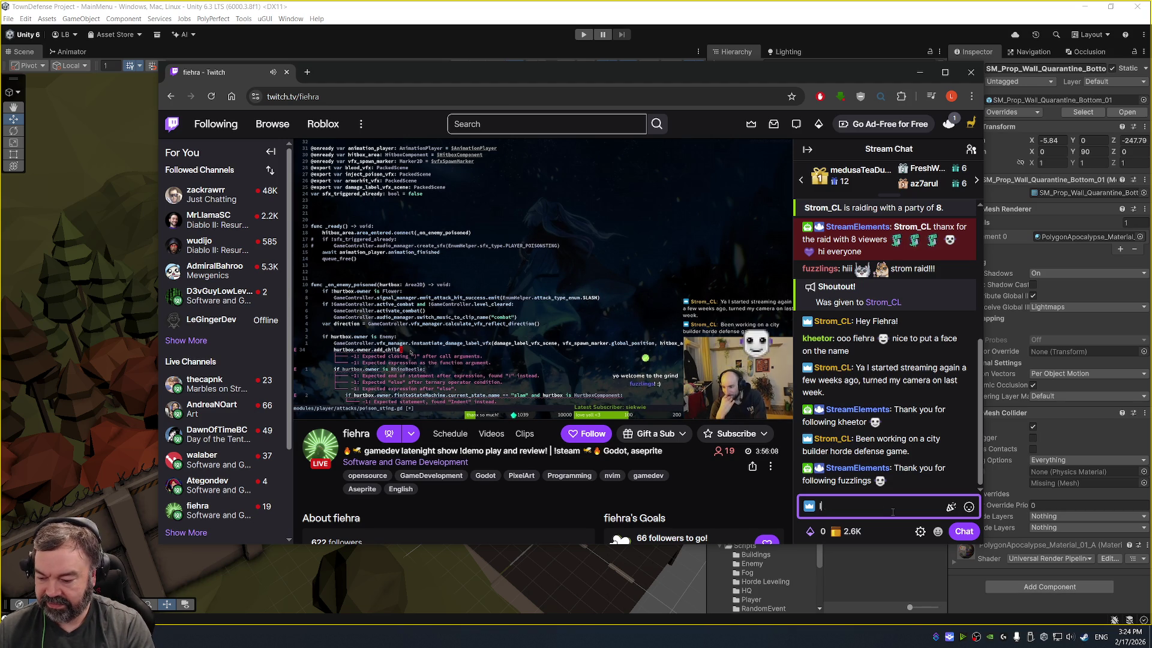
pyautogui.write('Imagine a')
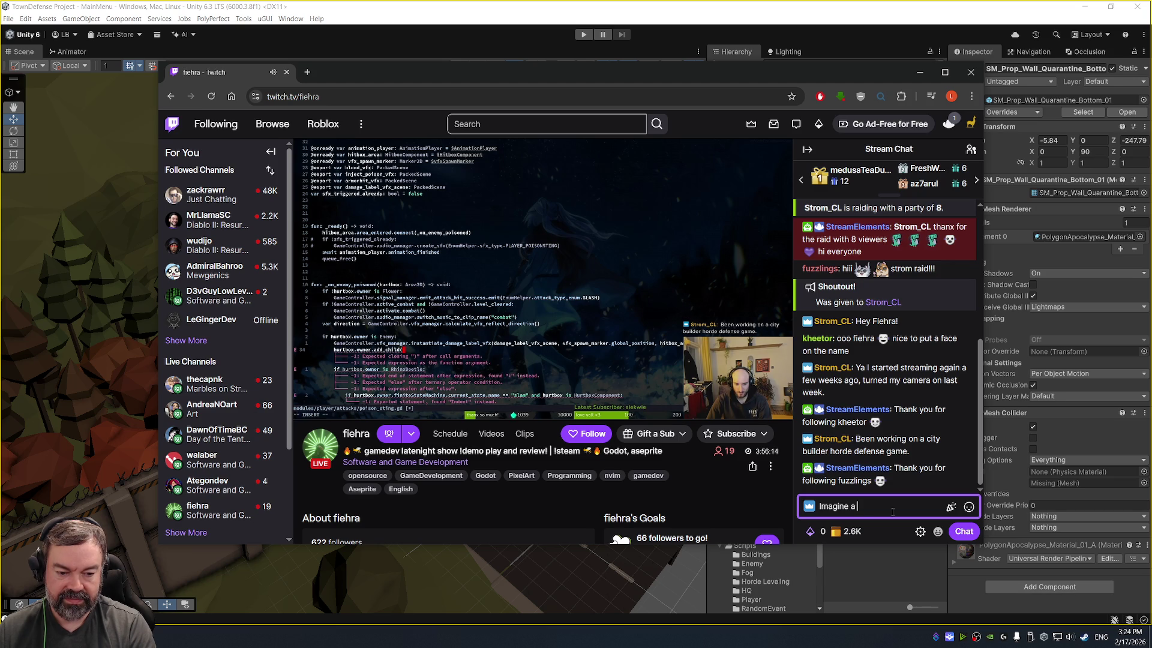
pyautogui.press('BackSpace')
pyautogui.press('BackSpace')
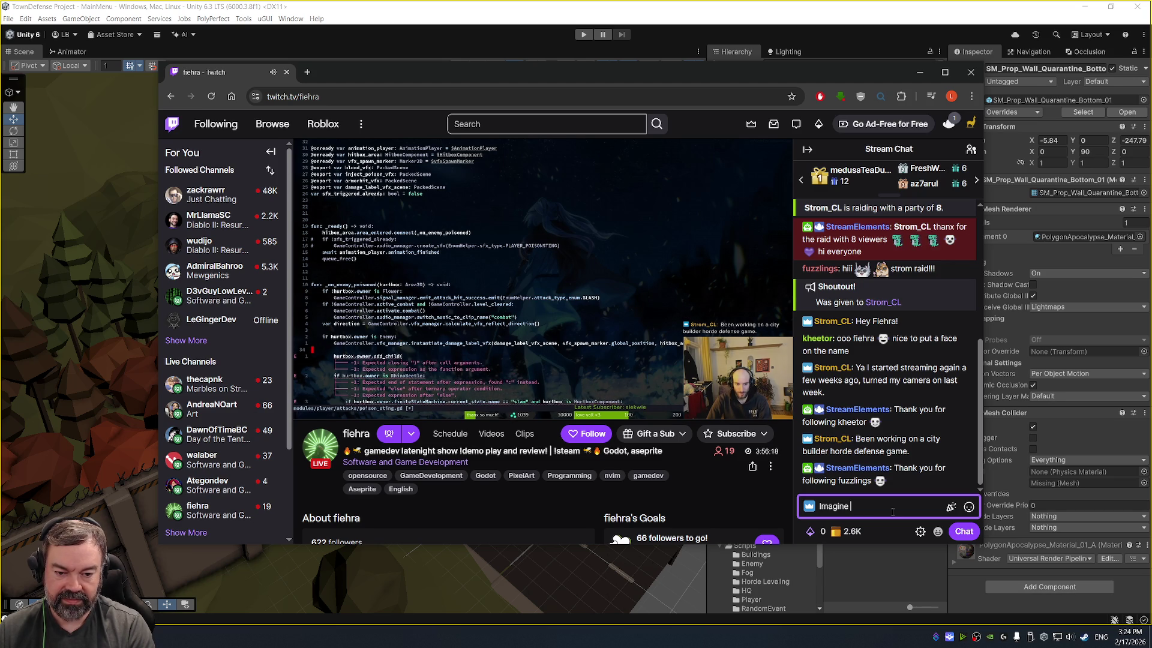
pyautogui.press('BackSpace')
pyautogui.press('BackSpace')
pyautogui.press('BackSpace')
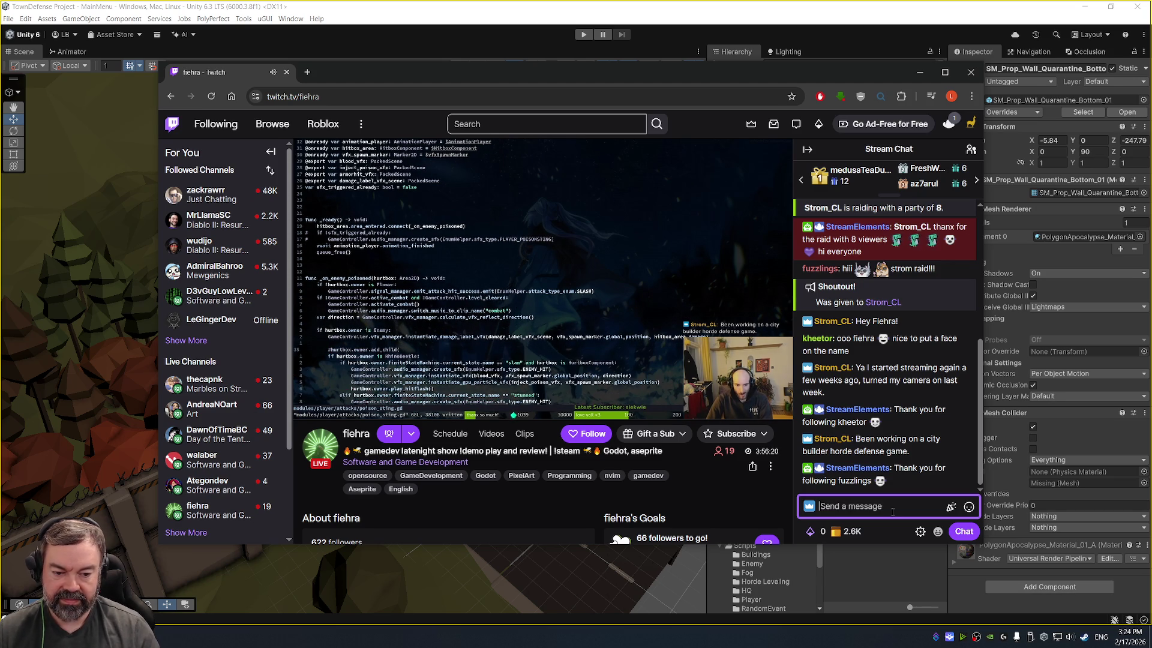
pyautogui.write('I')
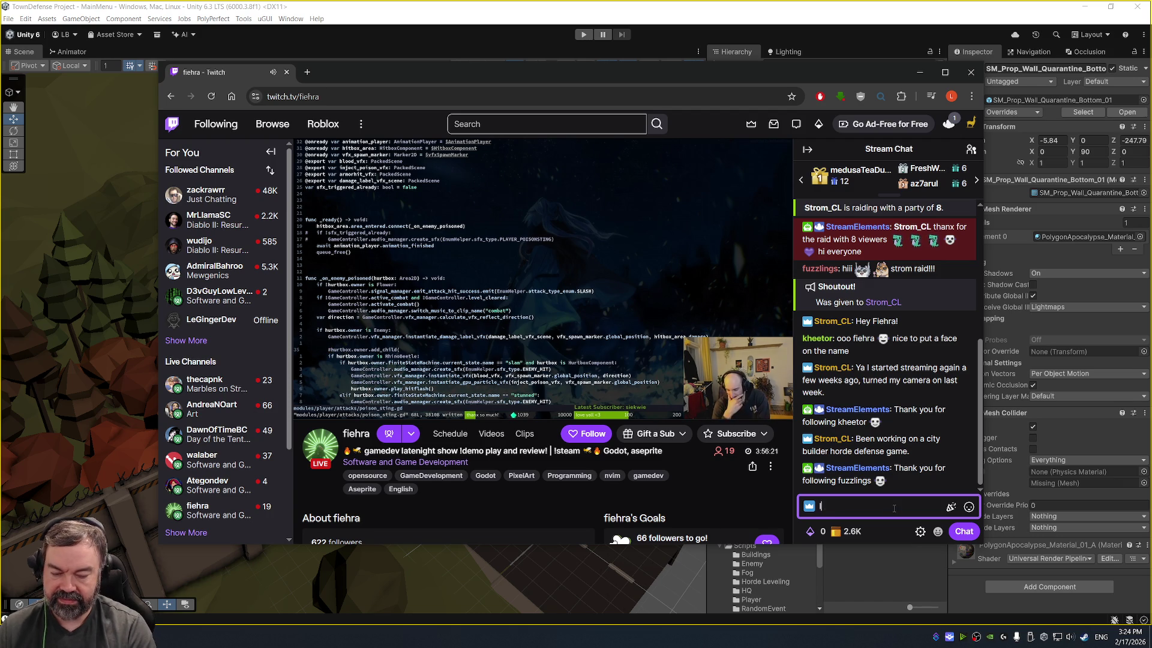
pyautogui.write('magine Super Fan')
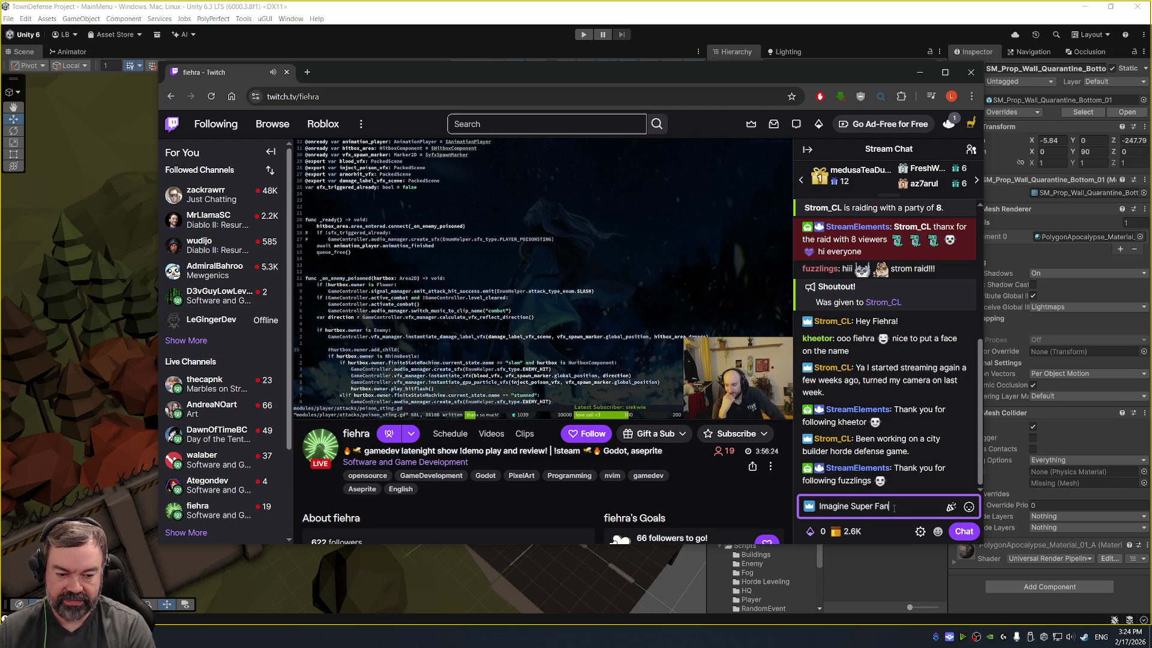
pyautogui.write('tasy Kingdom ')
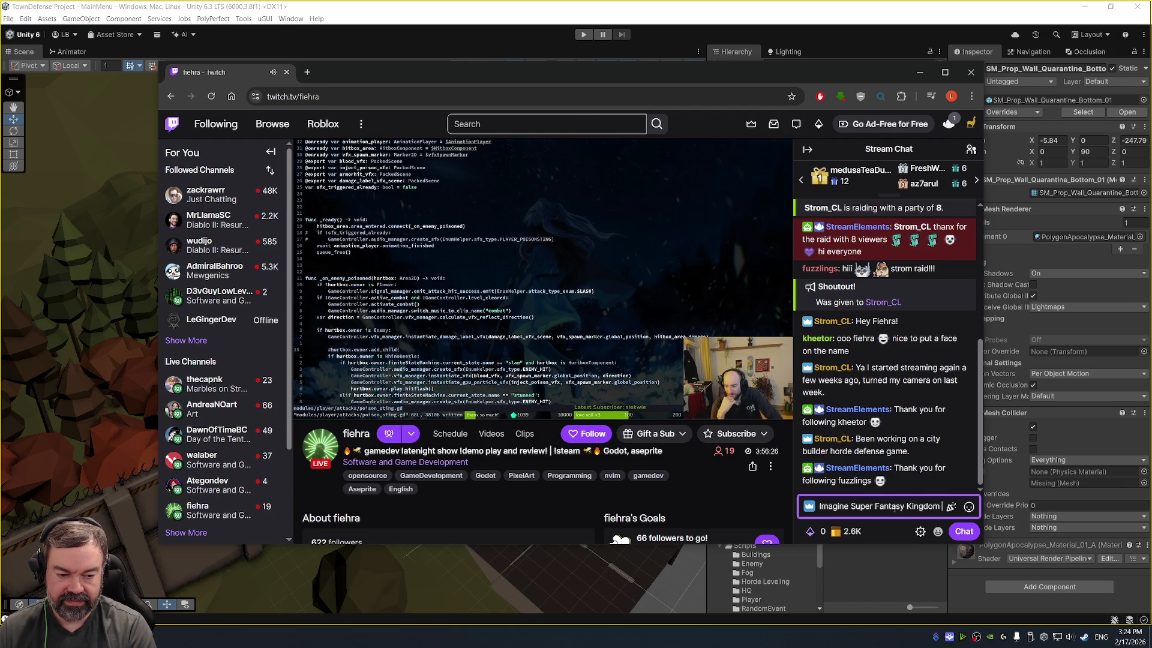
pyautogui.write('meats 7 D')
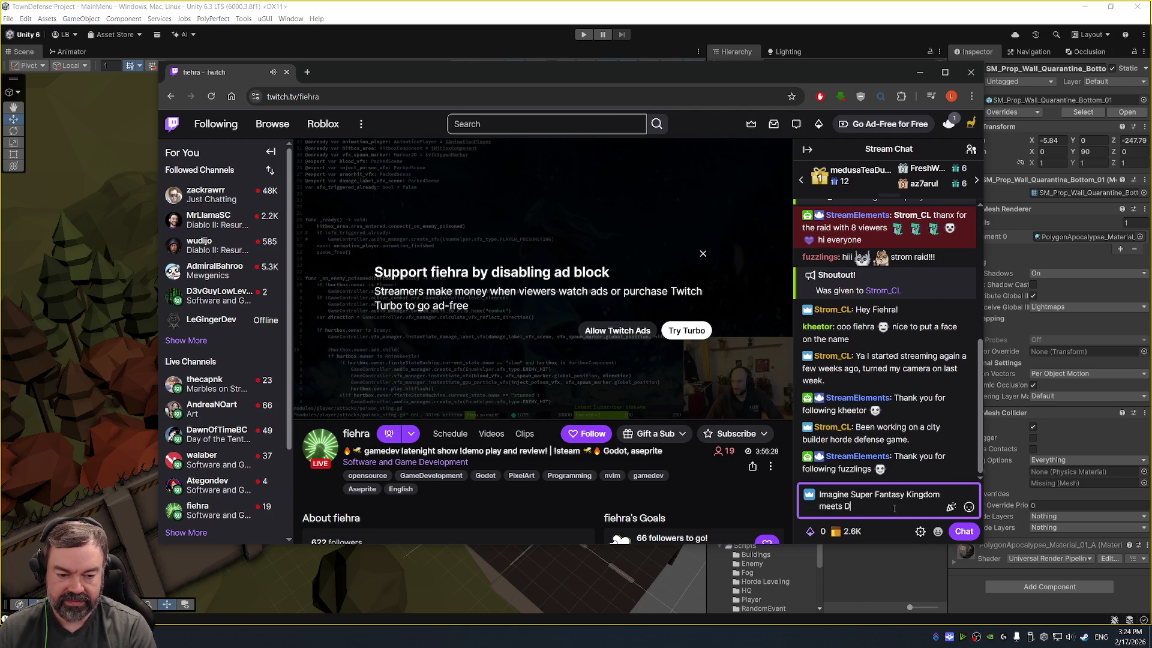
pyautogui.write('o Die')
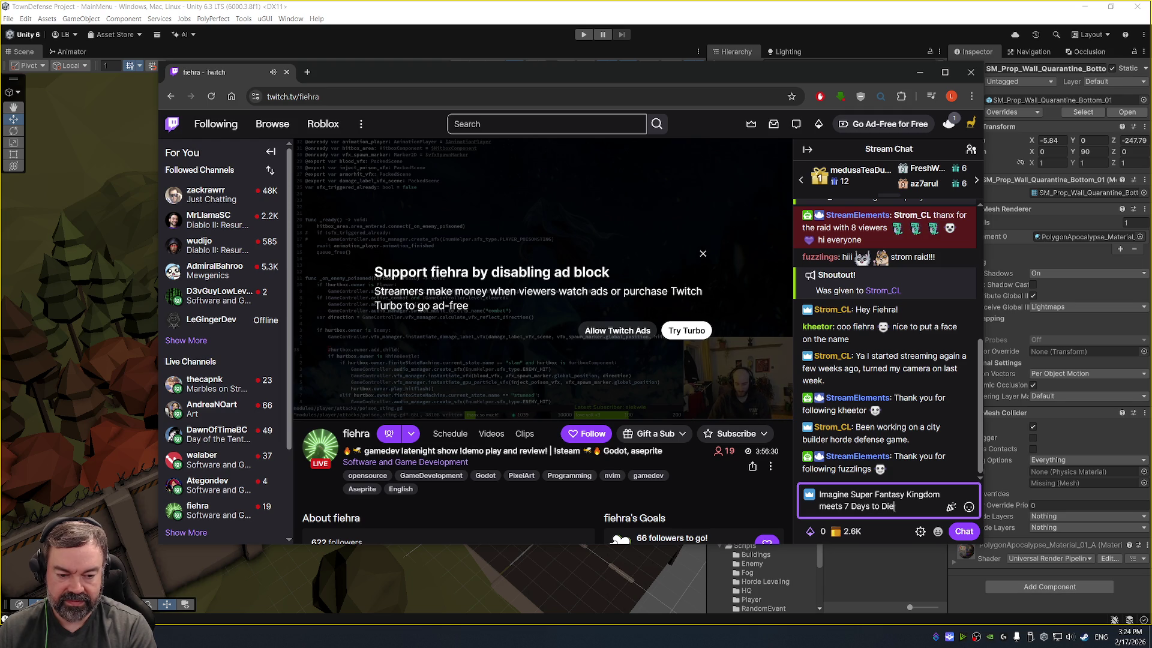